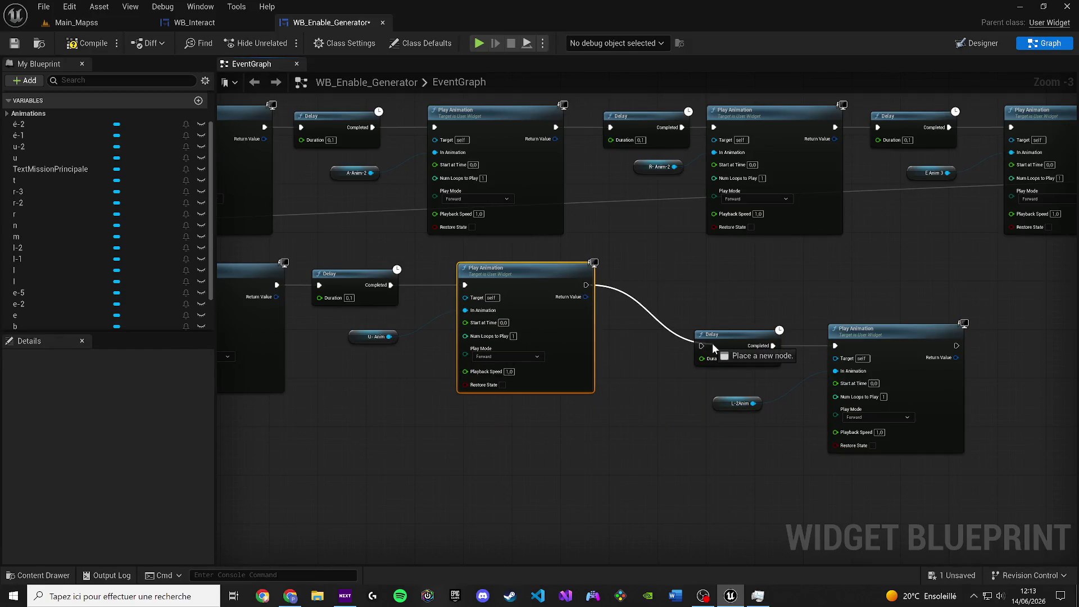
# Wire Play Animation into the new Delay, align that group, and link it to the following Delay.
pyautogui.moveTo(968, 470); pyautogui.dragTo(706, 337)
pyautogui.moveTo(718, 333); pyautogui.dragTo(658, 287)
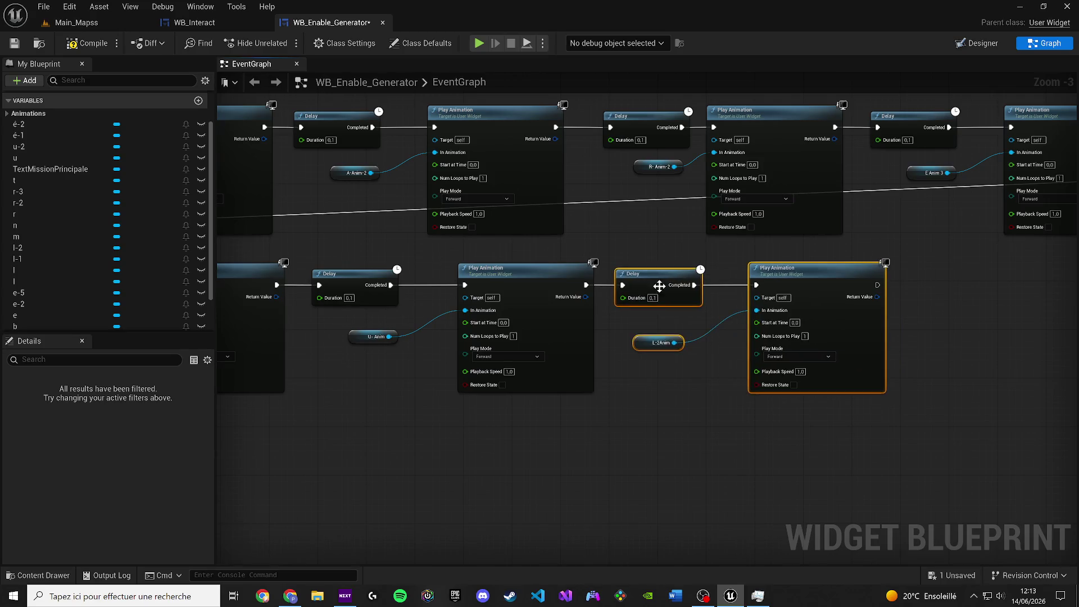
pyautogui.scroll(-4, 598, 323)
pyautogui.moveTo(676, 419); pyautogui.dragTo(544, 355)
pyautogui.scroll(3, 561, 403)
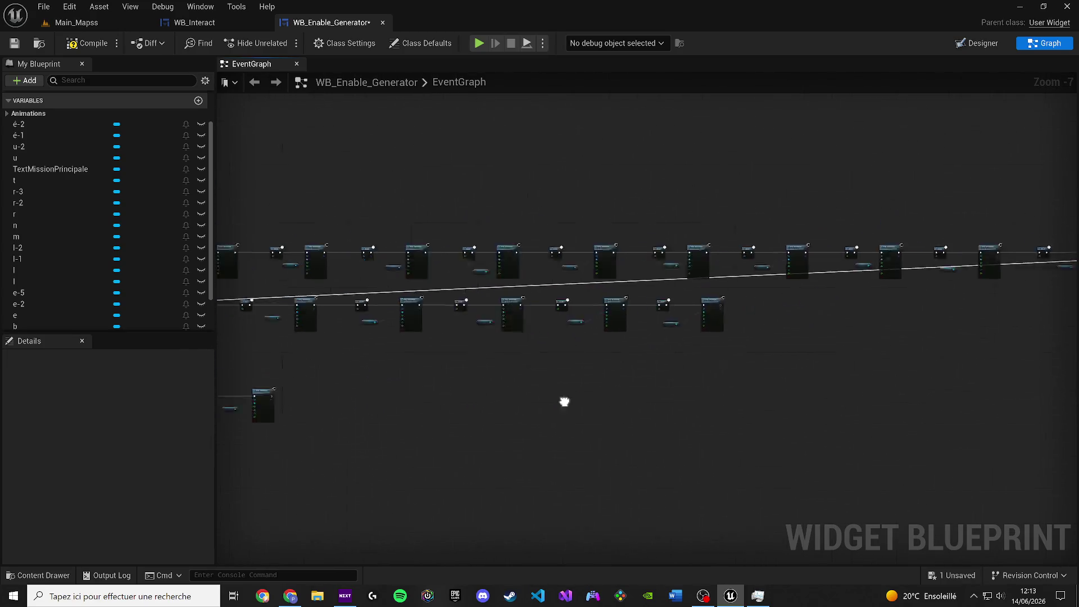
pyautogui.moveTo(592, 287); pyautogui.dragTo(593, 275)
# Cut the Delay, A-1 Anim and Play Animation group, paste it onto the second row, and align it.
pyautogui.scroll(-1, 521, 393)
pyautogui.moveTo(520, 392)
pyautogui.mouseDown()
pyautogui.moveTo(424, 442)
pyautogui.moveTo(818, 372)
pyautogui.moveTo(631, 440)
pyautogui.mouseUp()
pyautogui.hotkey('ctrl', 'x')
pyautogui.moveTo(982, 346); pyautogui.dragTo(561, 301)
pyautogui.scroll(2, 563, 292)
pyautogui.hotkey('ctrl', 'v')
pyautogui.moveTo(495, 265)
pyautogui.mouseDown()
pyautogui.moveTo(473, 282)
pyautogui.moveTo(579, 275)
pyautogui.mouseUp()
pyautogui.press('XF86AudioLowerVolume')
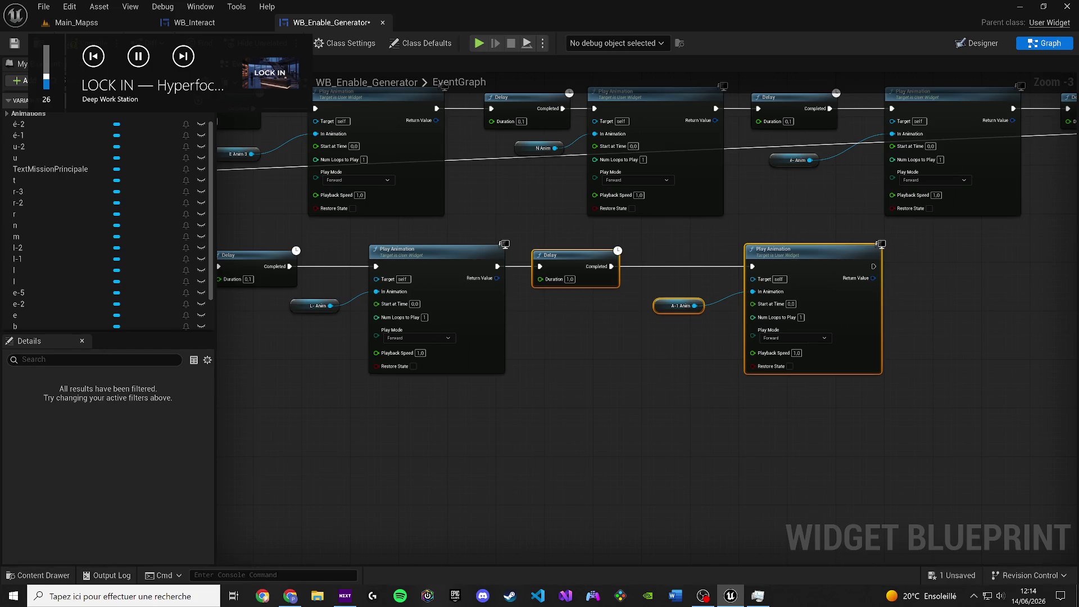
# Wire the 1.0 Delay's Completed to the final Main Anim Play Animation and move it into line.
pyautogui.scroll(-6, 556, 404)
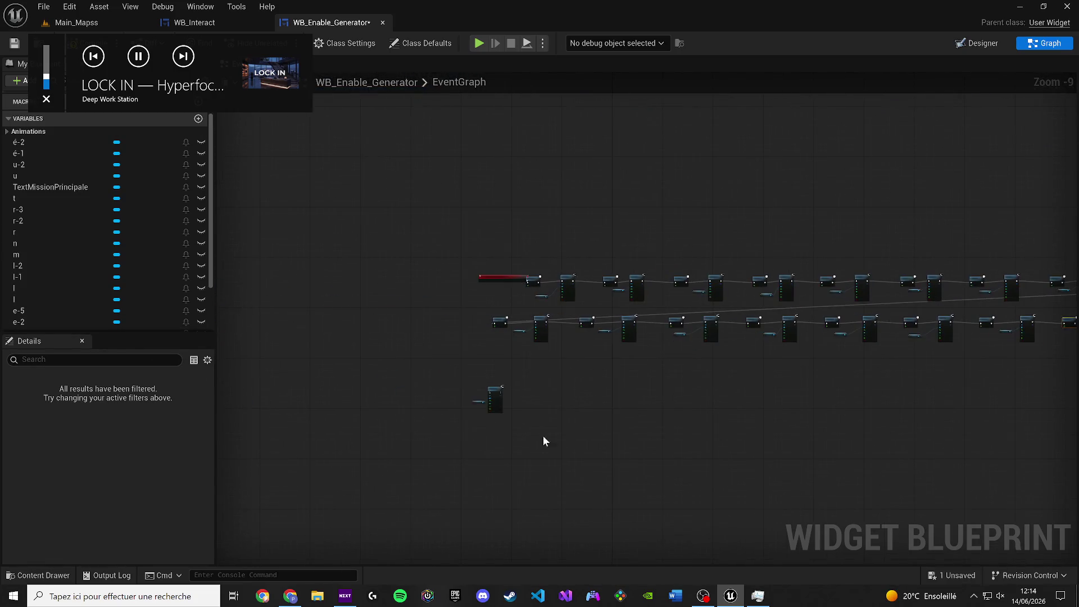
pyautogui.moveTo(428, 380); pyautogui.dragTo(429, 381)
pyautogui.scroll(4, 473, 446)
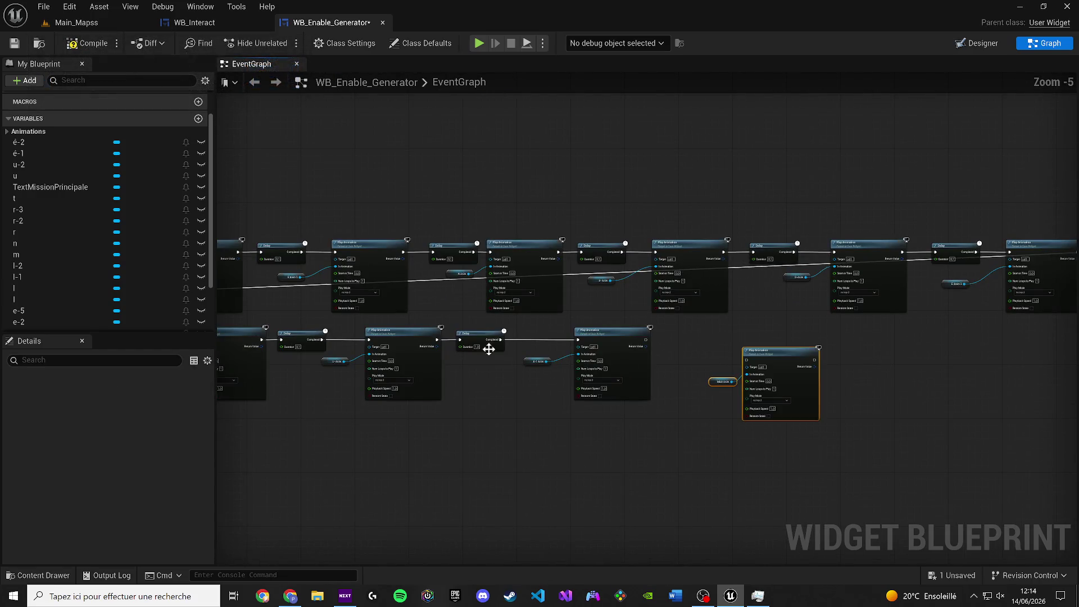
pyautogui.scroll(2, 659, 341)
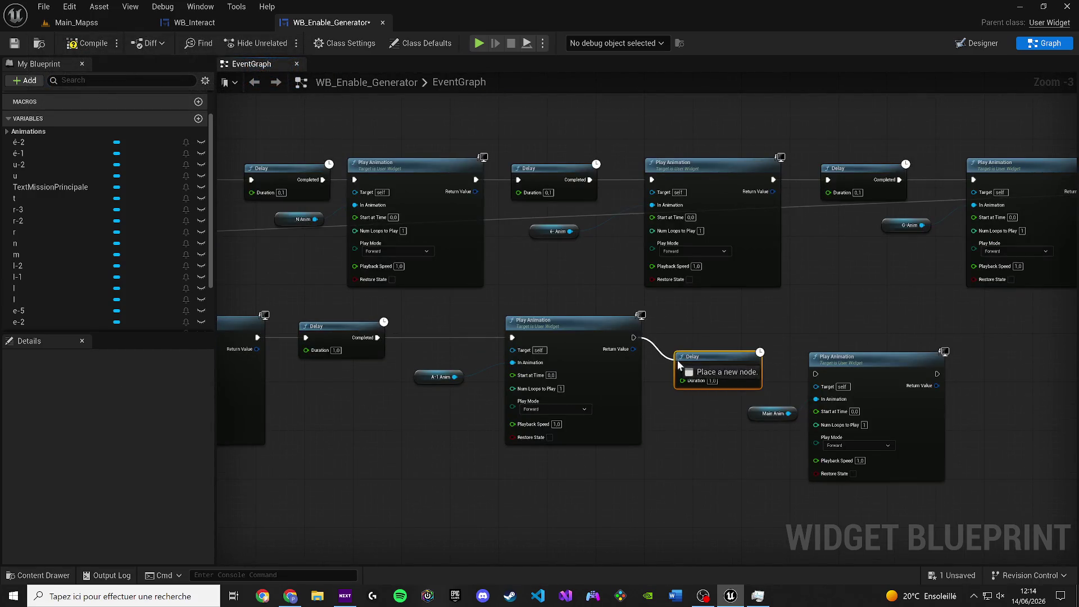
pyautogui.moveTo(815, 374); pyautogui.dragTo(742, 337)
pyautogui.moveTo(753, 354); pyautogui.dragTo(894, 496)
pyautogui.moveTo(886, 386); pyautogui.dragTo(867, 351)
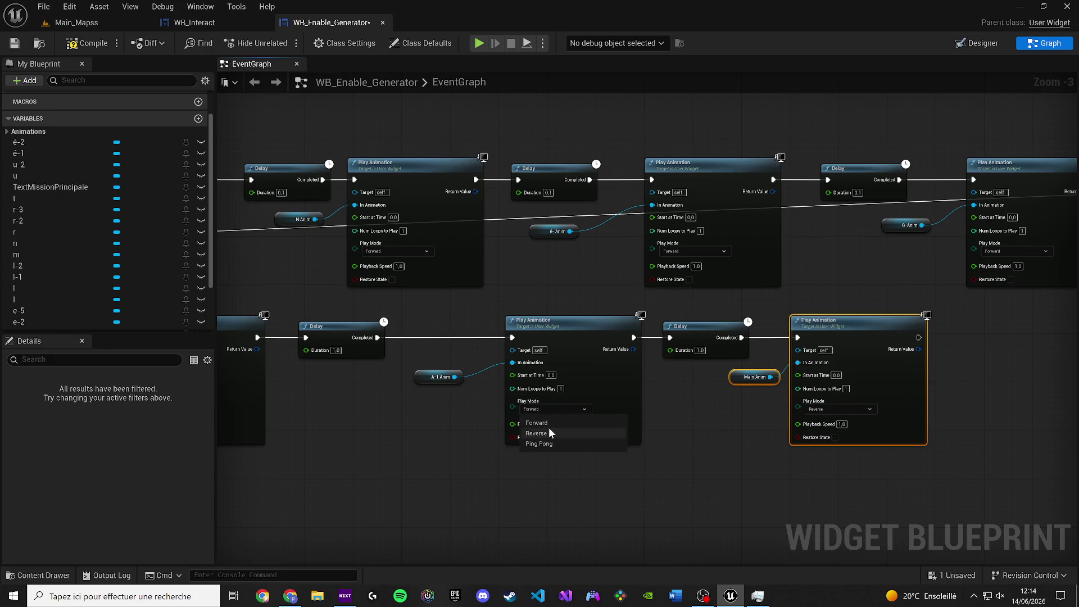
# Set the first Play Animation nodes, including U-Anim and M-Anim, to Reverse, leaving one Forward.
pyautogui.click(549, 433)
pyautogui.hscroll(-10, 549, 432)
pyautogui.click(743, 420)
pyautogui.click(703, 443)
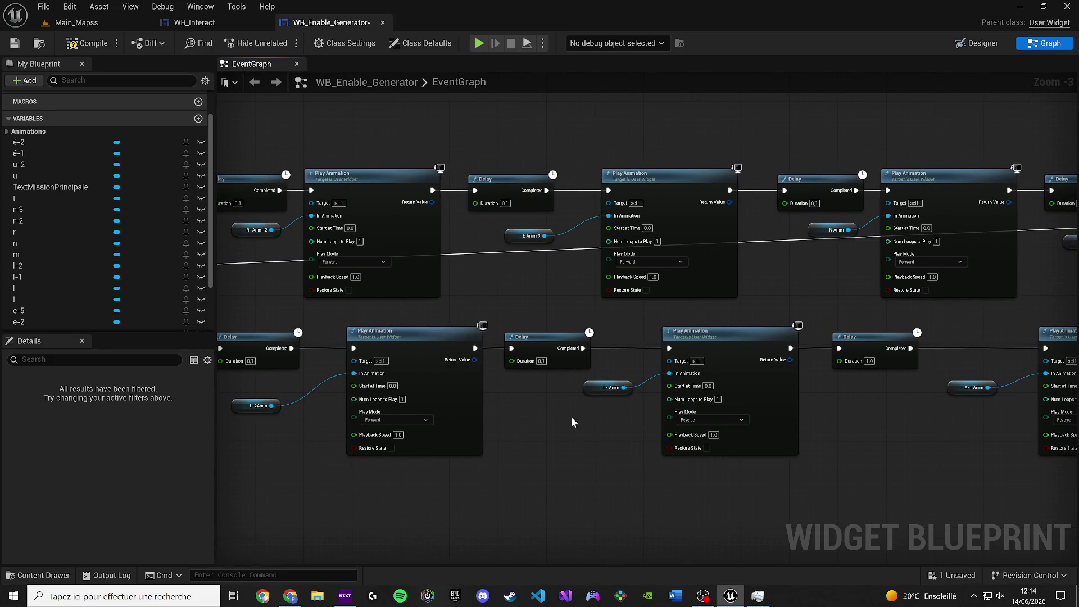
pyautogui.hscroll(-8, 571, 417)
pyautogui.click(829, 431)
pyautogui.click(810, 460)
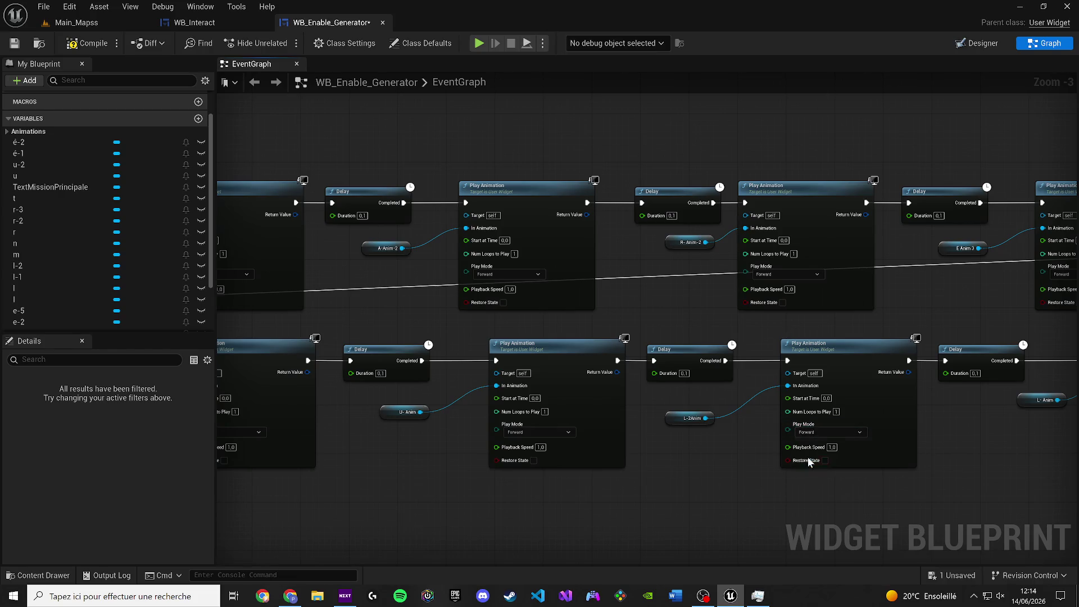
pyautogui.click(553, 431)
pyautogui.click(542, 456)
pyautogui.moveTo(456, 431); pyautogui.dragTo(820, 377)
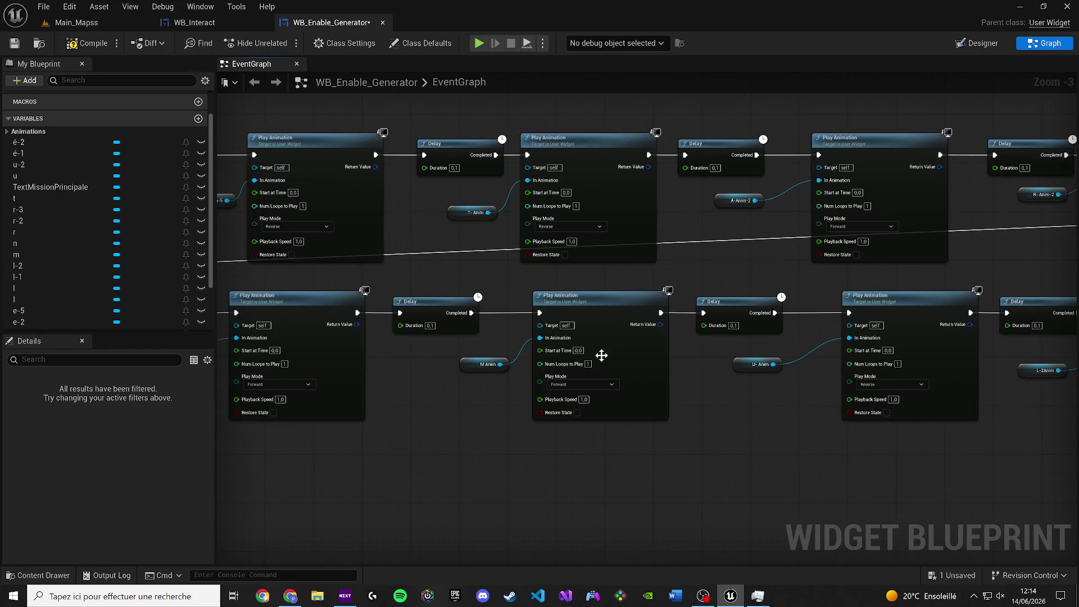
pyautogui.click(585, 384)
pyautogui.click(565, 407)
pyautogui.hscroll(-6, 618, 399)
pyautogui.click(583, 403)
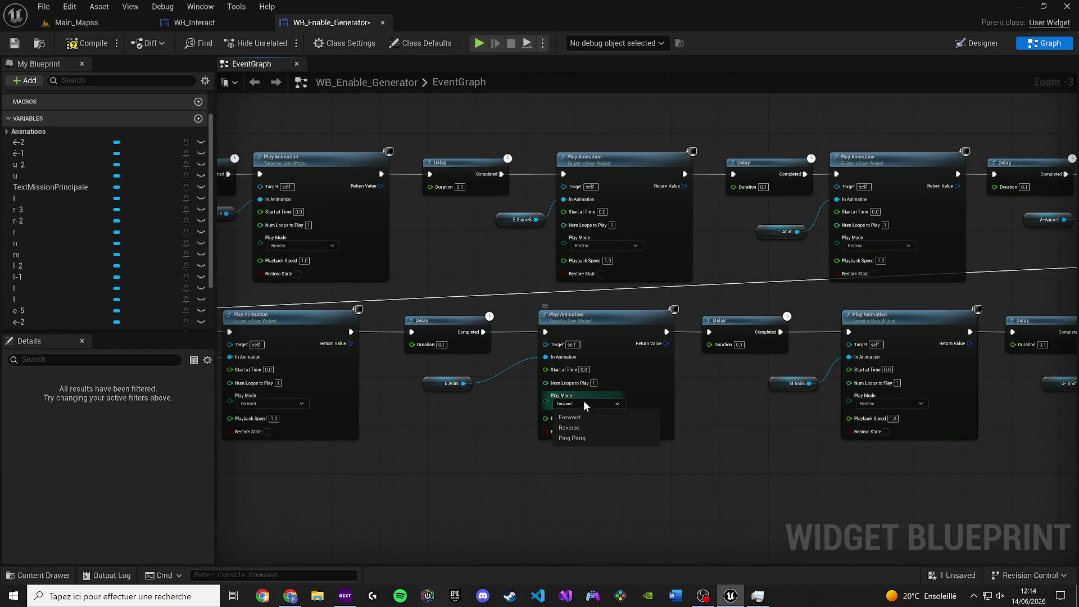
pyautogui.click(595, 427)
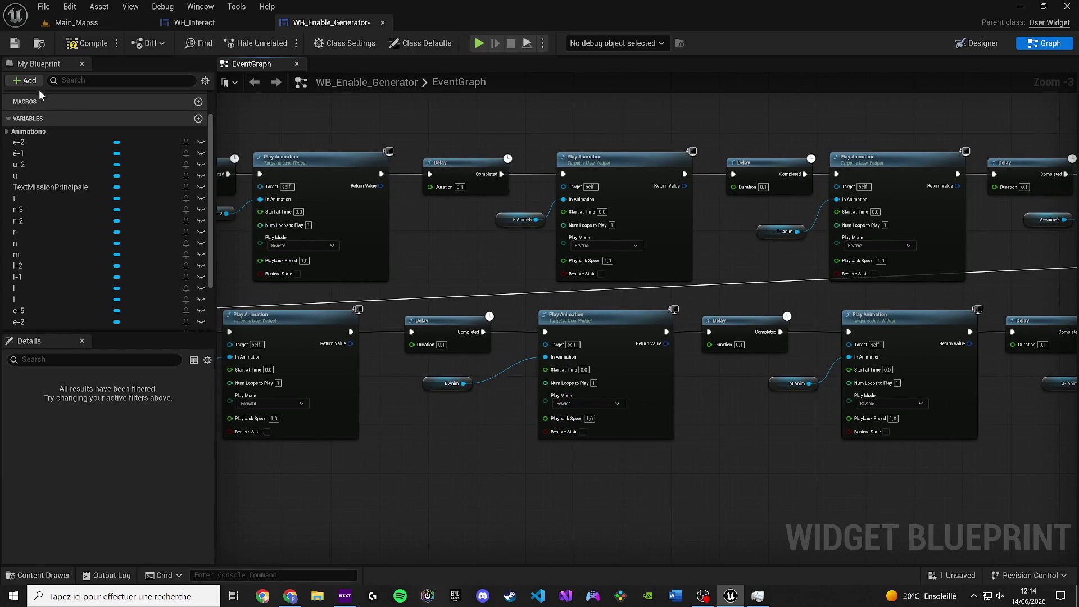
pyautogui.moveTo(276, 388); pyautogui.dragTo(679, 406)
pyautogui.click(667, 422)
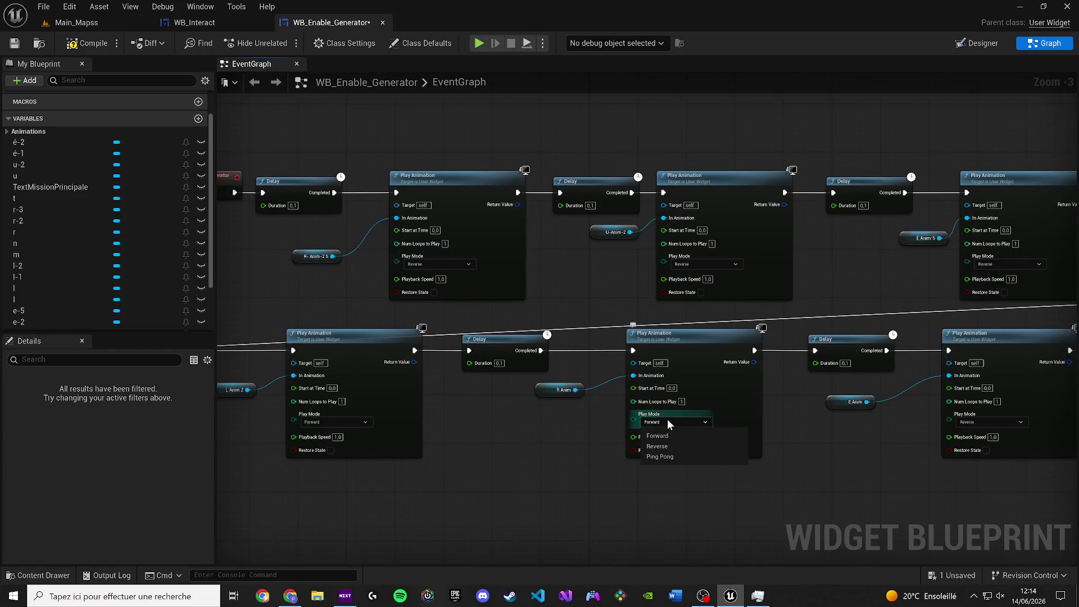
pyautogui.click(678, 446)
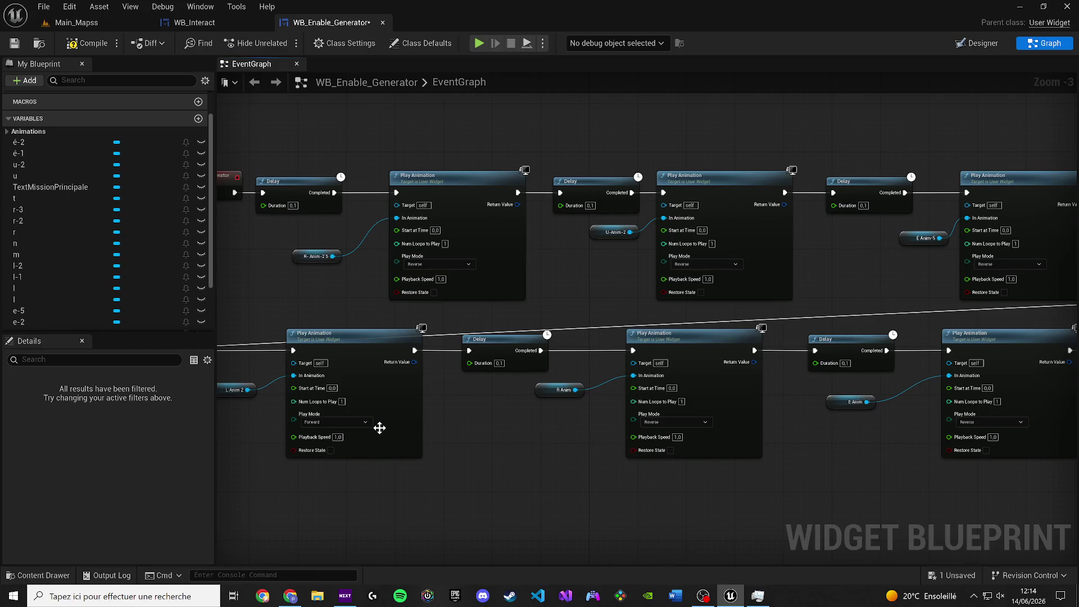
# Switch the remaining Play Animation nodes (E-Anim-2, N Anim, E Anim 3, R-Anim-2, T-Anim) to Reverse.
pyautogui.click(306, 422)
pyautogui.click(341, 444)
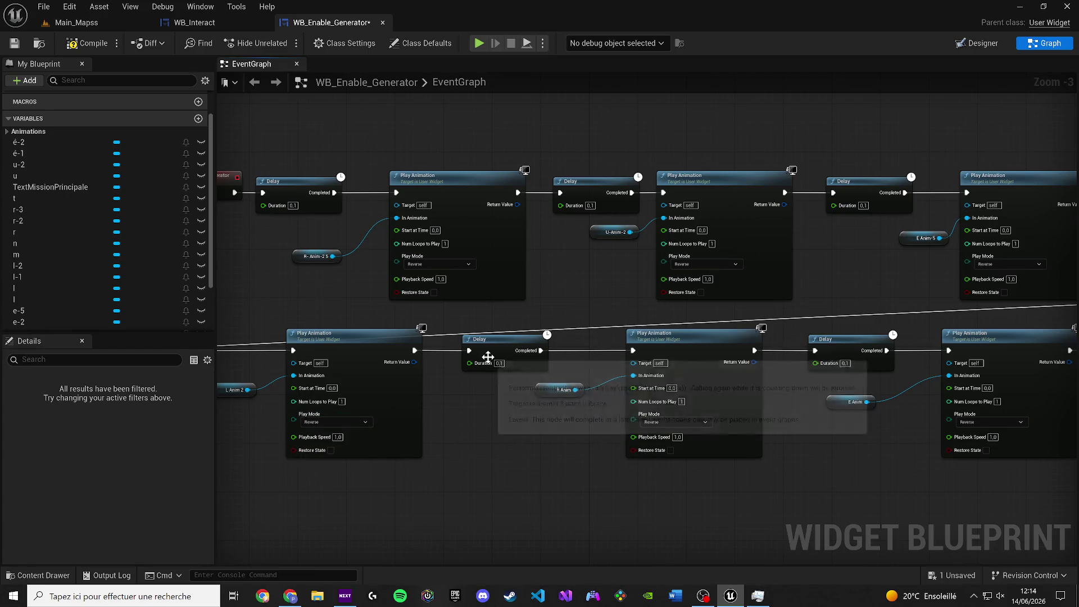
pyautogui.scroll(-6, 706, 348)
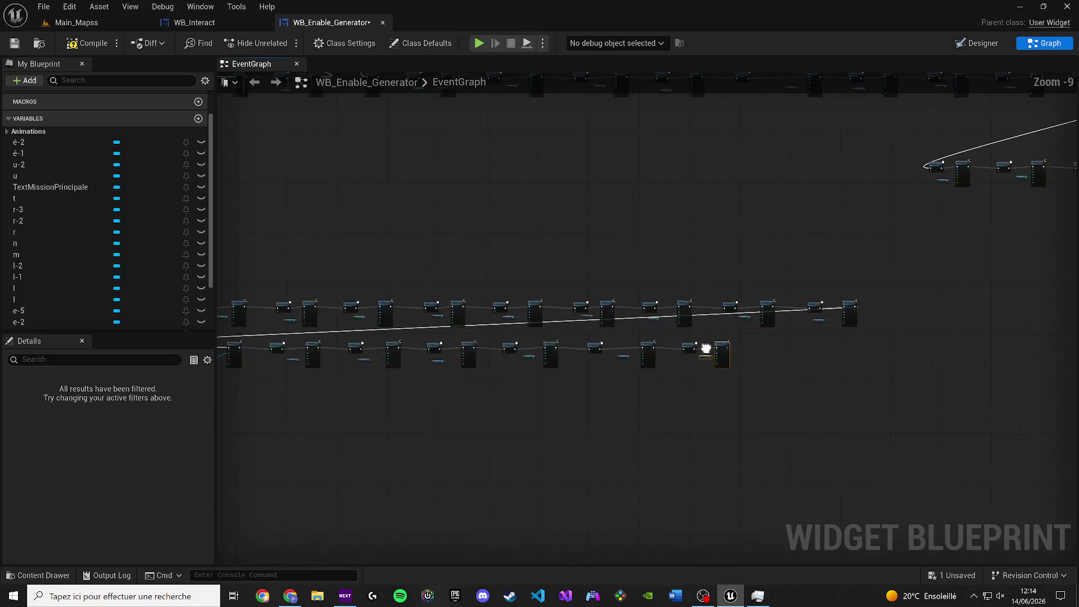
pyautogui.scroll(6, 706, 349)
pyautogui.click(663, 374)
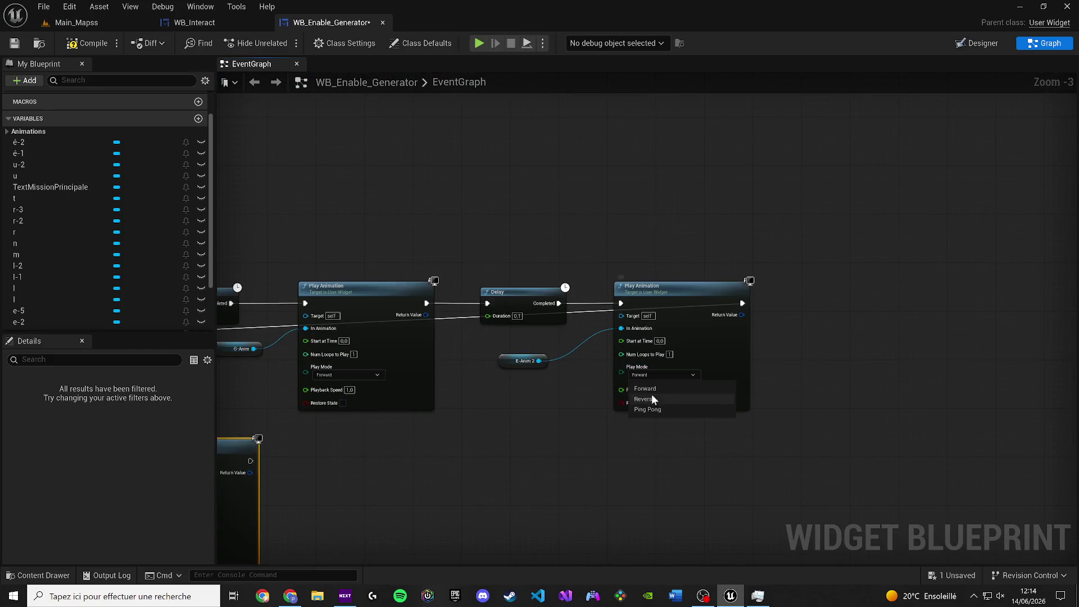
pyautogui.click(653, 398)
pyautogui.click(360, 374)
pyautogui.click(354, 399)
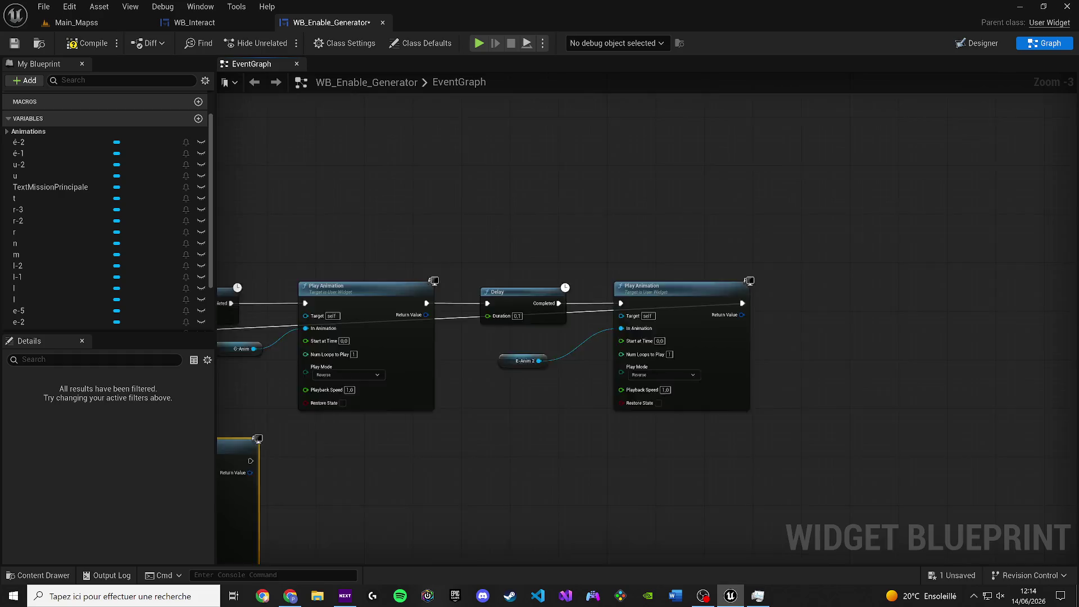
pyautogui.click(766, 377)
pyautogui.click(762, 402)
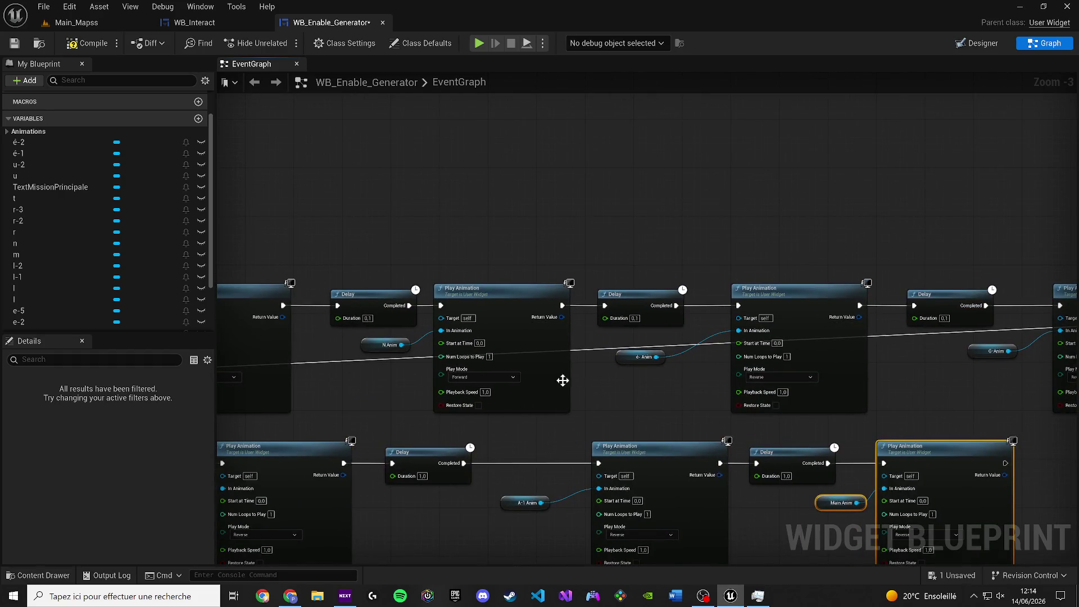
pyautogui.click(482, 377)
pyautogui.click(498, 400)
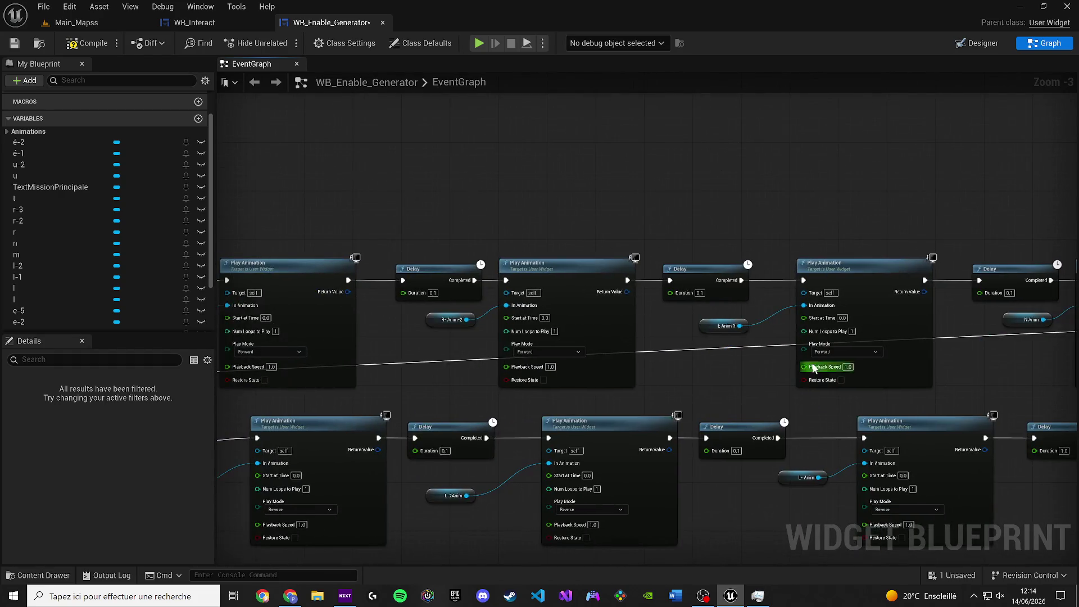
pyautogui.click(843, 352)
pyautogui.click(830, 376)
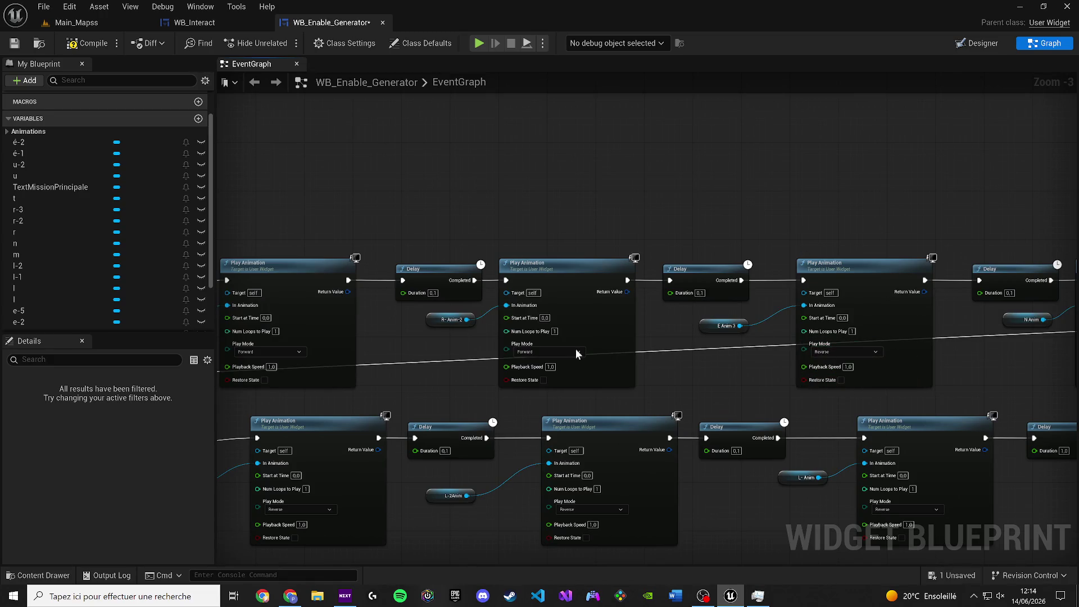
pyautogui.click(563, 350)
pyautogui.click(546, 376)
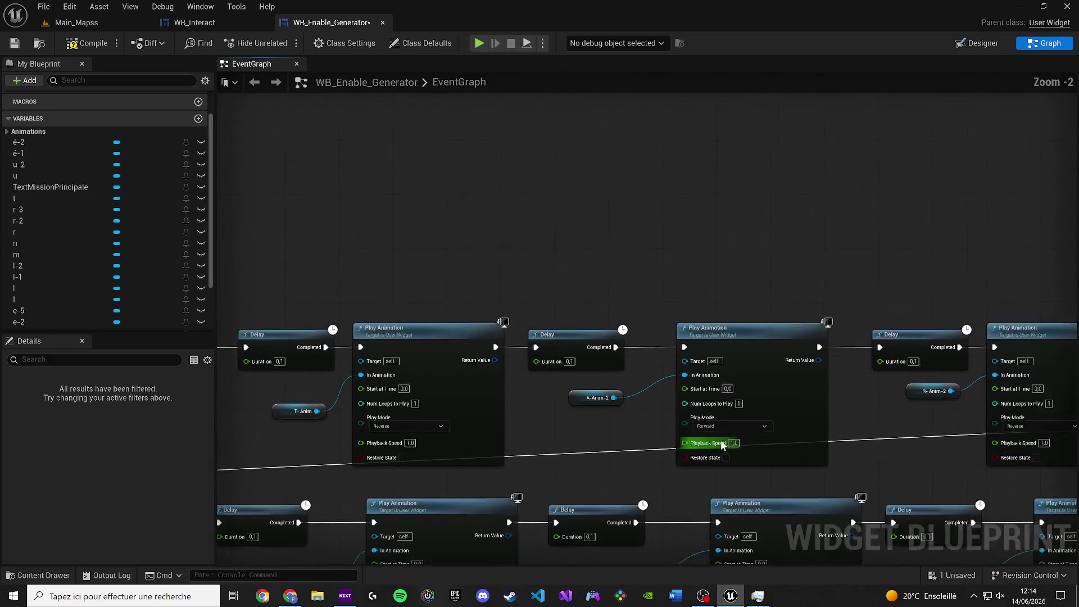
pyautogui.scroll(2, 711, 438)
pyautogui.click(714, 427)
pyautogui.click(697, 447)
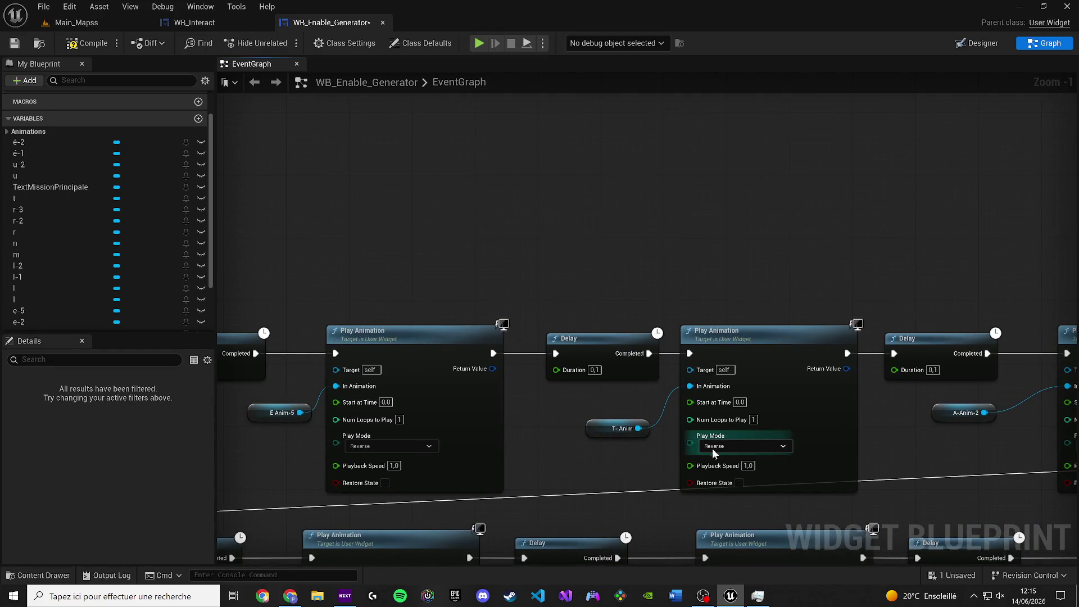
pyautogui.click(713, 447)
# Compile and save the WB_Enable_Generator widget blueprint.
pyautogui.click(85, 43)
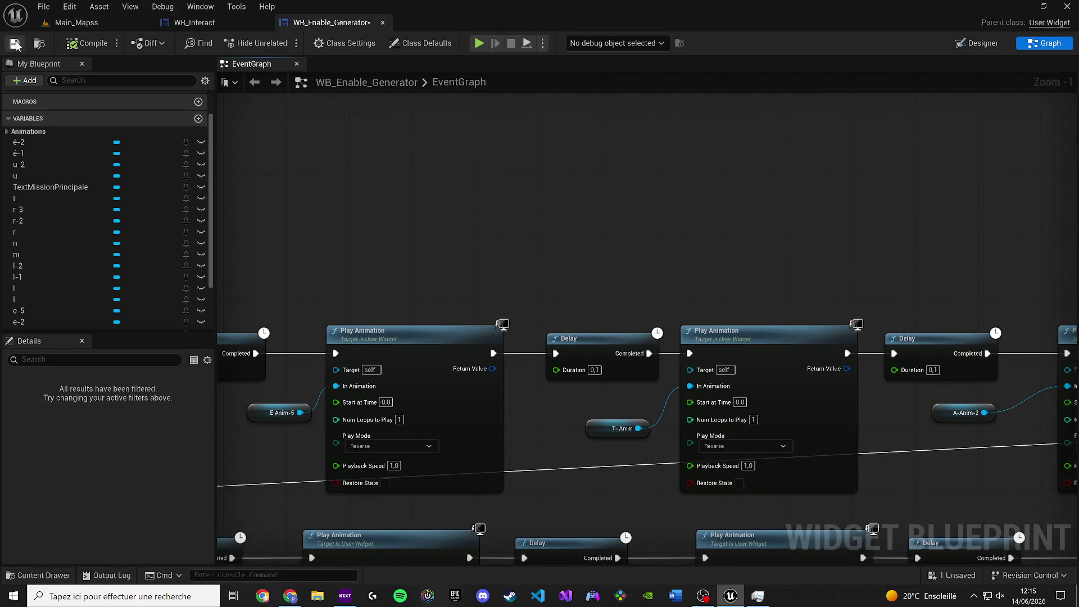
pyautogui.click(15, 43)
pyautogui.click(76, 23)
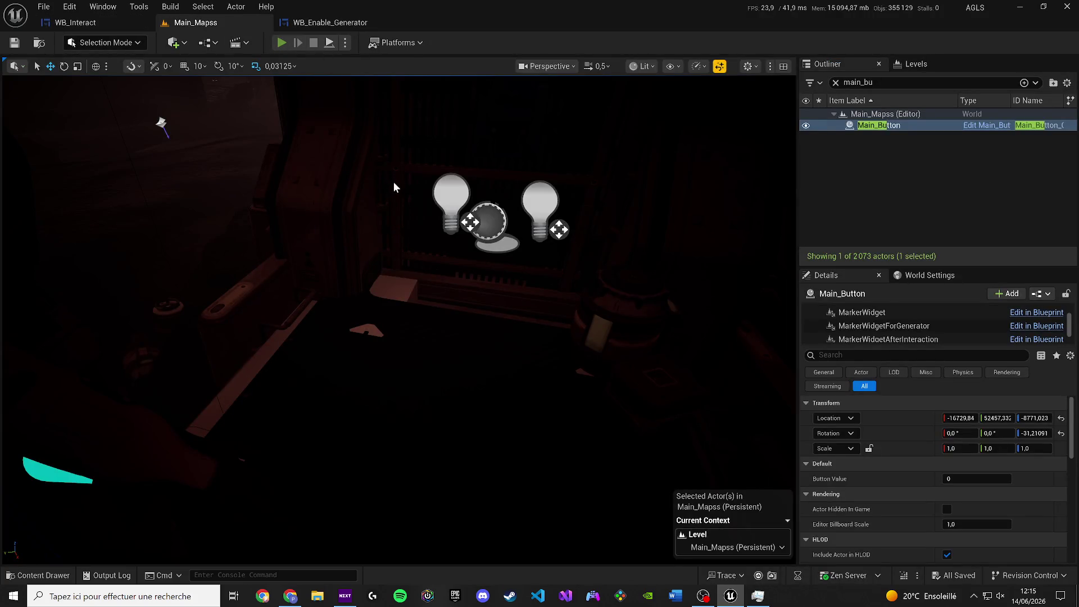
# Play-test the level, walking up to the generator to open and close its panel twice.
pyautogui.hotkey('alt', 'p')
pyautogui.press('w')
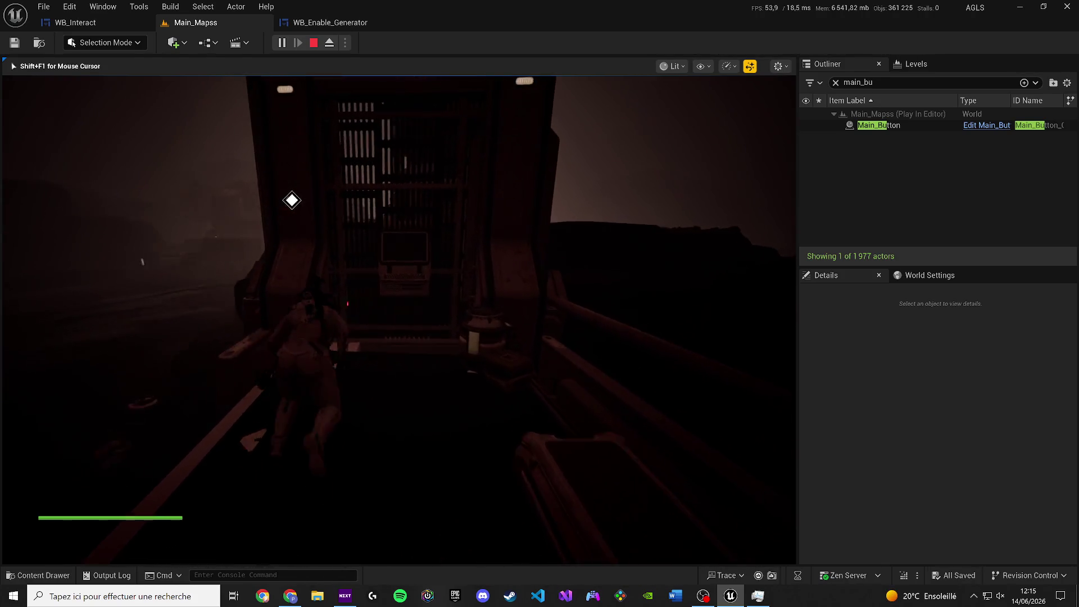
pyautogui.press('e')
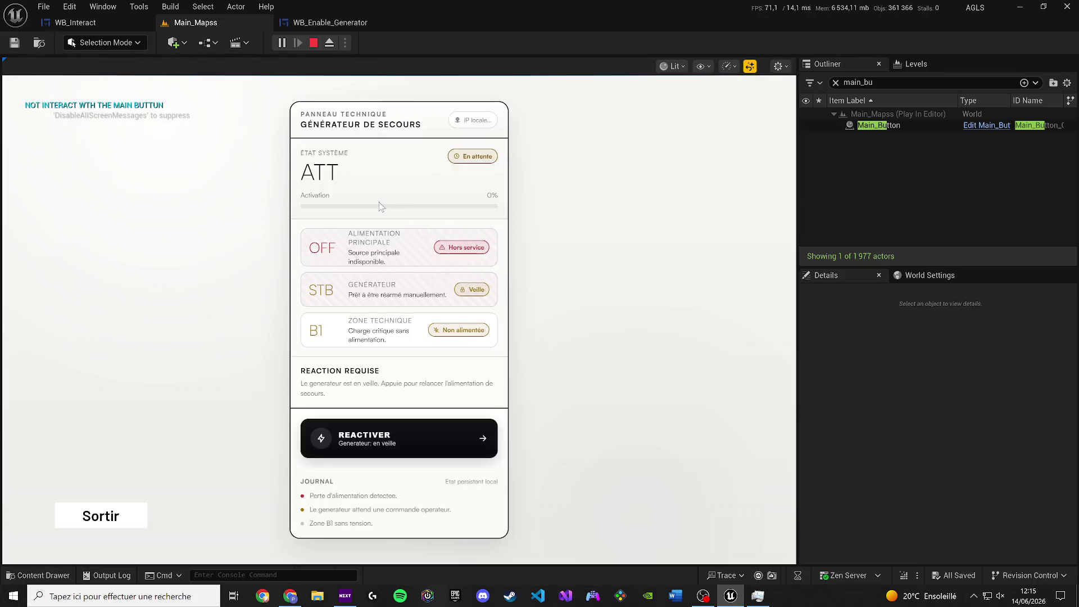
pyautogui.click(99, 516)
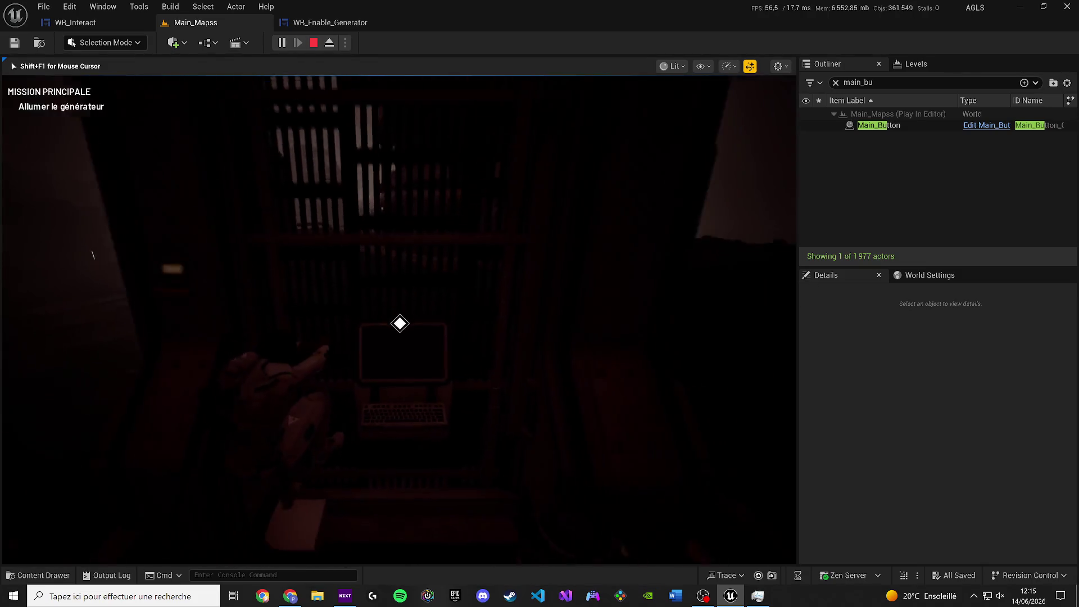
pyautogui.press('s')
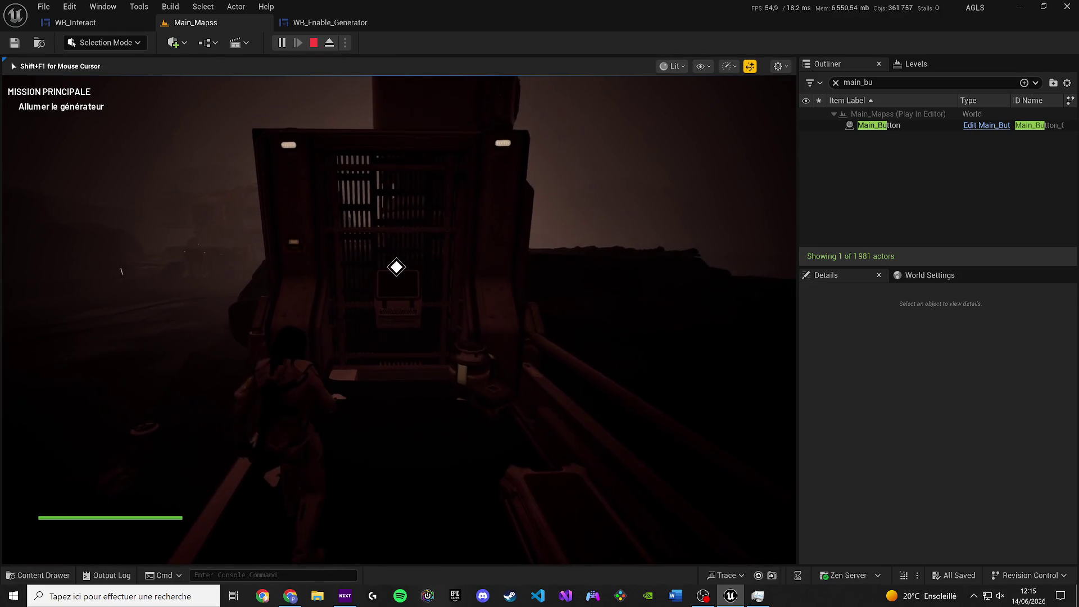
pyautogui.press('w')
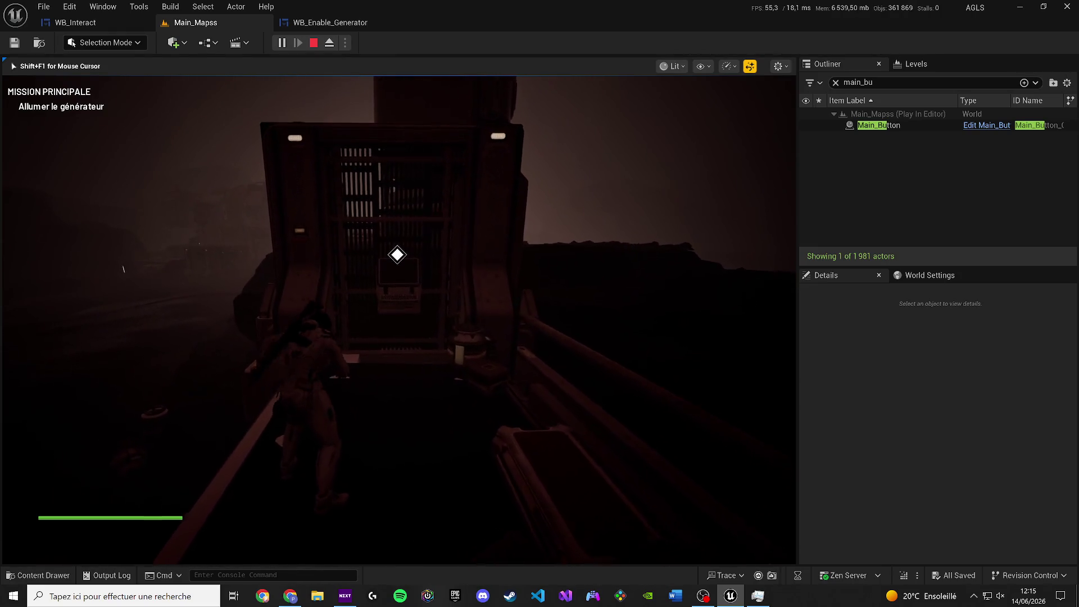
pyautogui.press('e')
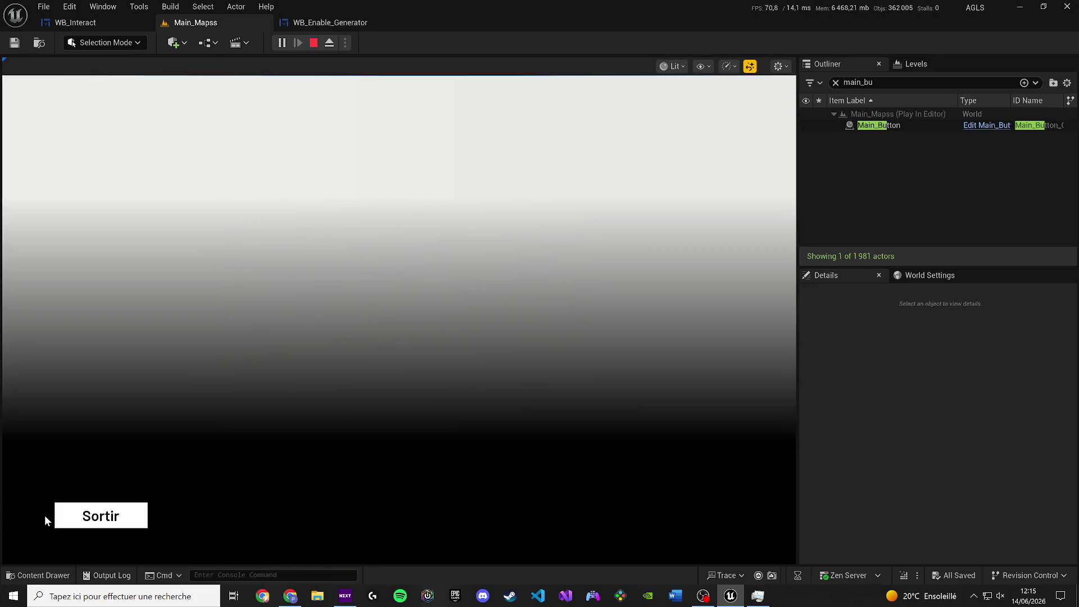
pyautogui.click(99, 516)
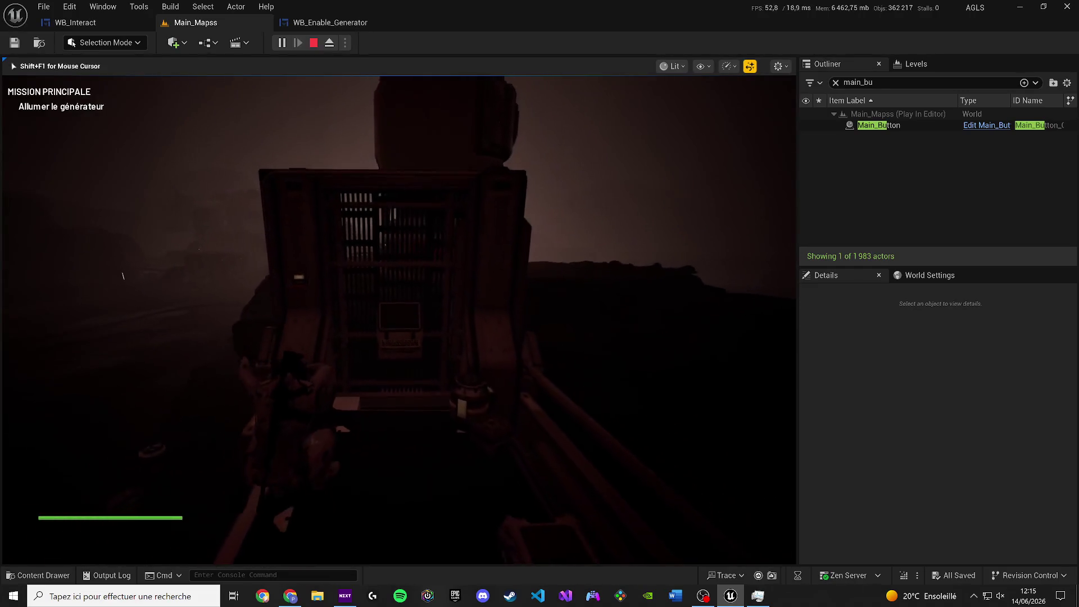
# Bring up the generator screen, click REACTIVER, then stop the play-test.
pyautogui.press('w')
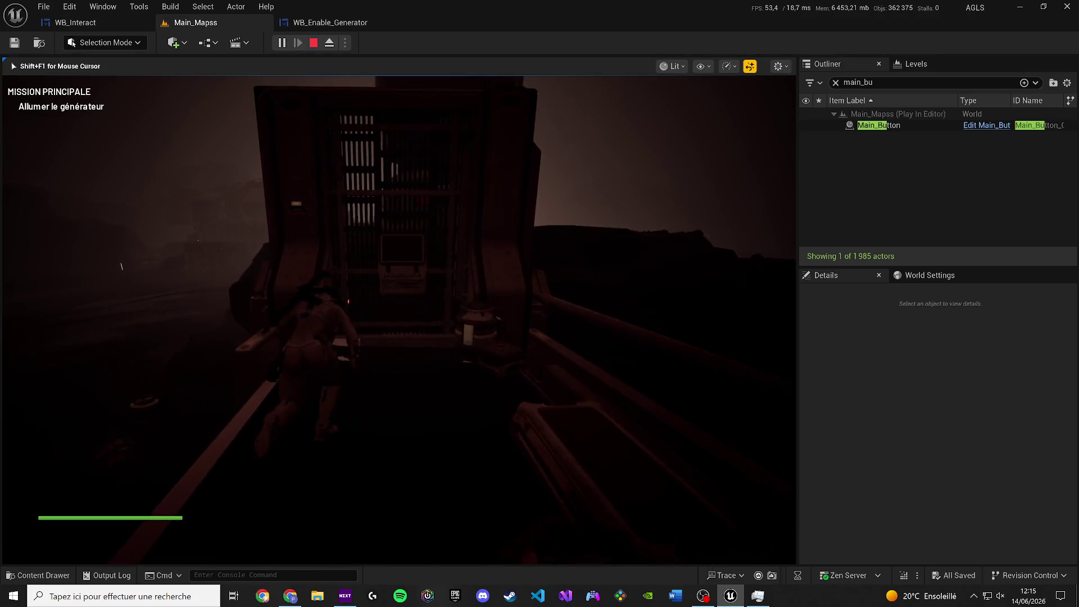
pyautogui.press('e')
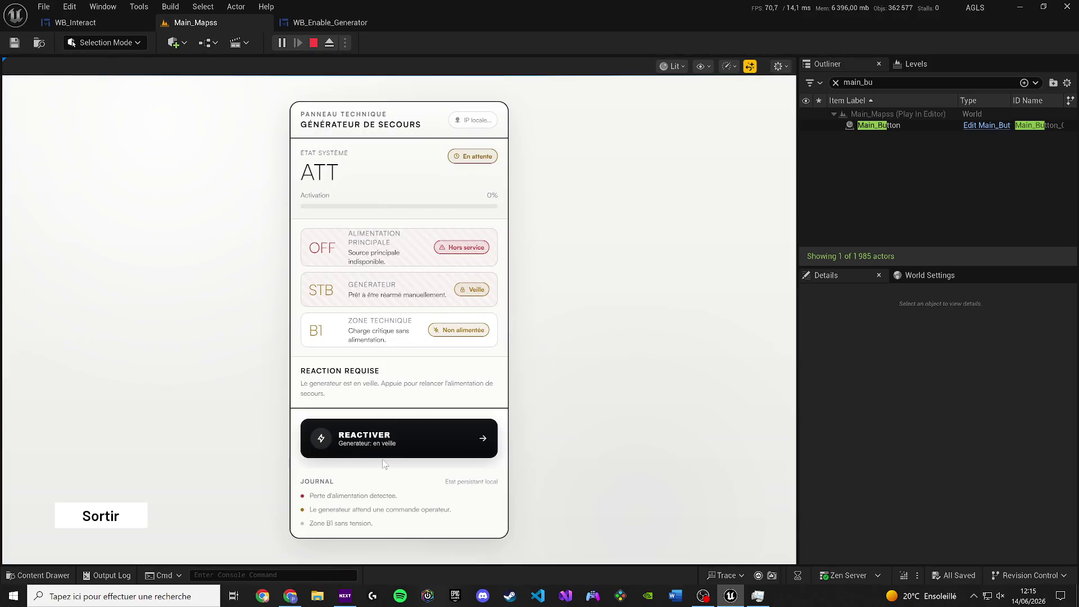
pyautogui.click(385, 449)
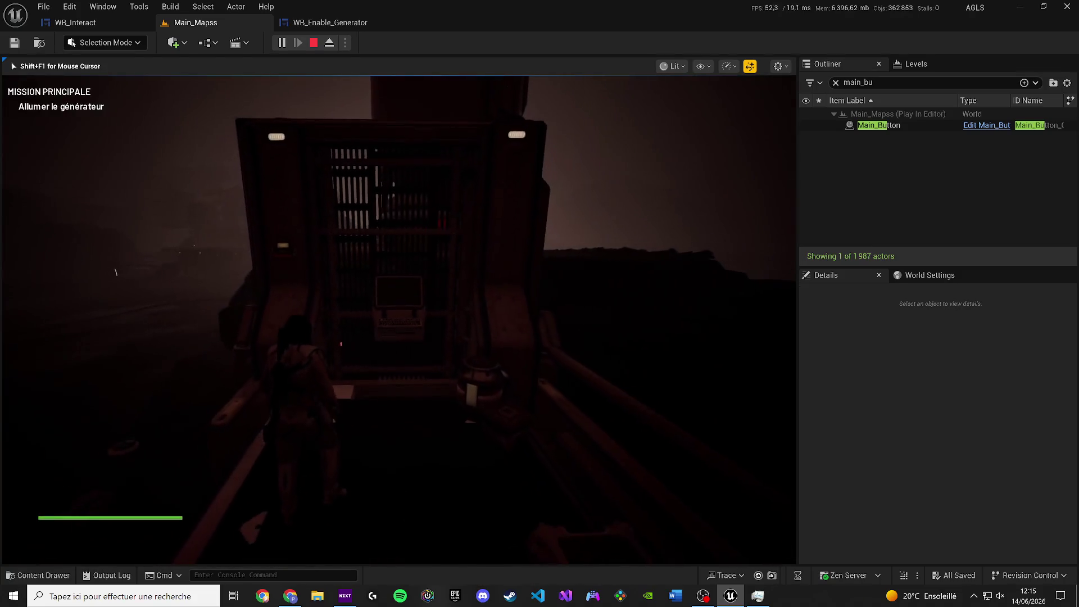
pyautogui.press('w')
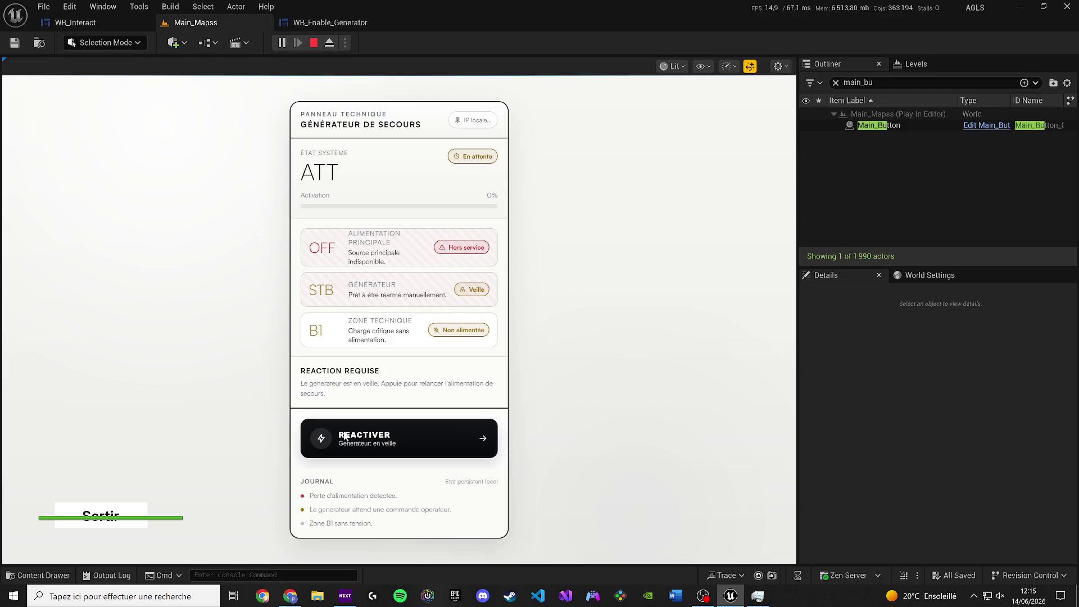
pyautogui.press('Escape')
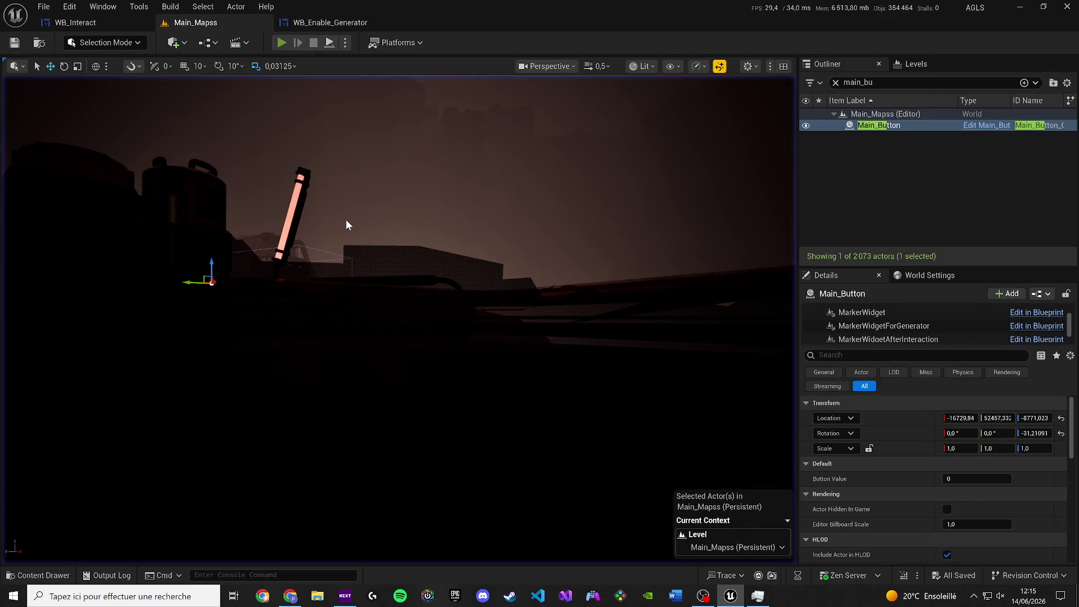
# Run another play-test, leave the panel with Sortir, and return to the editor with the level tab first.
pyautogui.hotkey('alt', 'p')
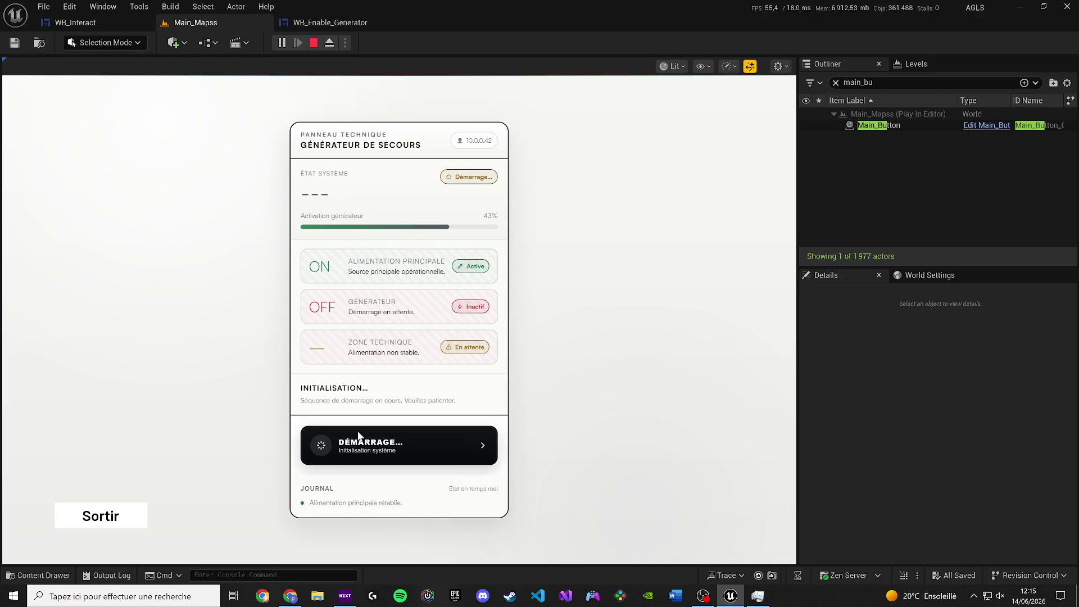
pyautogui.click(129, 515)
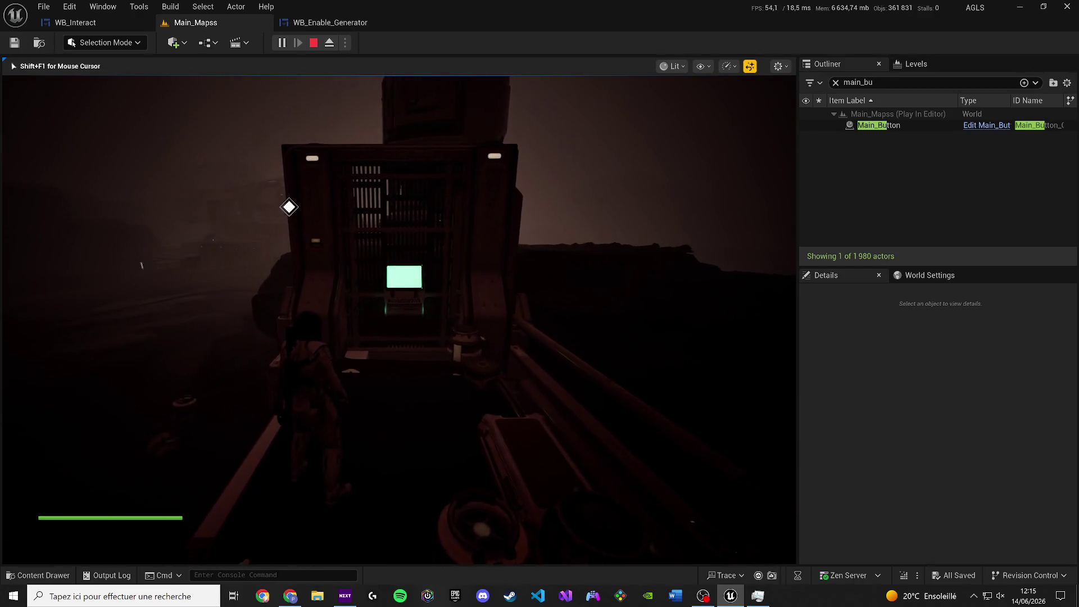
pyautogui.press('Escape')
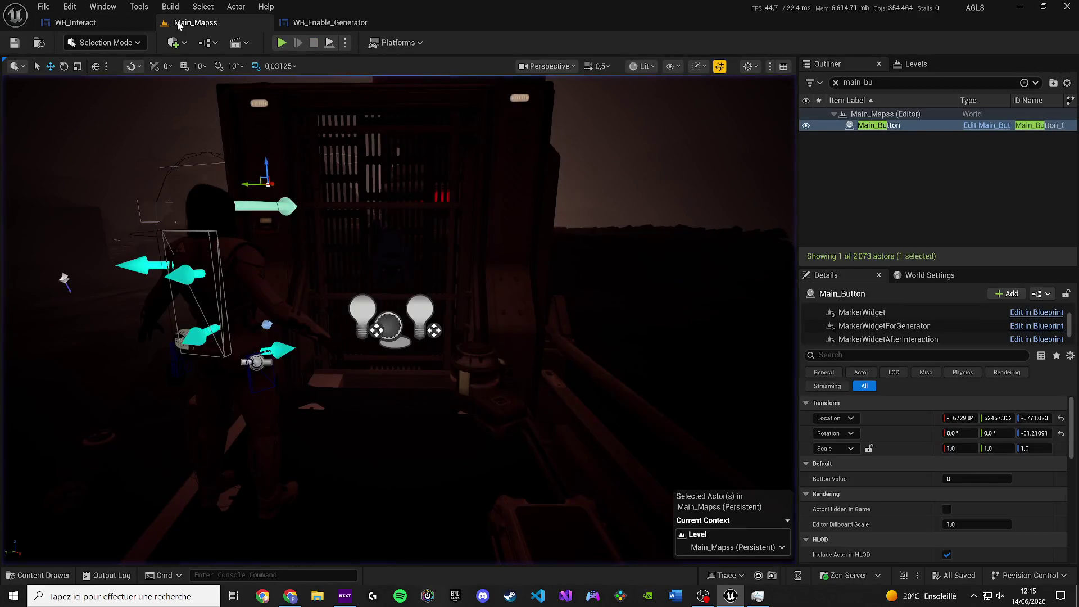
pyautogui.moveTo(185, 22); pyautogui.dragTo(113, 25)
pyautogui.click(194, 23)
pyautogui.scroll(-3, 622, 290)
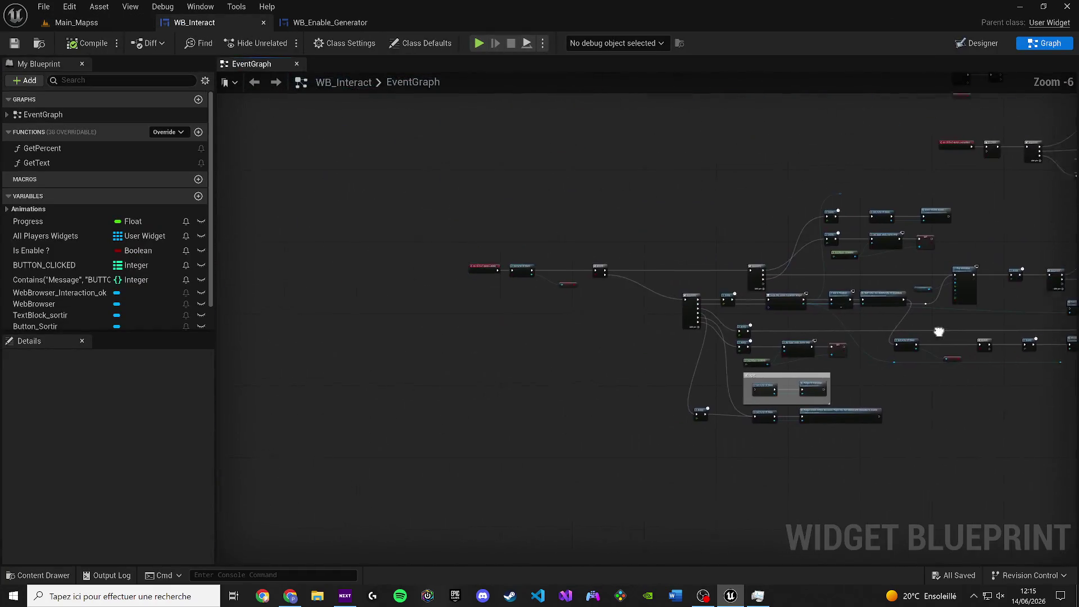
pyautogui.scroll(5, 621, 290)
pyautogui.moveTo(622, 283); pyautogui.dragTo(963, 324)
pyautogui.moveTo(559, 248); pyautogui.dragTo(947, 372)
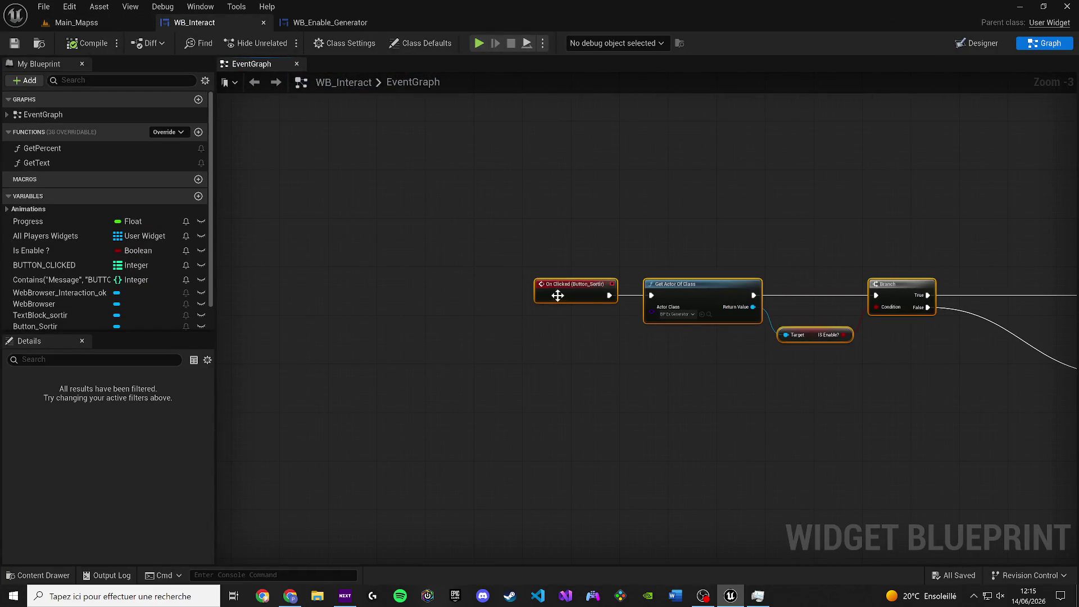
pyautogui.click(583, 316)
pyautogui.scroll(-1, 584, 316)
pyautogui.moveTo(583, 316); pyautogui.dragTo(458, 318)
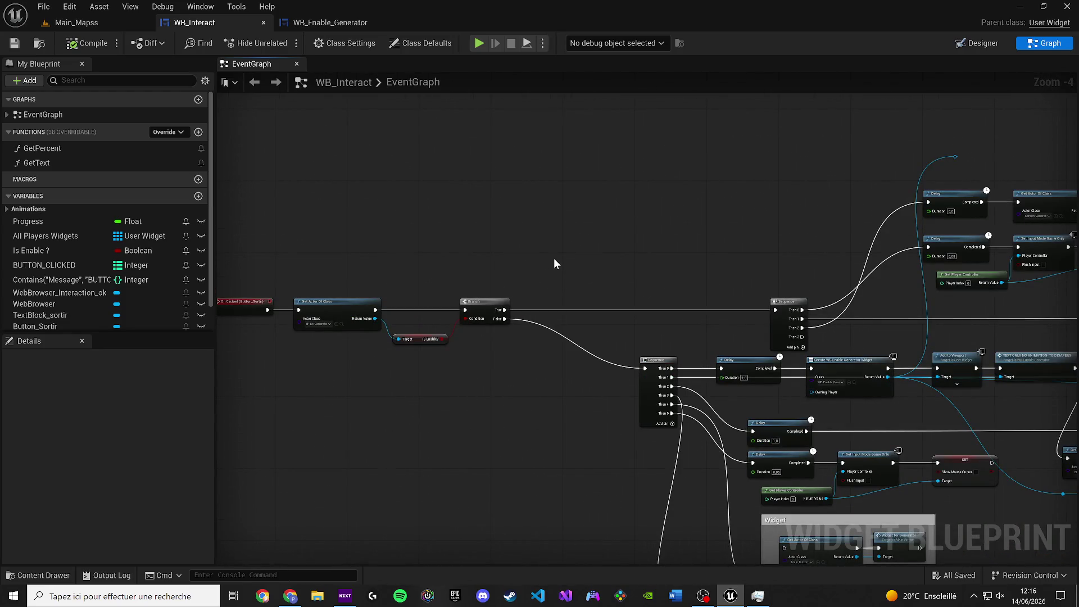
pyautogui.scroll(-3, 575, 296)
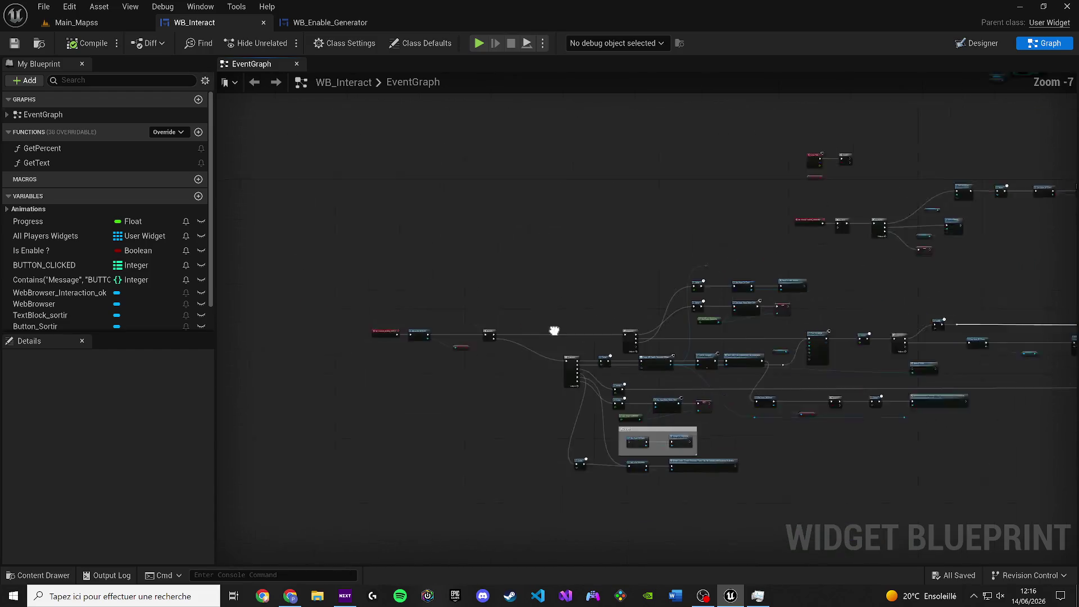
pyautogui.scroll(4, 554, 332)
pyautogui.moveTo(630, 308); pyautogui.dragTo(473, 429)
pyautogui.moveTo(510, 398); pyautogui.dragTo(469, 271)
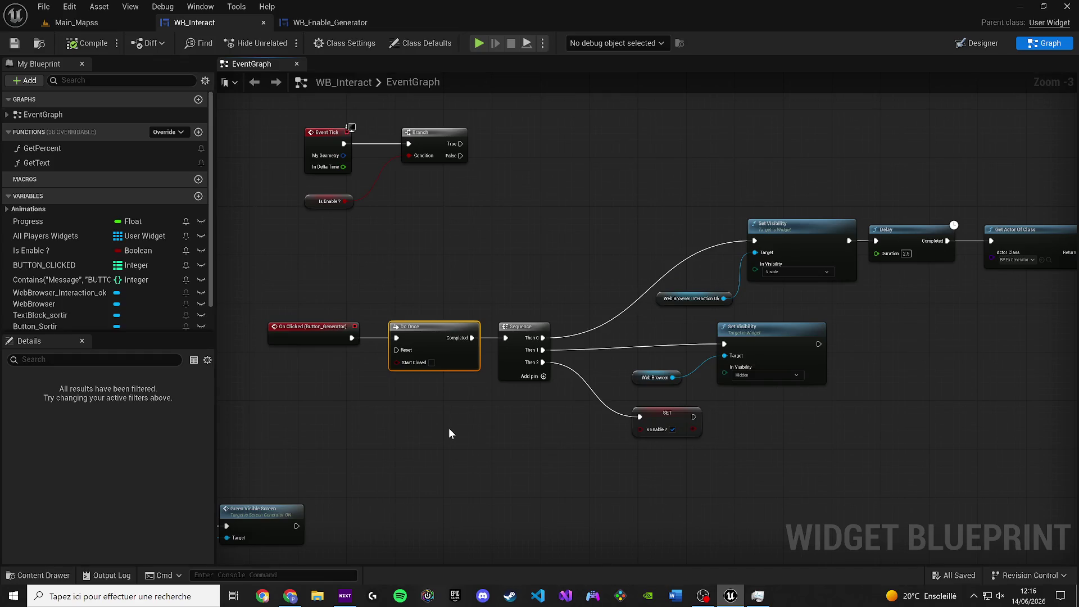
pyautogui.click(135, 23)
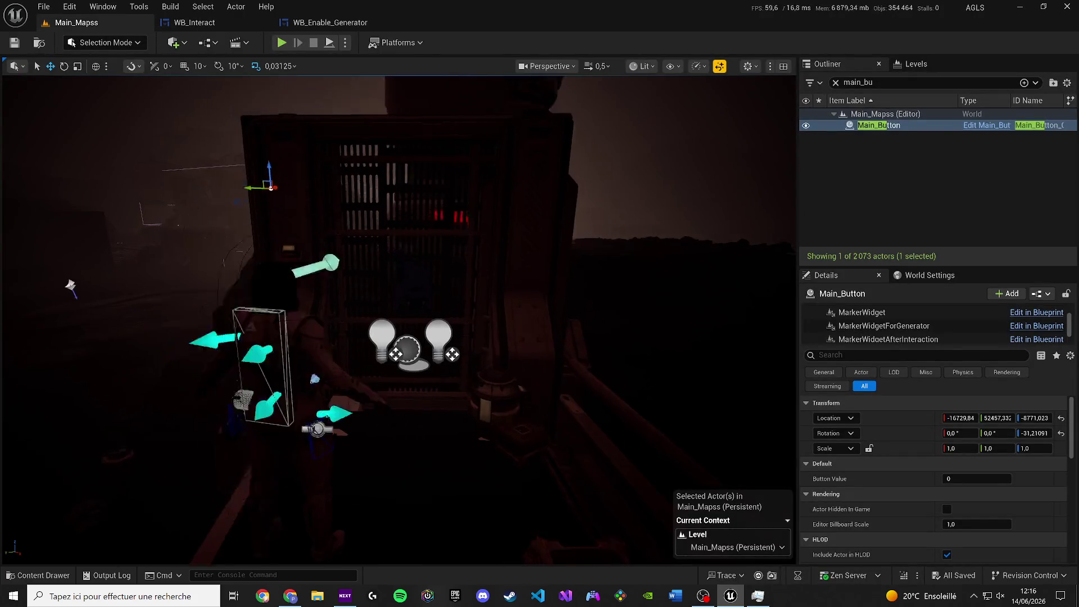
# Filter the Outliner by 'screen', select Screen_Generator, and open its Blueprint with Edit Screen_Generator.
pyautogui.click(532, 340)
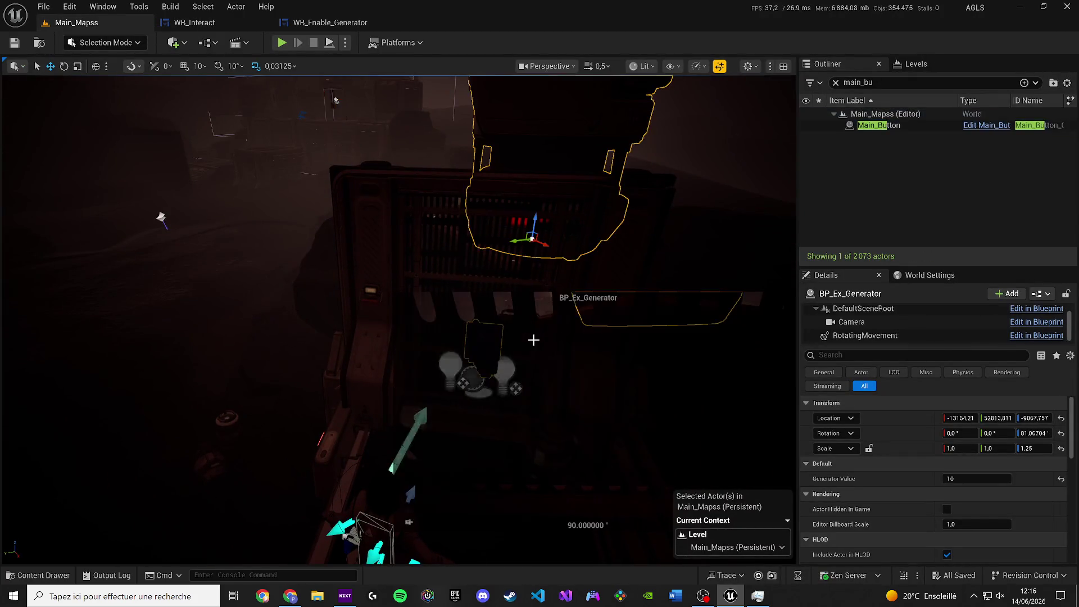
pyautogui.doubleClick(1004, 127)
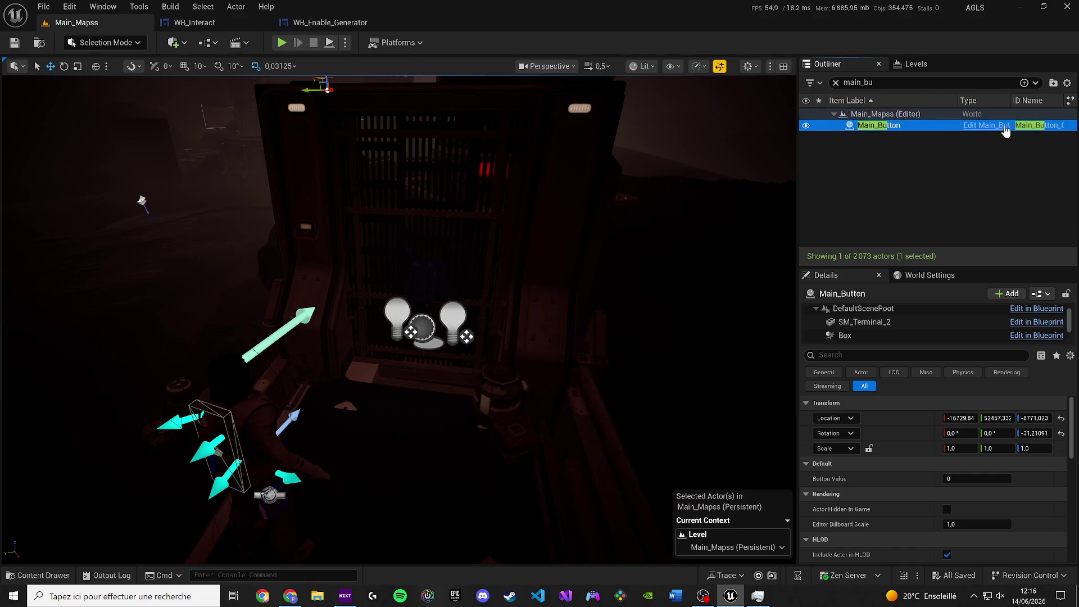
pyautogui.click(836, 82)
pyautogui.moveTo(506, 253)
pyautogui.mouseDown()
pyautogui.moveTo(670, 224)
pyautogui.moveTo(647, 236)
pyautogui.mouseUp()
pyautogui.moveTo(577, 342); pyautogui.dragTo(533, 250)
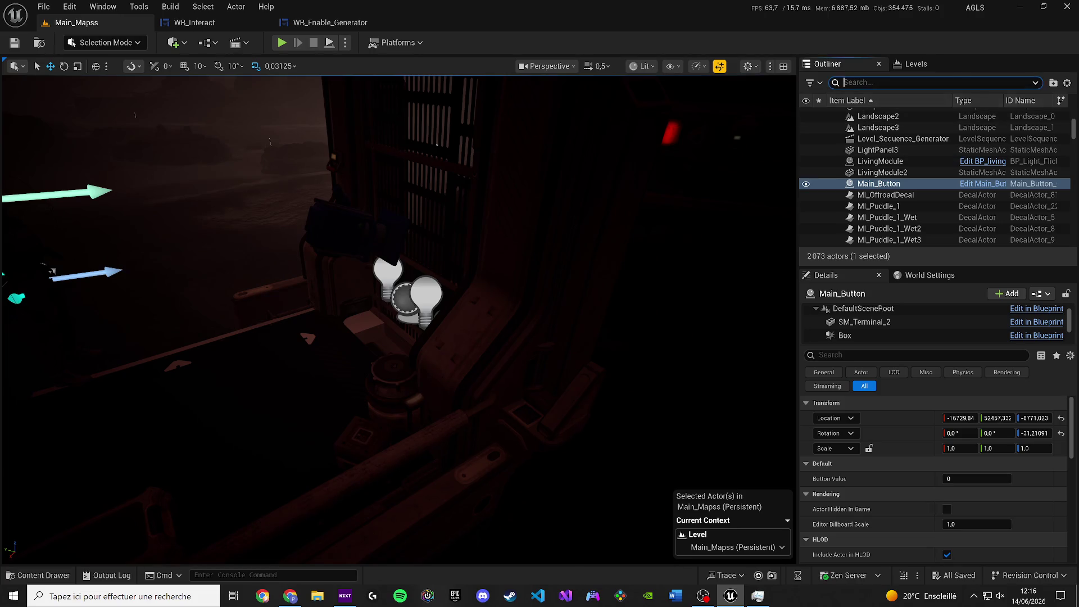
pyautogui.write('screen')
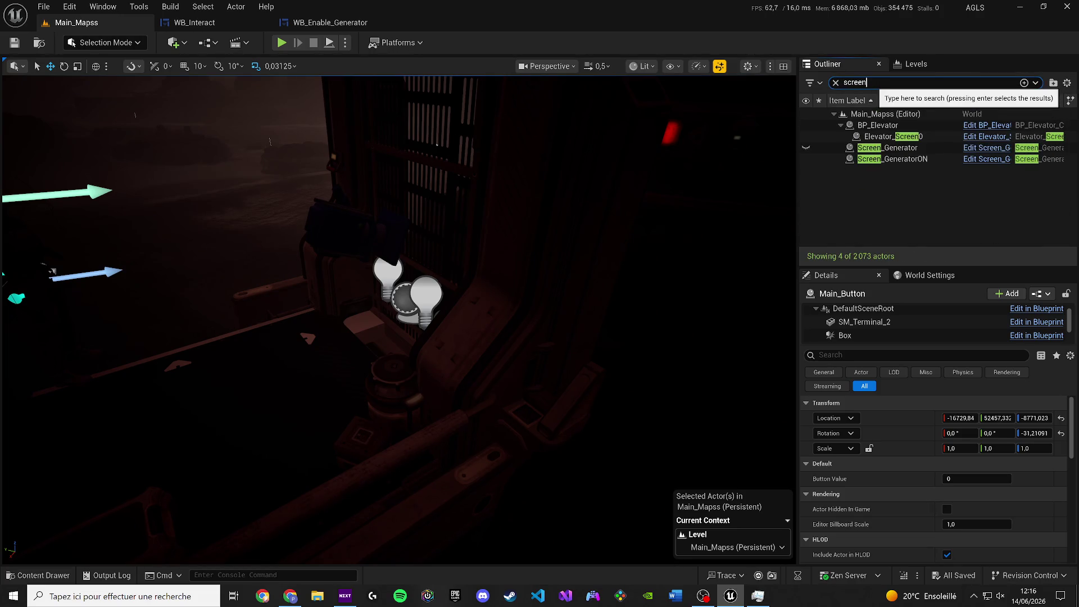
pyautogui.click(877, 125)
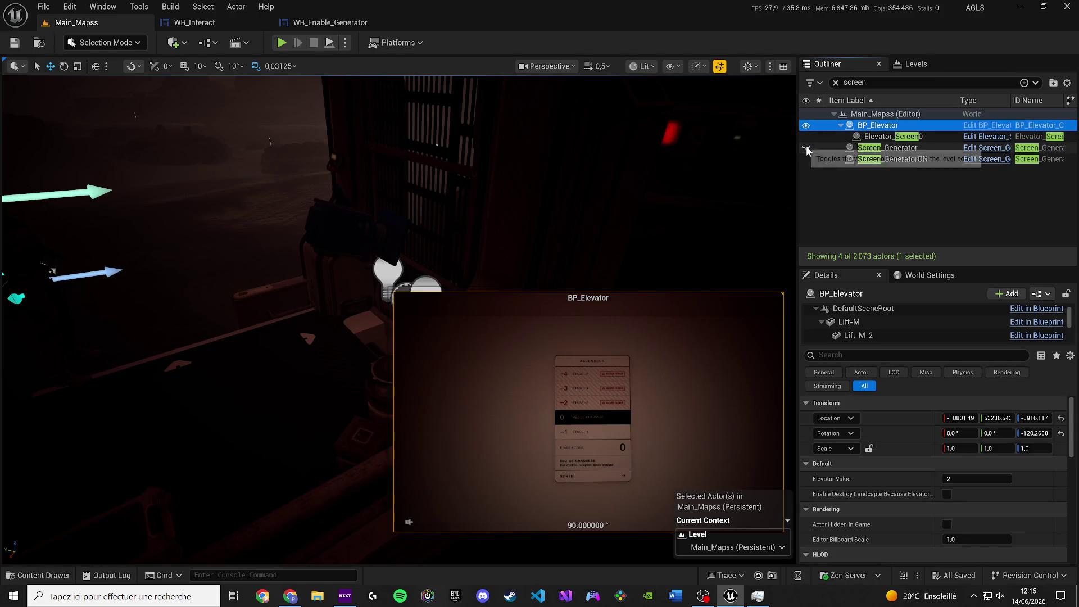
pyautogui.click(866, 149)
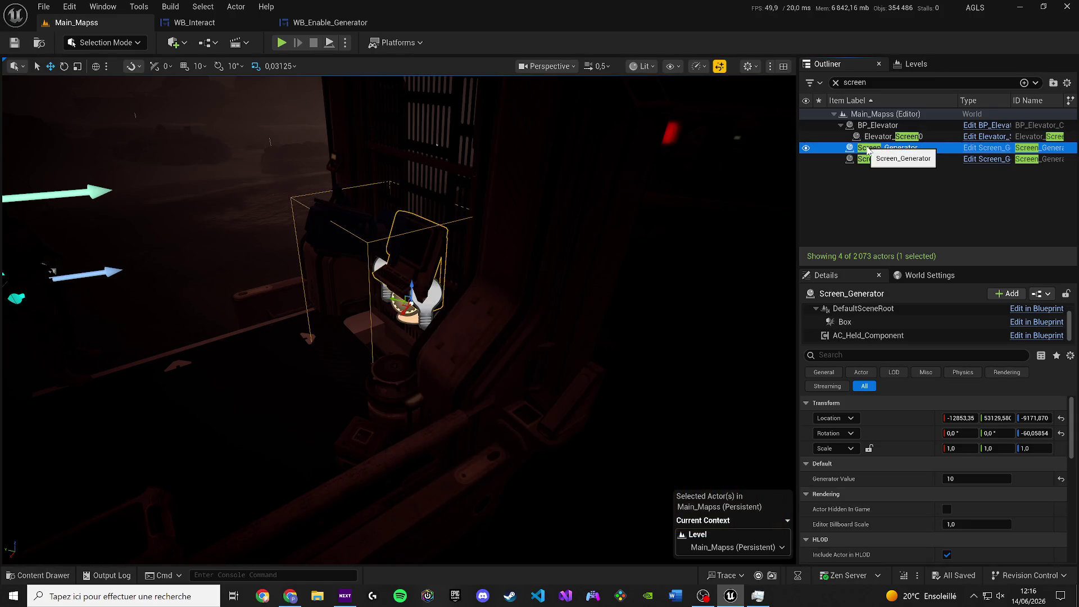
pyautogui.click(983, 149)
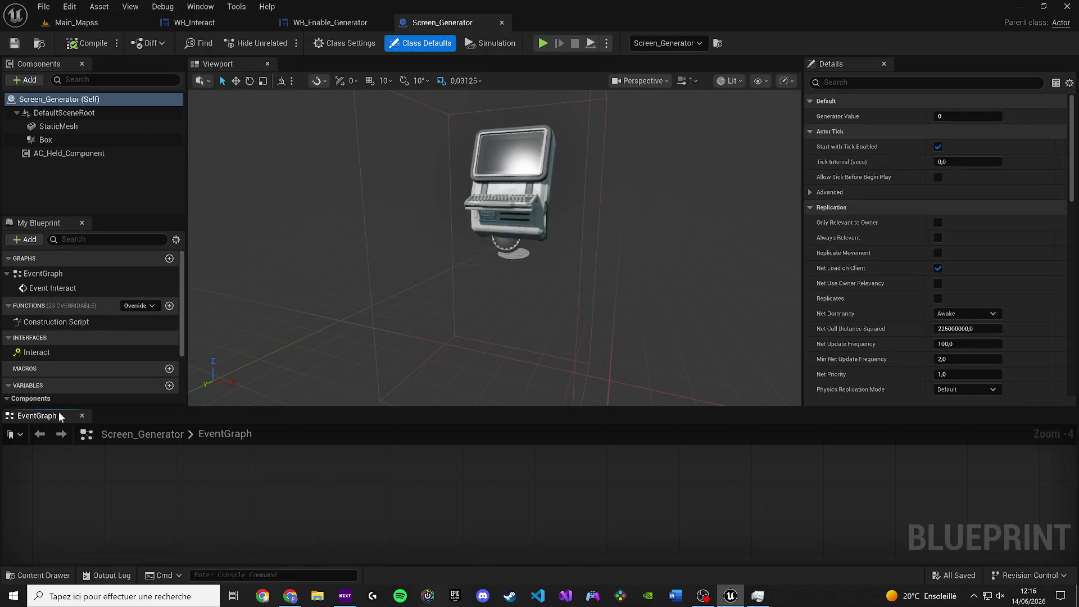
# Dock the Screen_Generator EventGraph, select its Destroy Actor node, and go back to WB_Interact's graph.
pyautogui.moveTo(61, 416); pyautogui.dragTo(326, 66)
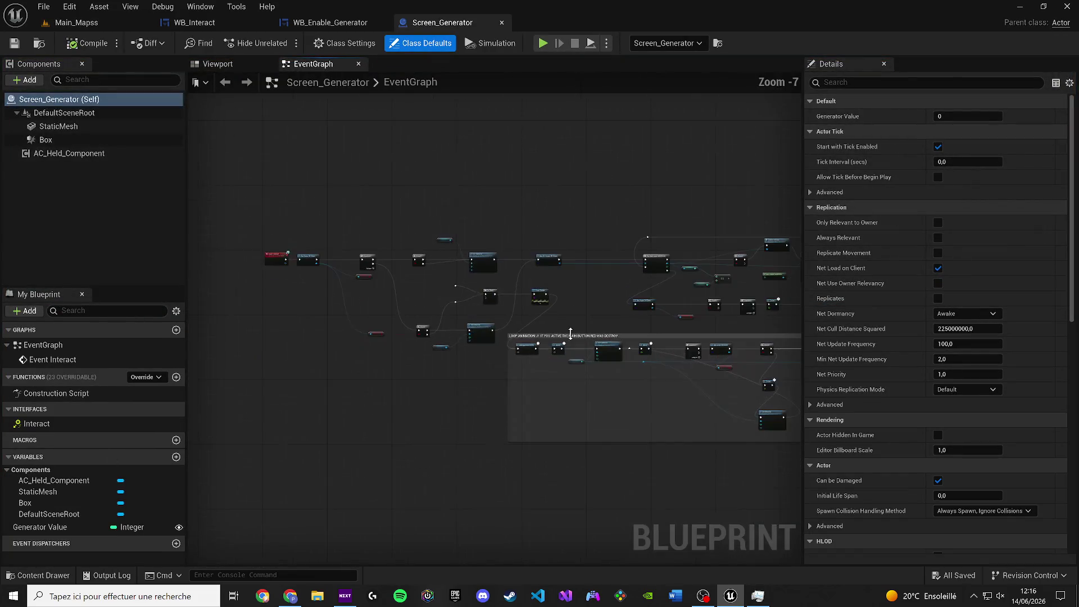
pyautogui.scroll(2, 456, 291)
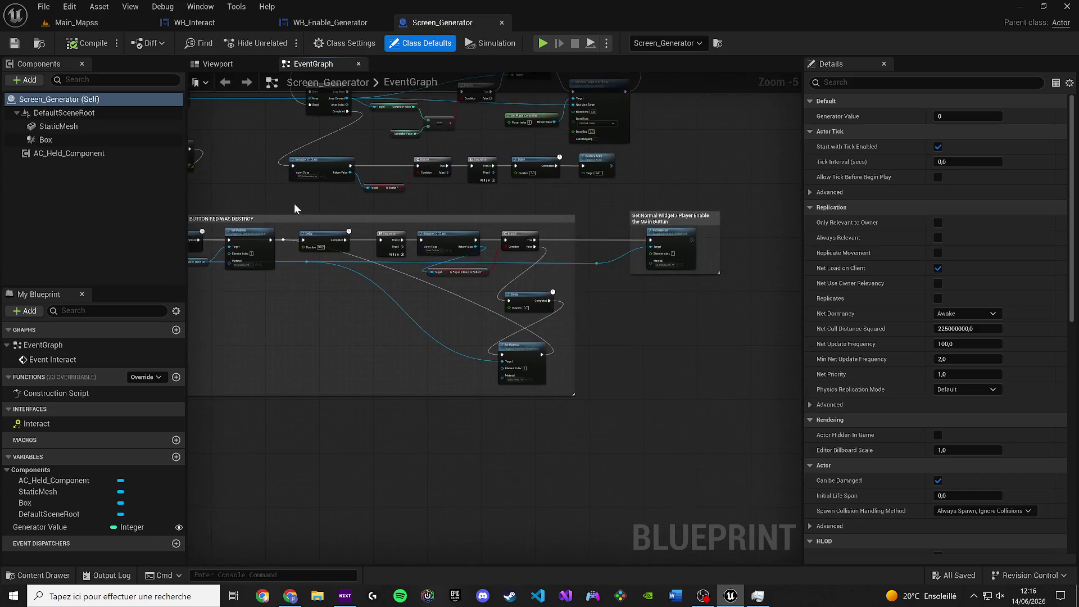
pyautogui.moveTo(624, 292); pyautogui.dragTo(697, 444)
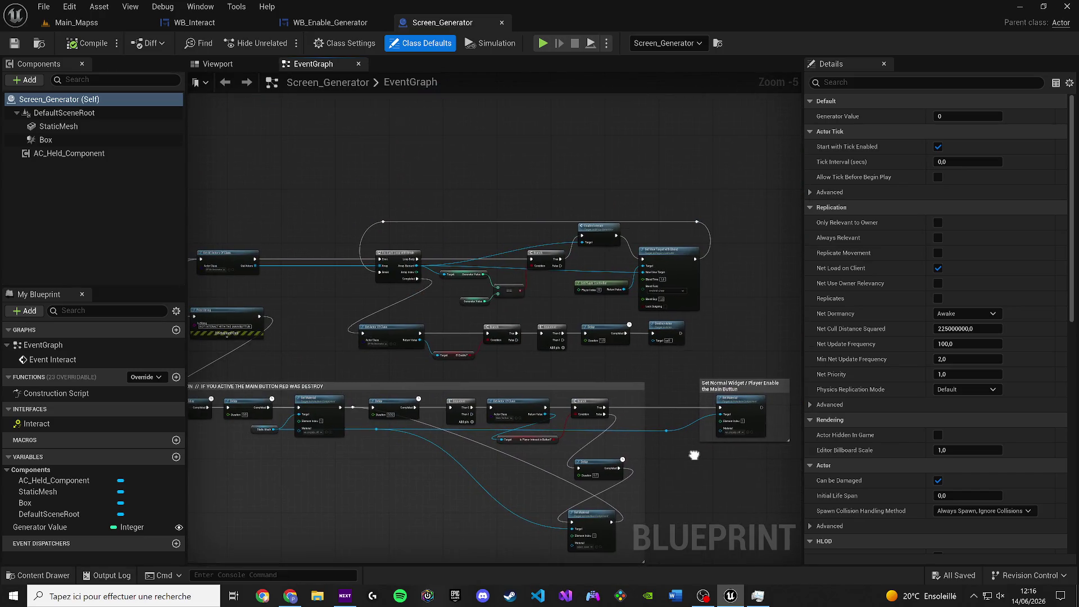
pyautogui.scroll(1, 703, 346)
pyautogui.click(659, 331)
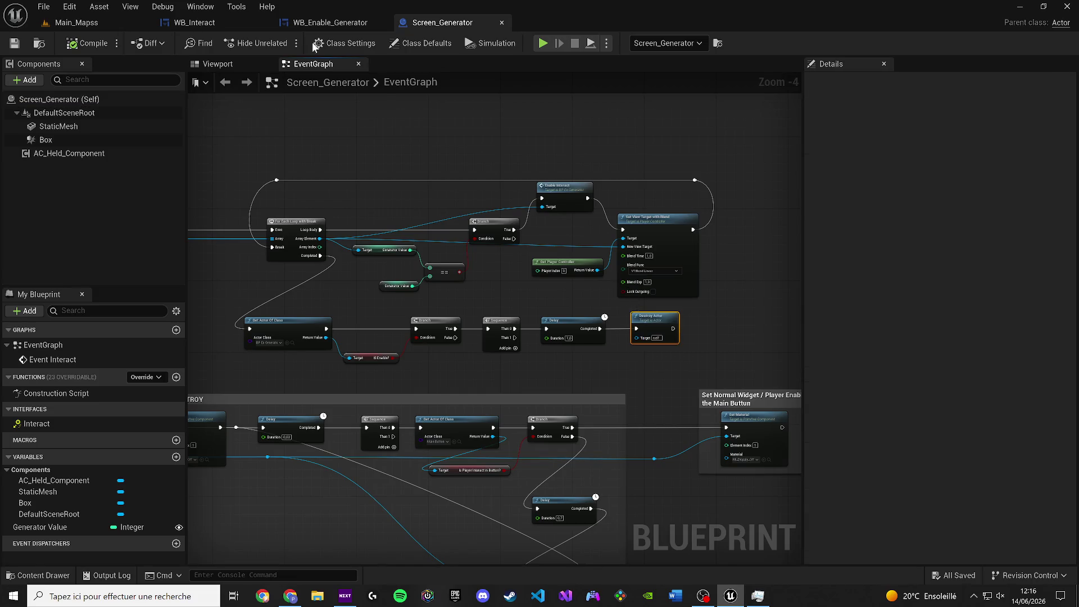
pyautogui.click(228, 25)
pyautogui.click(517, 222)
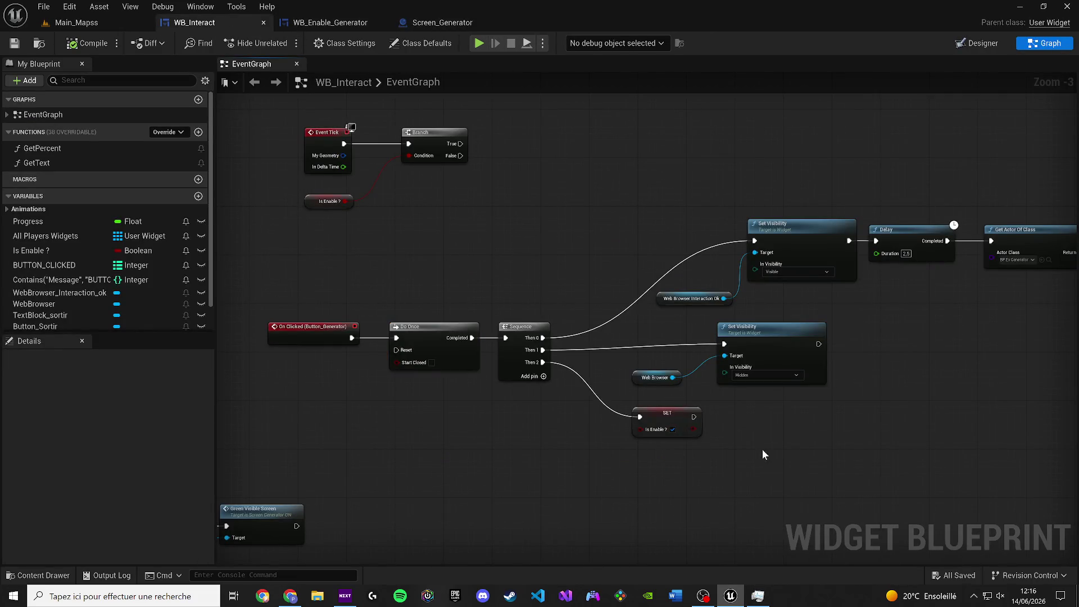
# Paste Destroy Actor and feed it a Get Actor Of Class (Screen_Generator) from Sequence Then 3.
pyautogui.hotkey('ctrl', 'v')
pyautogui.moveTo(432, 328); pyautogui.dragTo(400, 454)
pyautogui.write('get')
pyautogui.press('Return')
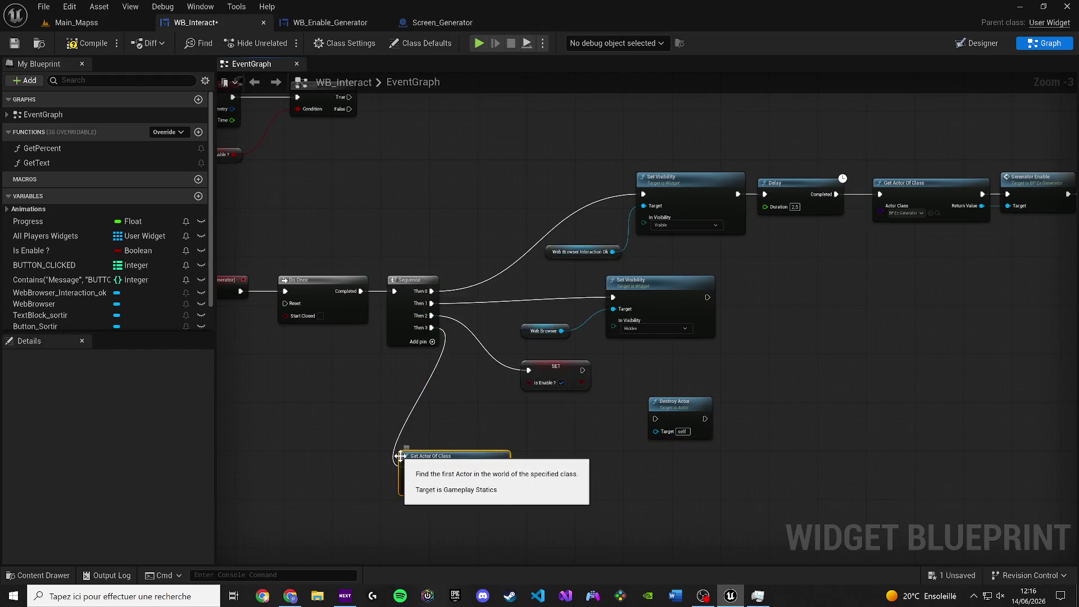
pyautogui.scroll(3, 399, 454)
pyautogui.click(467, 473)
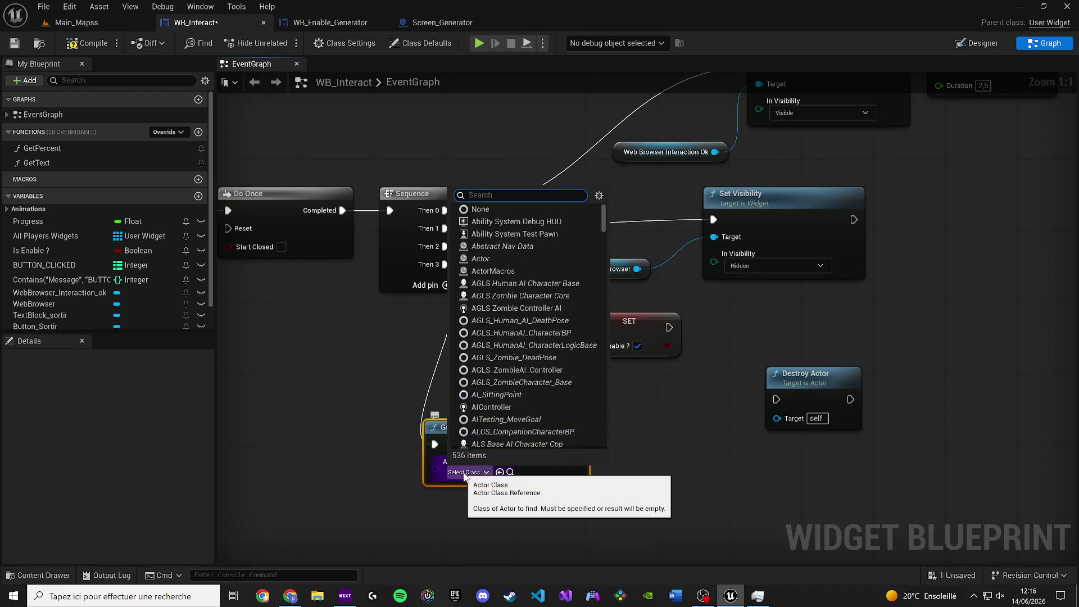
pyautogui.write('screen')
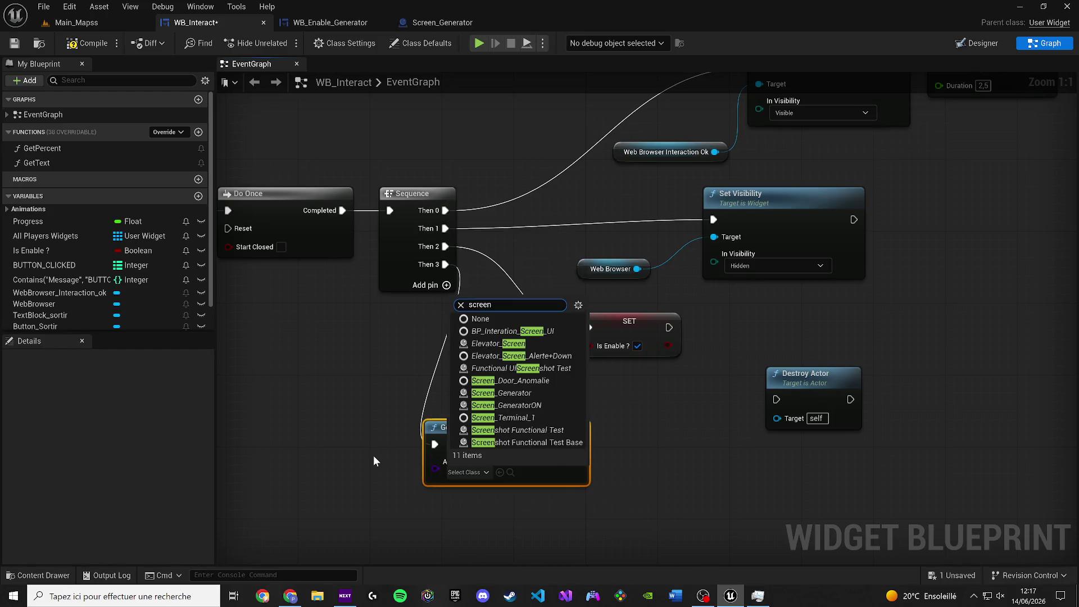
pyautogui.click(523, 393)
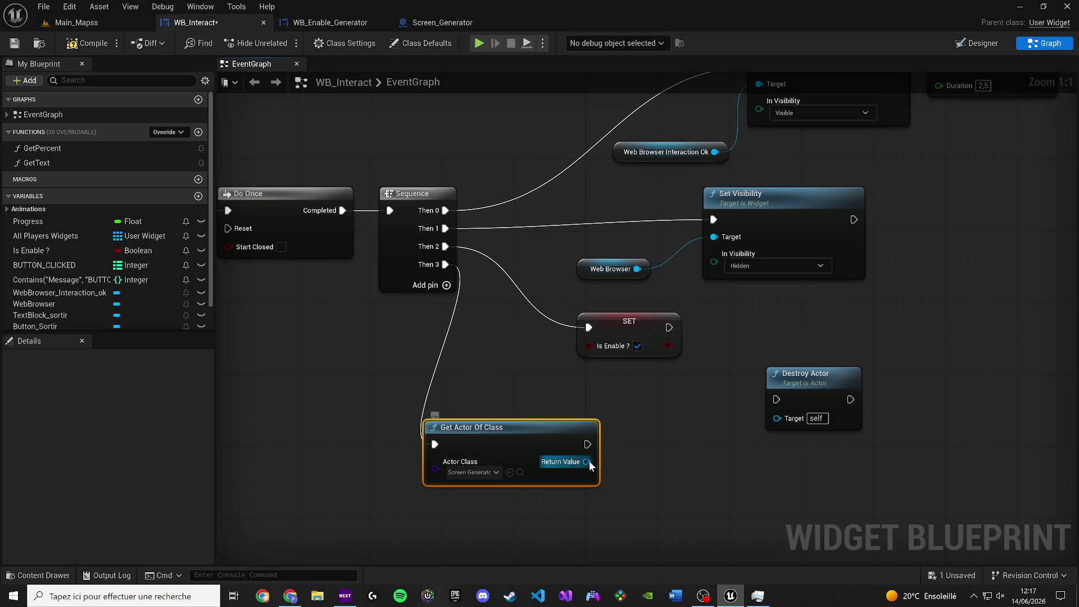
pyautogui.moveTo(586, 462)
pyautogui.mouseDown()
pyautogui.moveTo(777, 418)
pyautogui.moveTo(621, 453)
pyautogui.moveTo(777, 399)
pyautogui.moveTo(668, 419)
pyautogui.mouseUp()
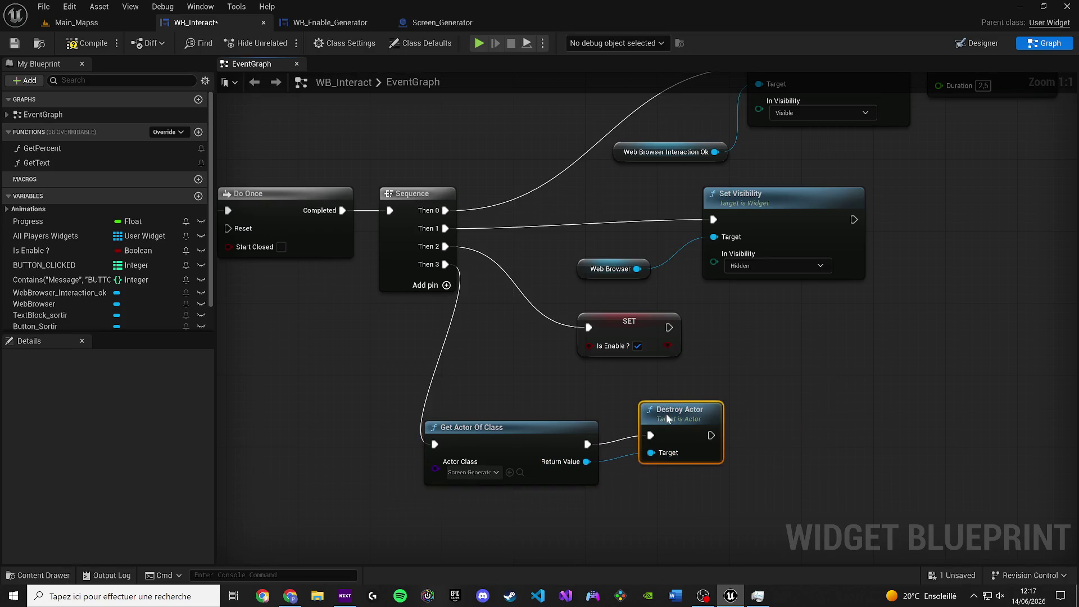
pyautogui.click(76, 23)
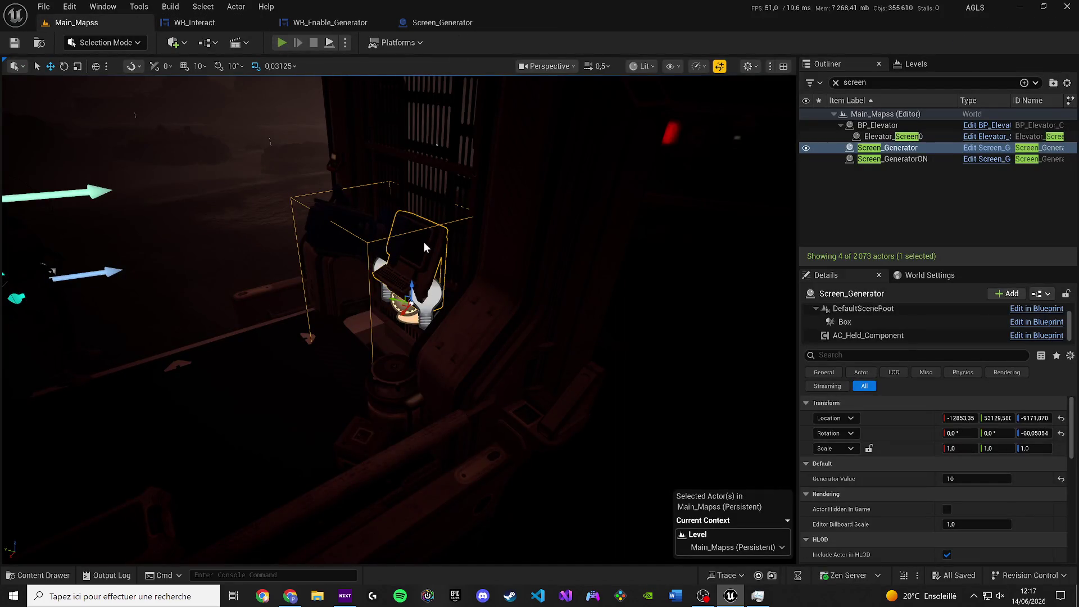
# Play the level, open the console panel, click REACTIVER, then stop the session with Esc.
pyautogui.hotkey('alt', 'p')
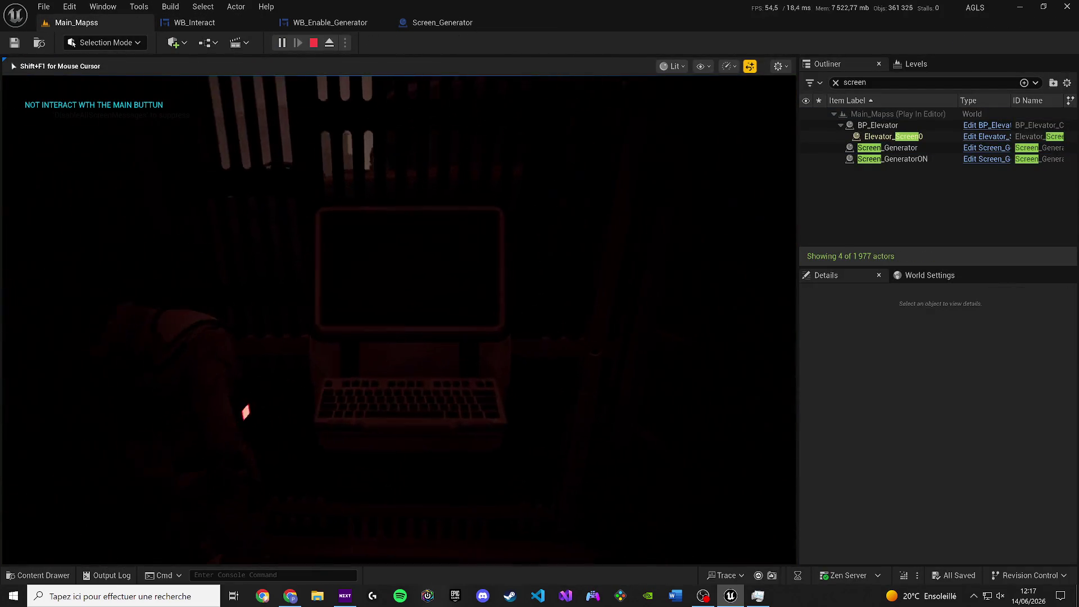
pyautogui.press('e')
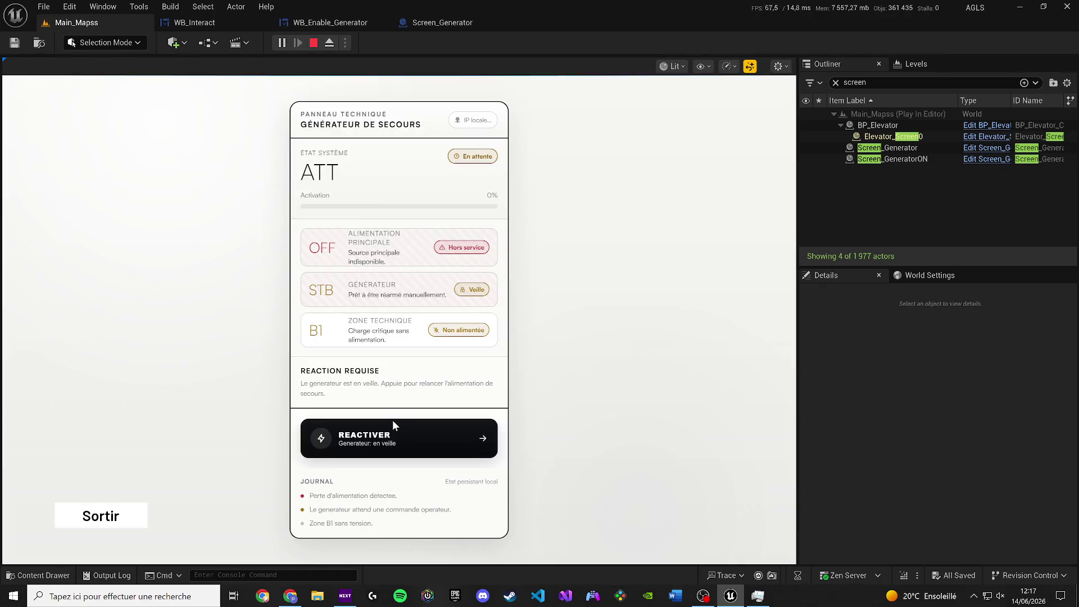
pyautogui.click(388, 428)
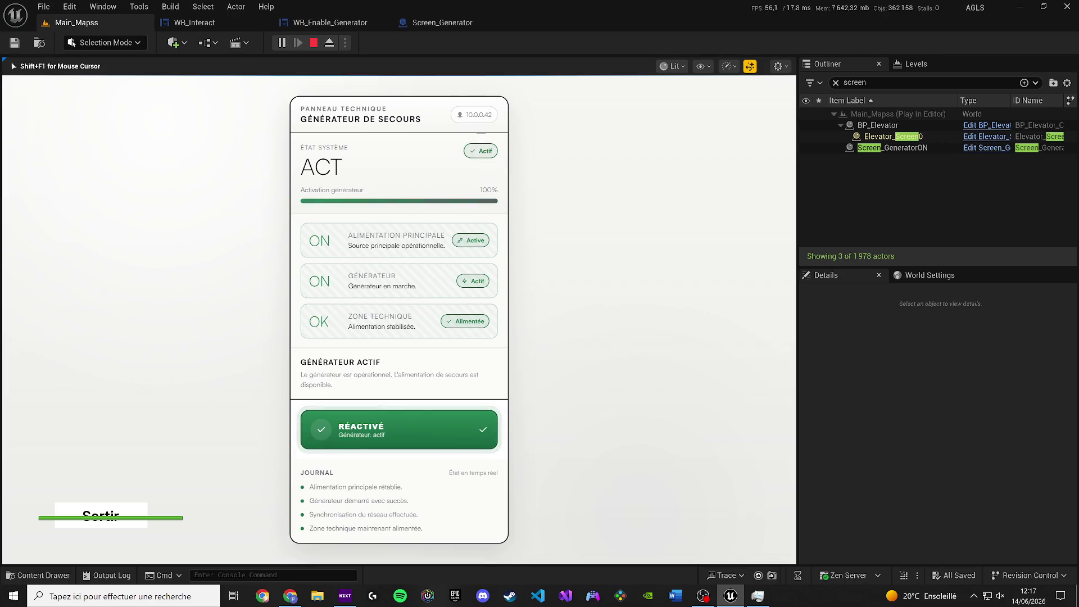
pyautogui.press('Escape')
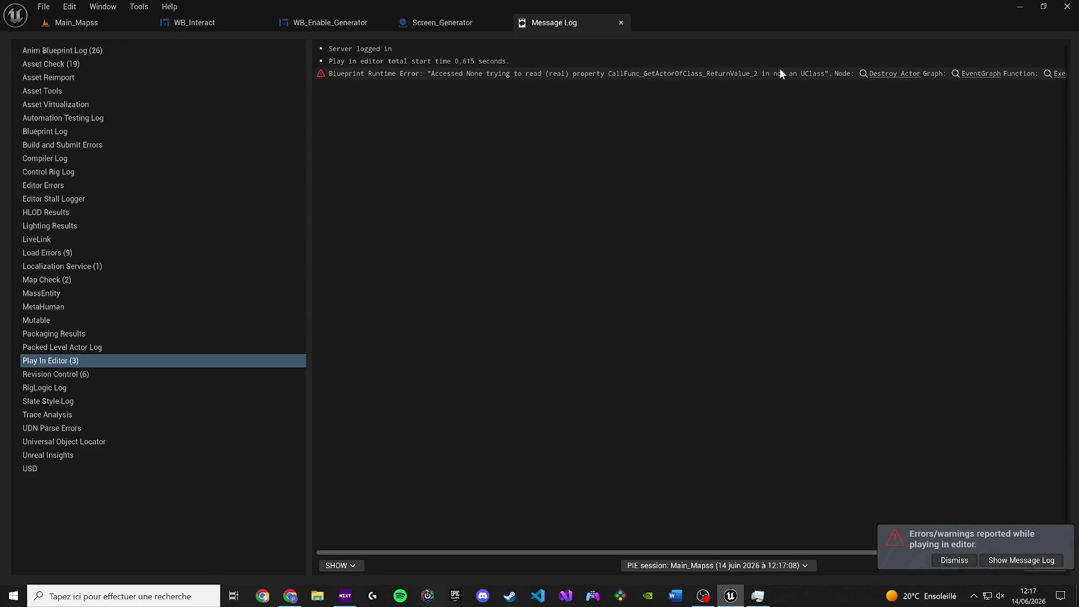
# Jump to the erroring Destroy Actor node, move its Get Actor Of Class pair right, and save.
pyautogui.click(884, 73)
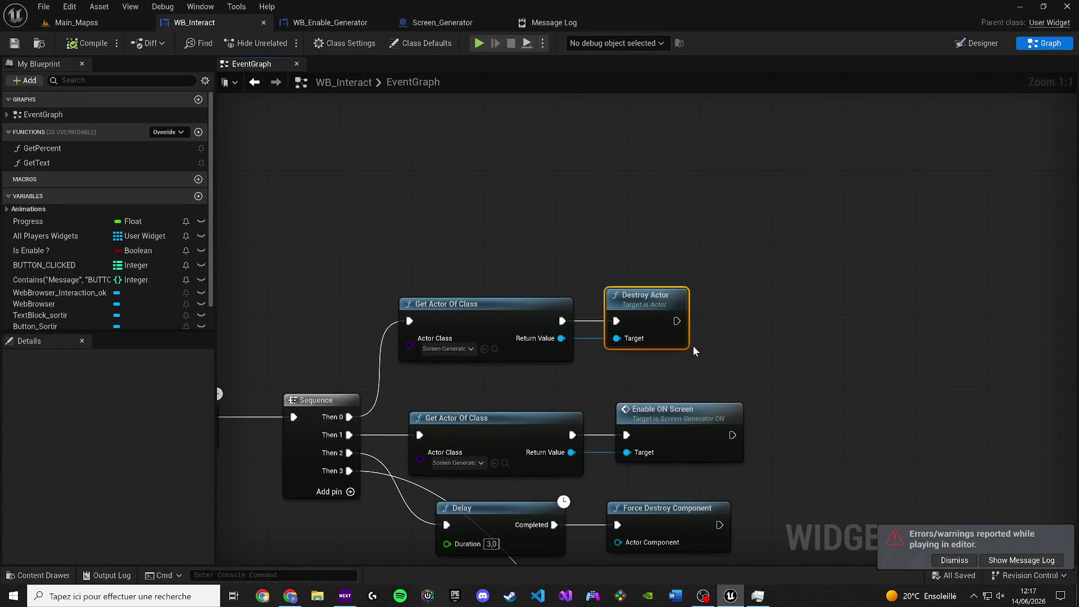
pyautogui.scroll(-5, 693, 346)
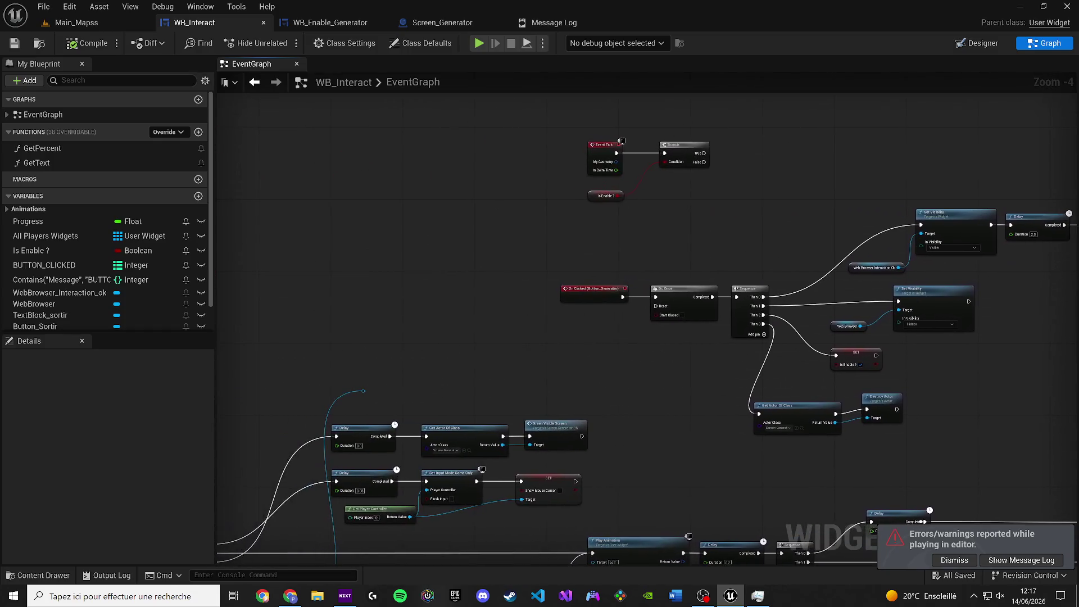
pyautogui.moveTo(932, 531)
pyautogui.mouseDown()
pyautogui.moveTo(861, 517)
pyautogui.moveTo(677, 318)
pyautogui.mouseUp()
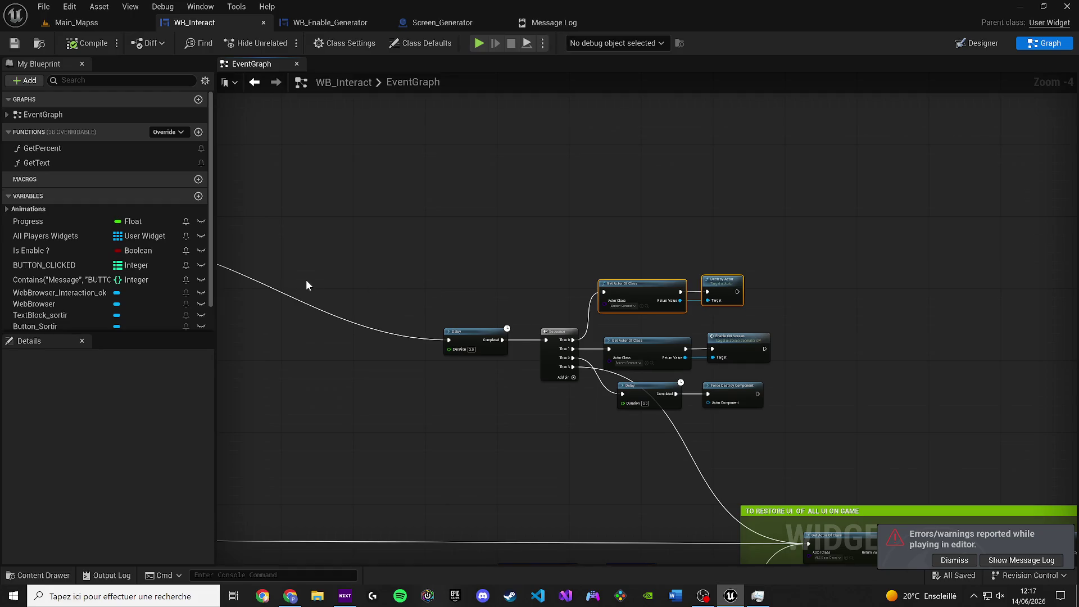
pyautogui.moveTo(306, 285); pyautogui.dragTo(749, 282)
pyautogui.scroll(-1, 527, 335)
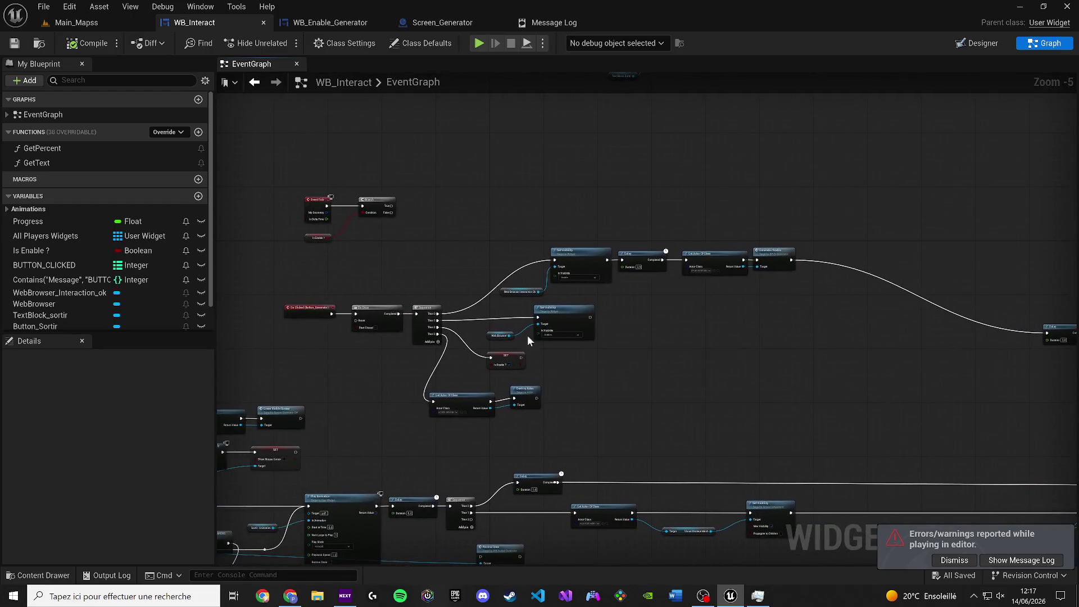
pyautogui.scroll(1, 546, 359)
pyautogui.hotkey('ctrl', 'x')
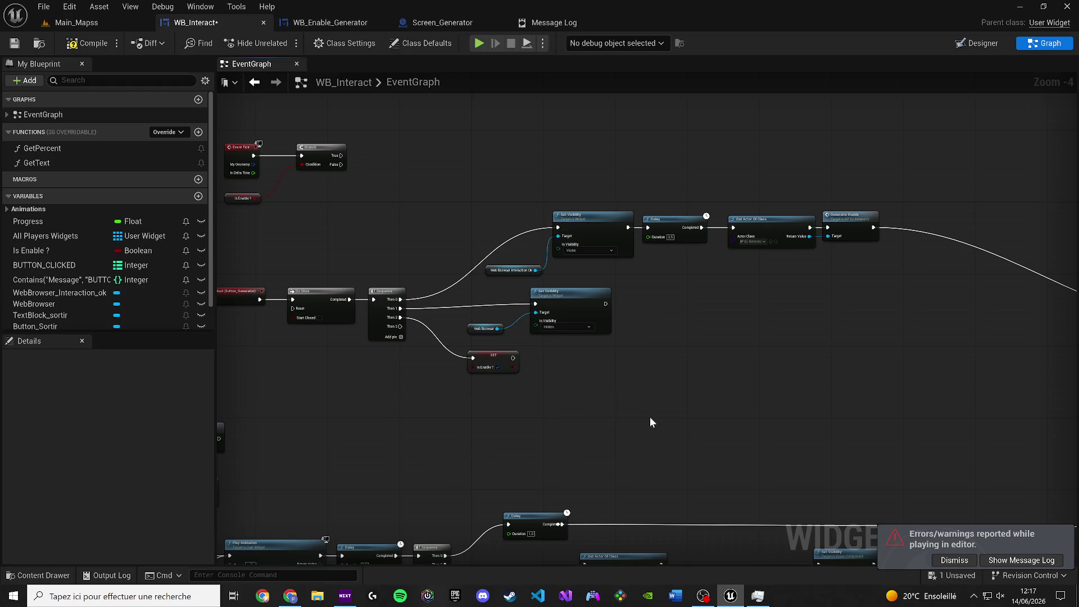
pyautogui.hotkey('ctrl', 'v')
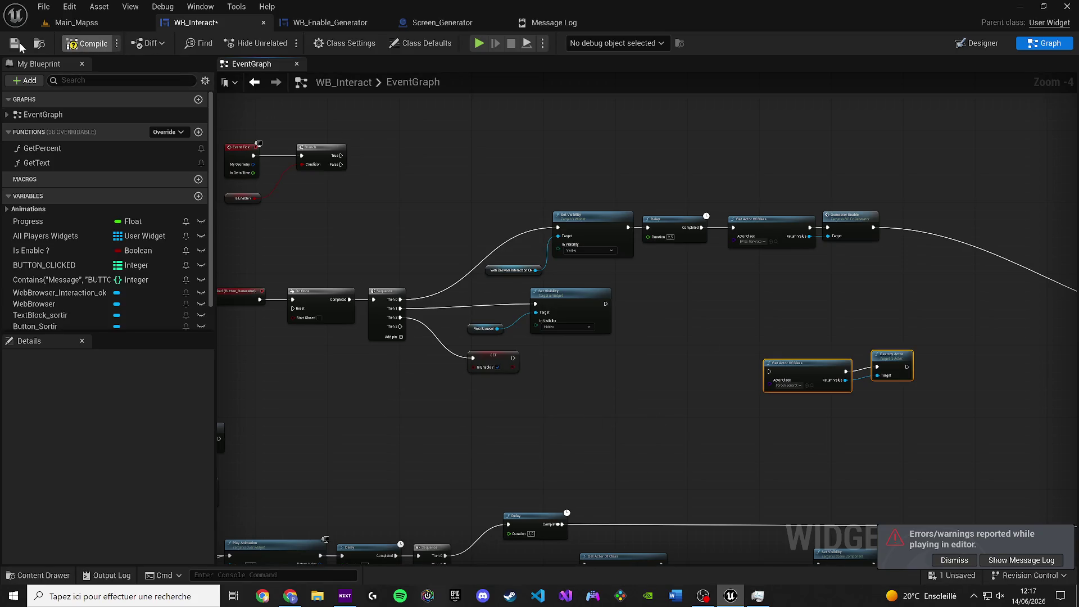
pyautogui.click(15, 44)
# Check the Enable ON Screen event in Screen_GeneratorON and return to the WB_Interact graph.
pyautogui.moveTo(440, 211)
pyautogui.mouseDown()
pyautogui.moveTo(618, 241)
pyautogui.moveTo(521, 254)
pyautogui.mouseUp()
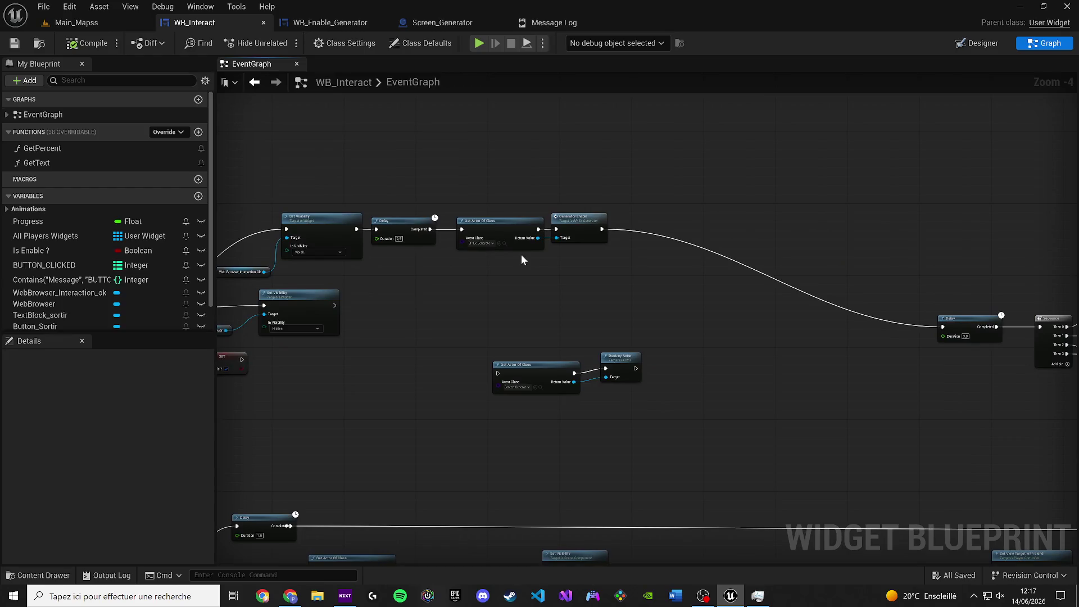
pyautogui.moveTo(581, 217)
pyautogui.mouseDown()
pyautogui.moveTo(615, 219)
pyautogui.moveTo(335, 226)
pyautogui.mouseUp()
pyautogui.scroll(2, 619, 225)
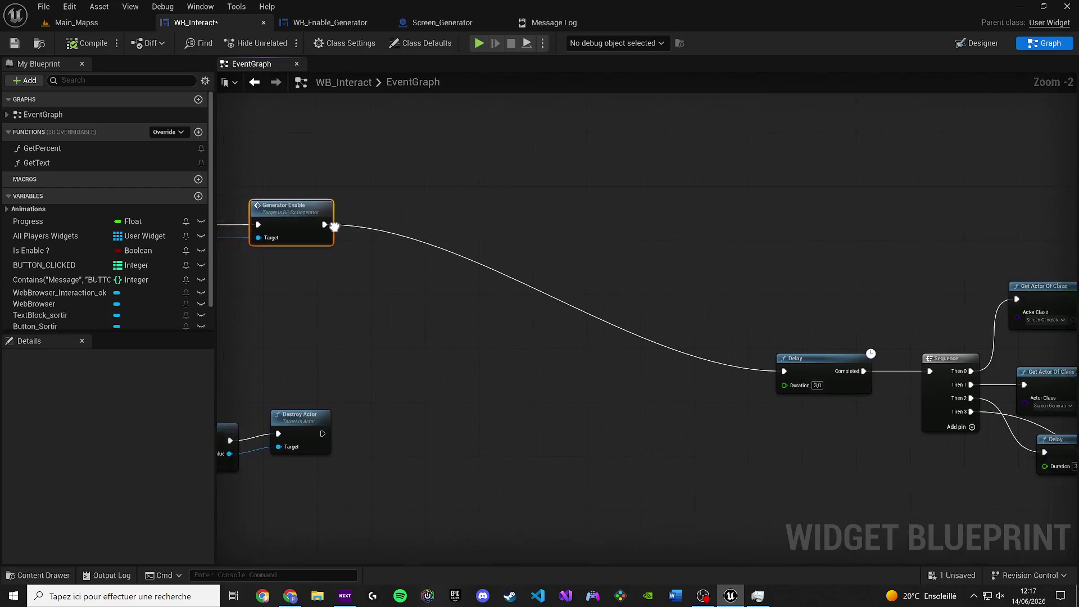
pyautogui.moveTo(661, 373); pyautogui.dragTo(266, 326)
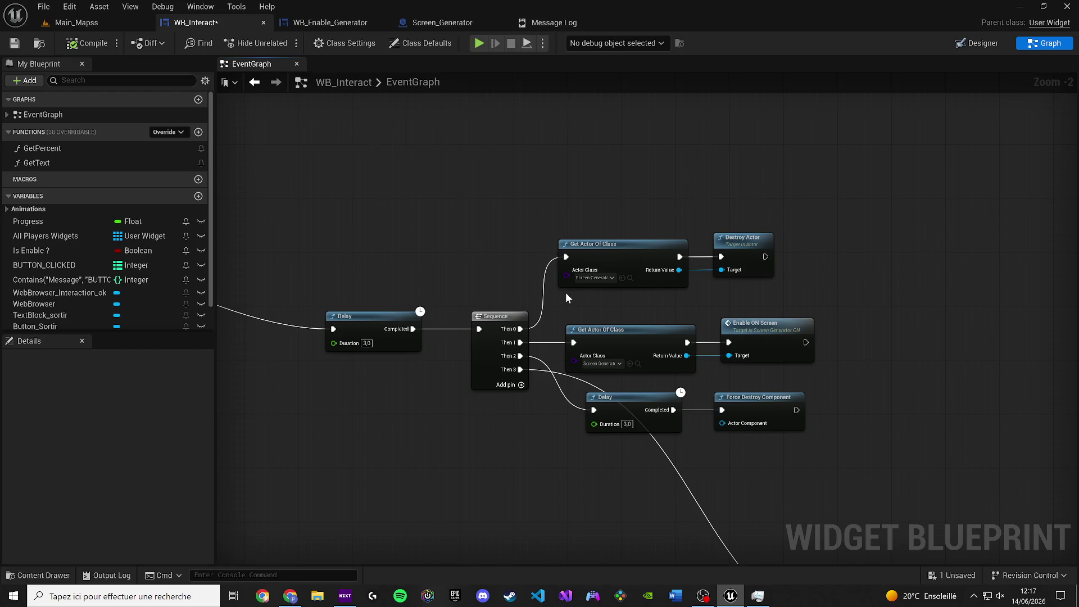
pyautogui.moveTo(565, 293); pyautogui.dragTo(538, 289)
pyautogui.scroll(1, 728, 346)
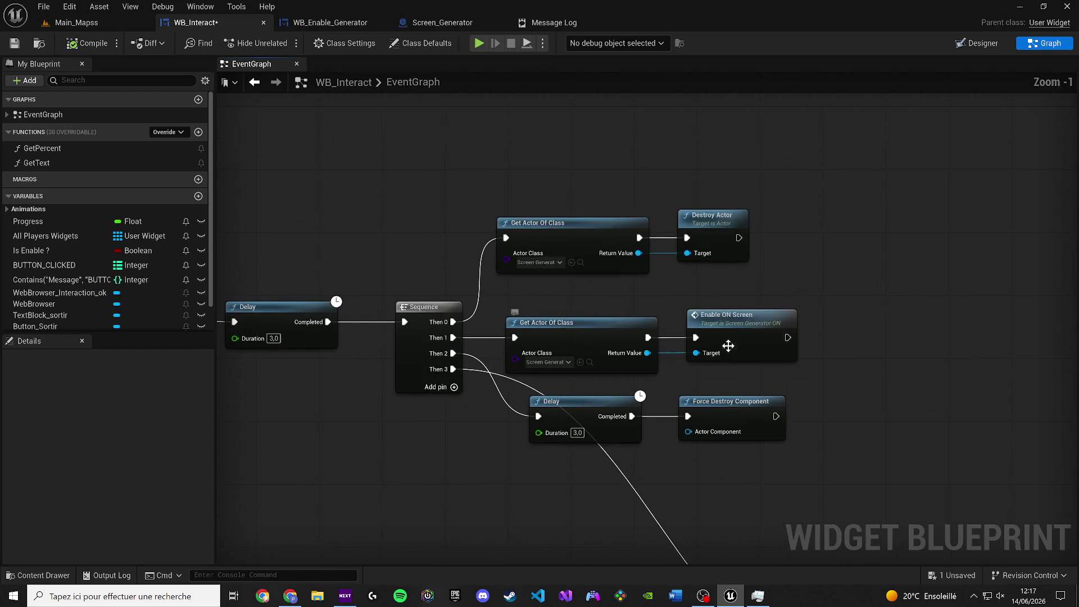
pyautogui.doubleClick(728, 346)
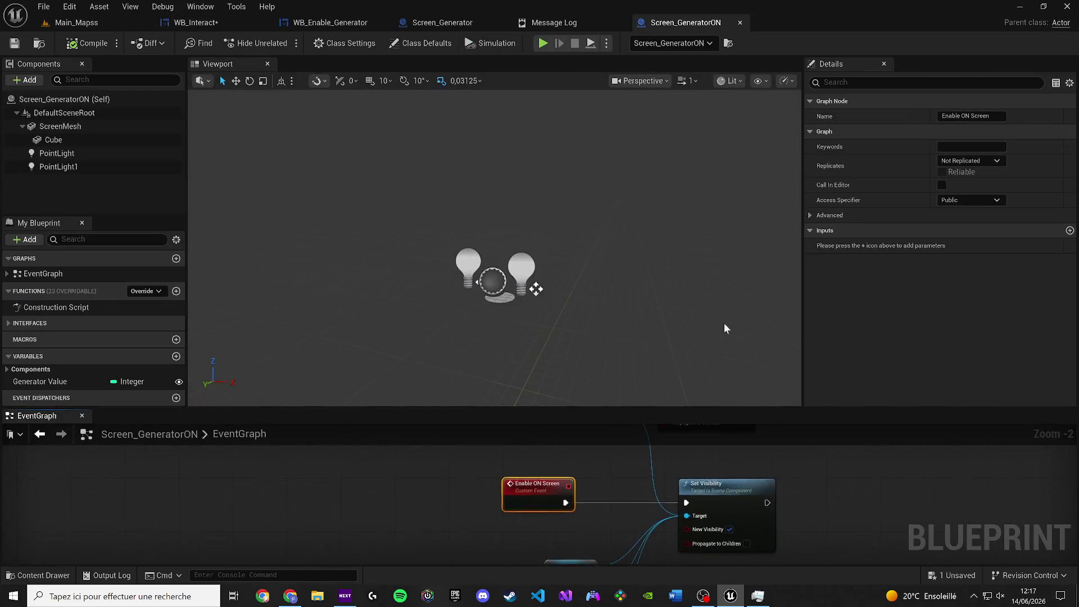
pyautogui.scroll(-2, 646, 472)
pyautogui.scroll(-3, 677, 499)
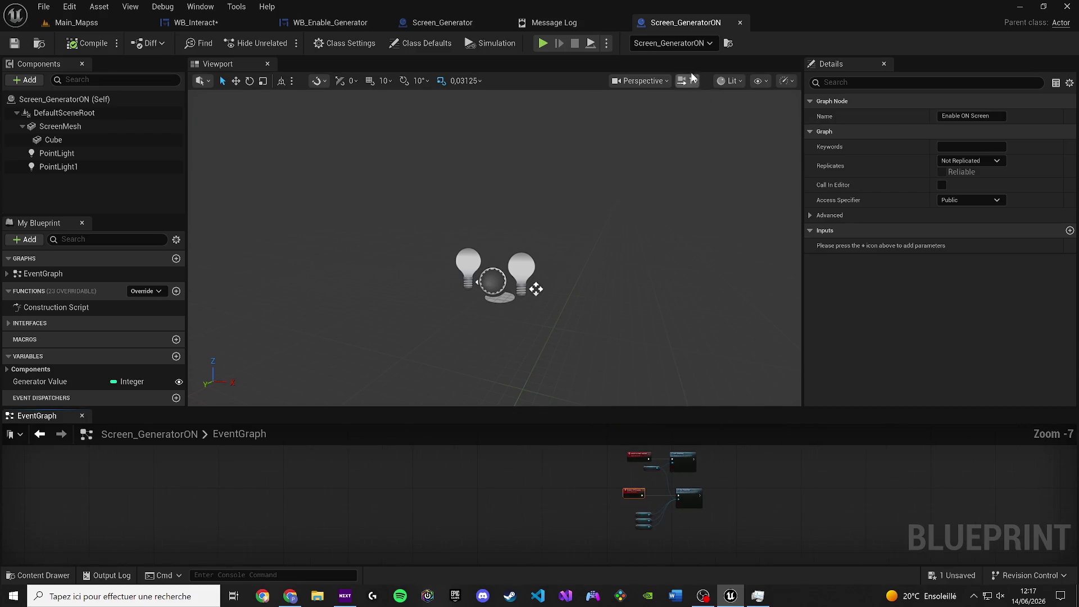
pyautogui.click(739, 23)
pyautogui.click(225, 18)
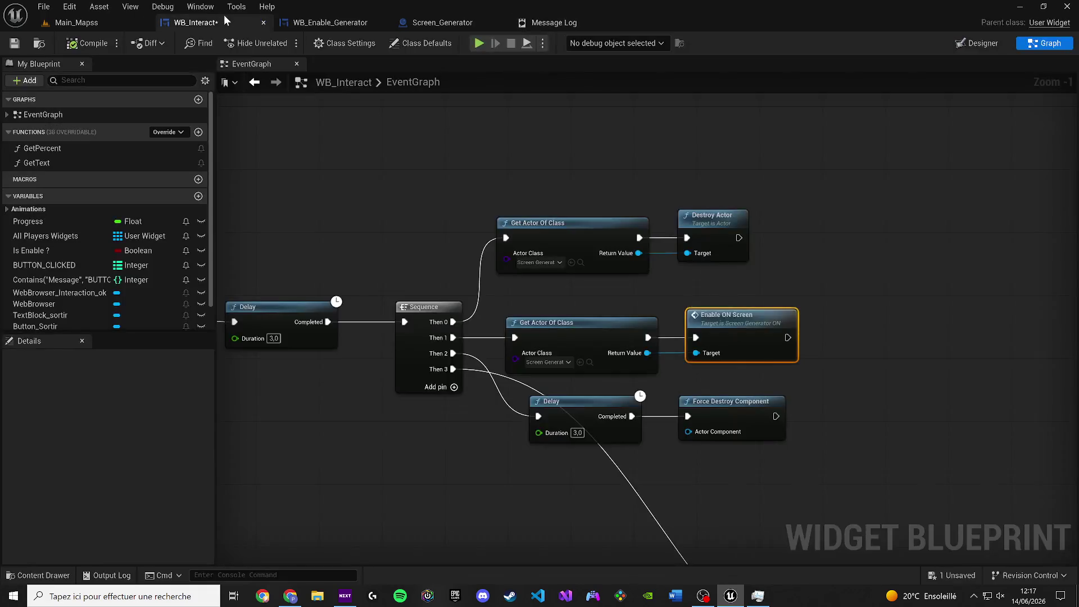
# Wire Sequence Then 0 to the Enable ON Screen chain and Then 1 to Destroy Actor.
pyautogui.keyDown('ctrl'); pyautogui.click(759, 328); pyautogui.keyUp('ctrl')
pyautogui.moveTo(724, 361)
pyautogui.mouseDown()
pyautogui.moveTo(642, 162)
pyautogui.moveTo(633, 193)
pyautogui.mouseUp()
pyautogui.moveTo(589, 323); pyautogui.dragTo(560, 169)
pyautogui.moveTo(590, 160); pyautogui.dragTo(598, 137)
pyautogui.moveTo(922, 289); pyautogui.dragTo(695, 219)
pyautogui.moveTo(642, 276); pyautogui.dragTo(669, 331)
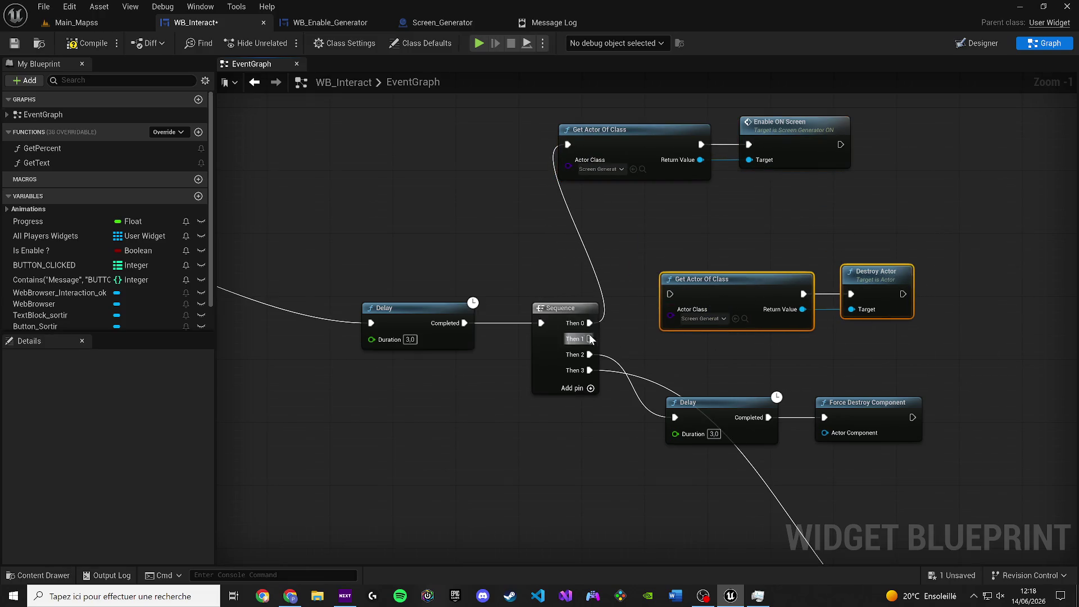
pyautogui.moveTo(590, 339); pyautogui.dragTo(670, 294)
# Move the Delay and Force Destroy Component branch up and compile WB_Interact.
pyautogui.click(798, 337)
pyautogui.keyDown('ctrl'); pyautogui.click(639, 338); pyautogui.keyUp('ctrl')
pyautogui.moveTo(639, 338)
pyautogui.mouseDown()
pyautogui.moveTo(744, 295)
pyautogui.moveTo(730, 279)
pyautogui.mouseUp()
pyautogui.click(87, 45)
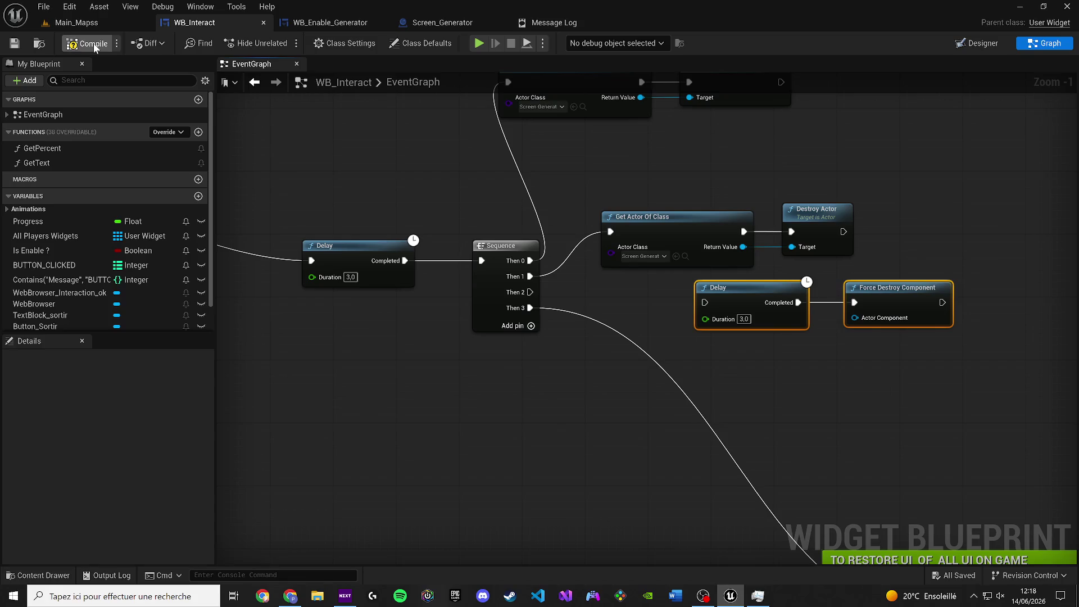
pyautogui.scroll(-3, 550, 303)
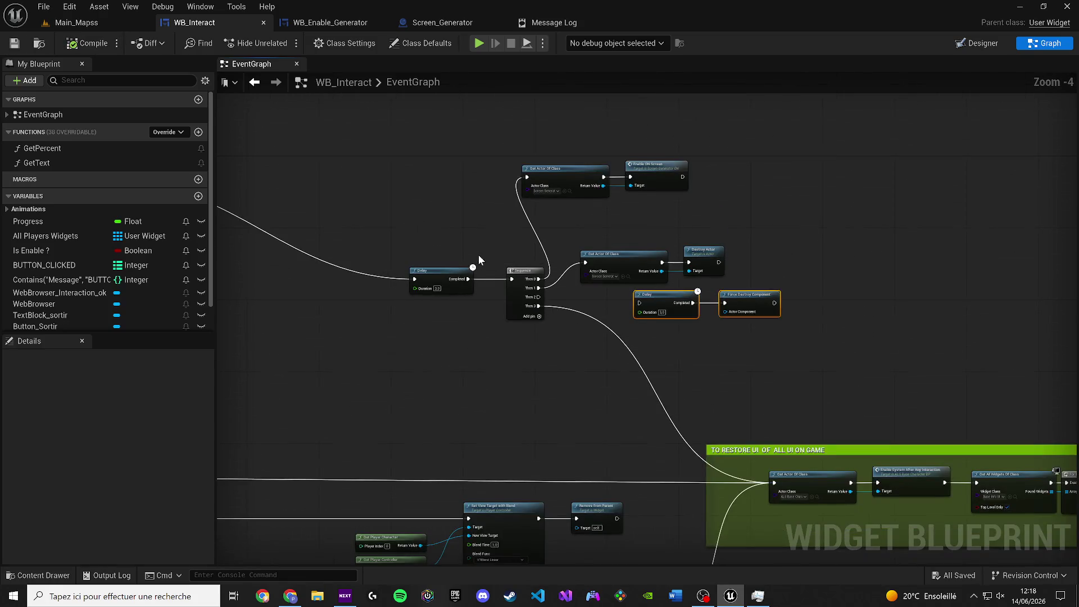
pyautogui.scroll(1, 479, 259)
# Play-test in Main_Mapss by opening, closing and reopening the generator panel.
pyautogui.click(77, 23)
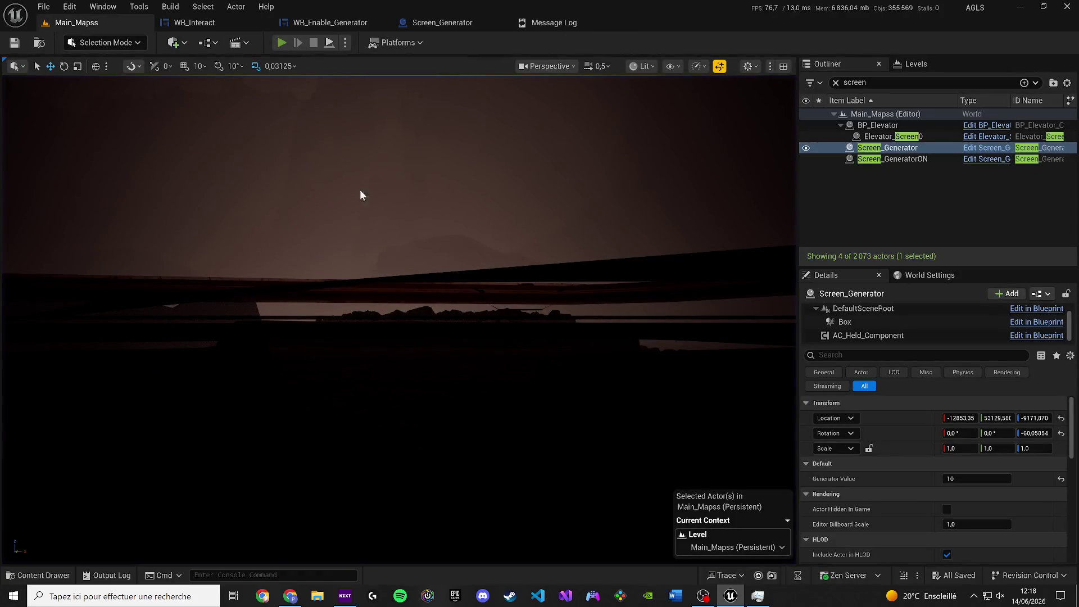
pyautogui.hotkey('alt', 'p')
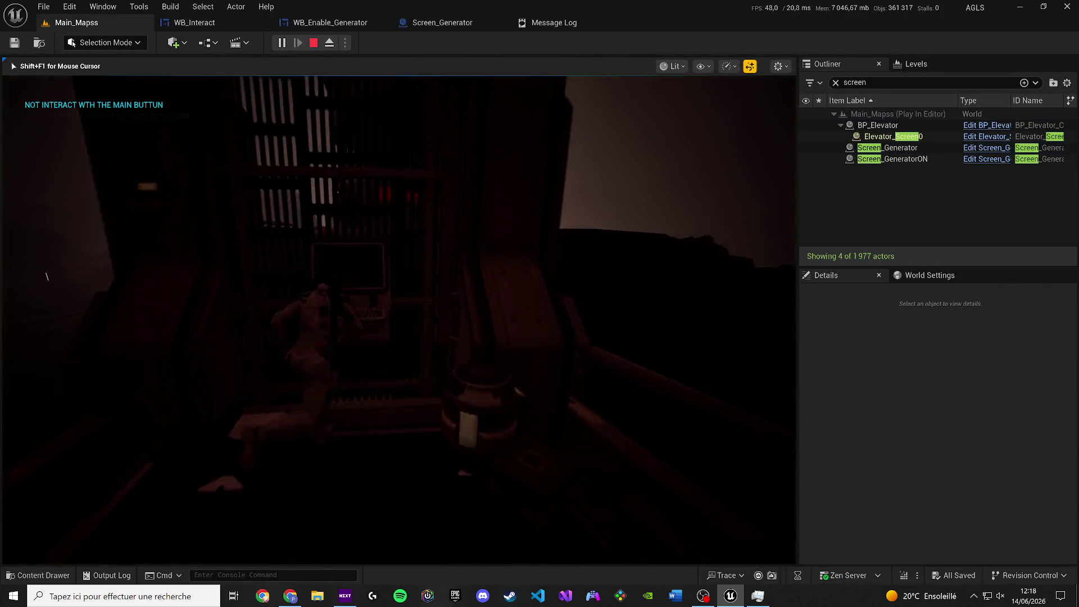
pyautogui.press('e')
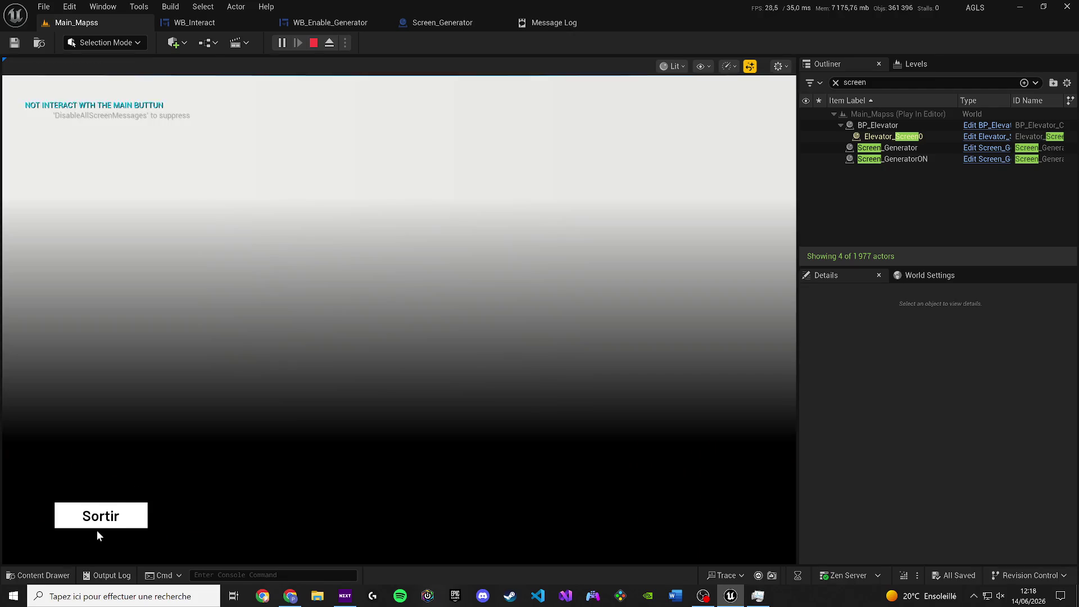
pyautogui.press('Escape')
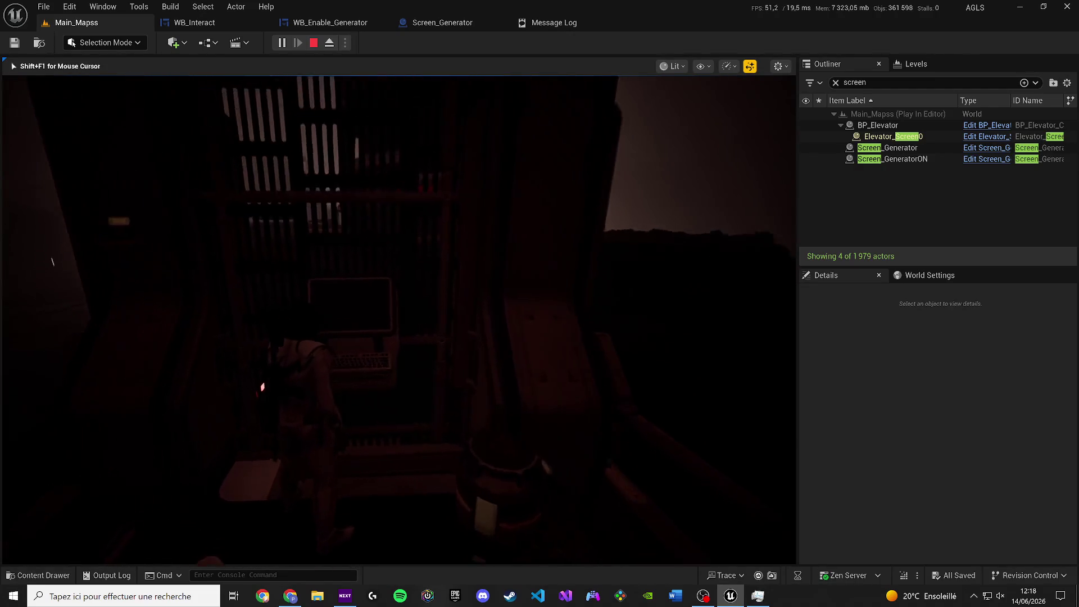
pyautogui.press('e')
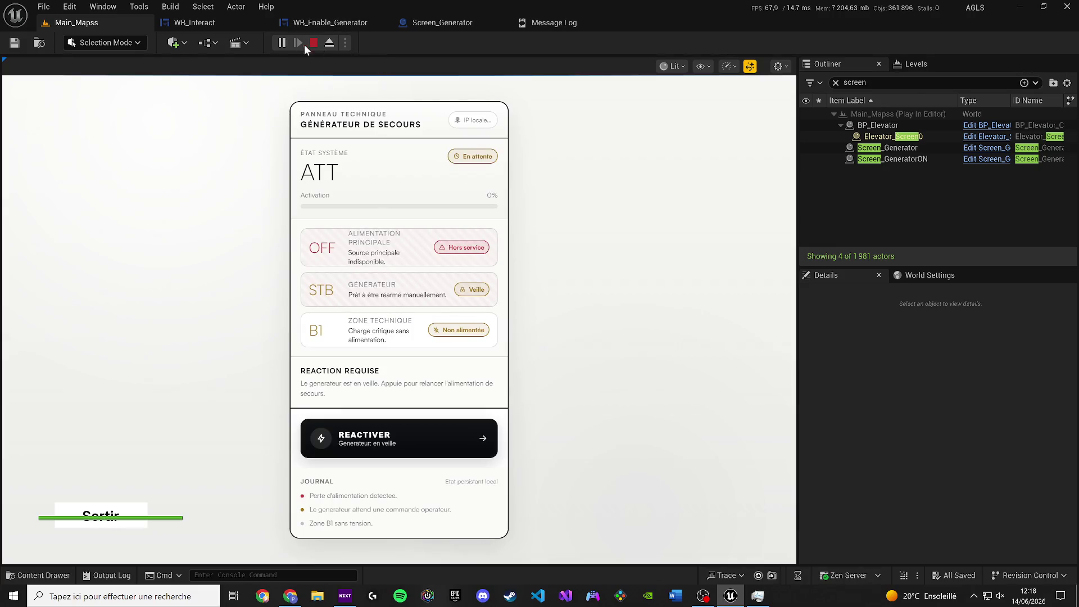
pyautogui.click(307, 44)
# In a new play session, interact with the generator's screen and reactivate the generator.
pyautogui.hotkey('alt', 'p')
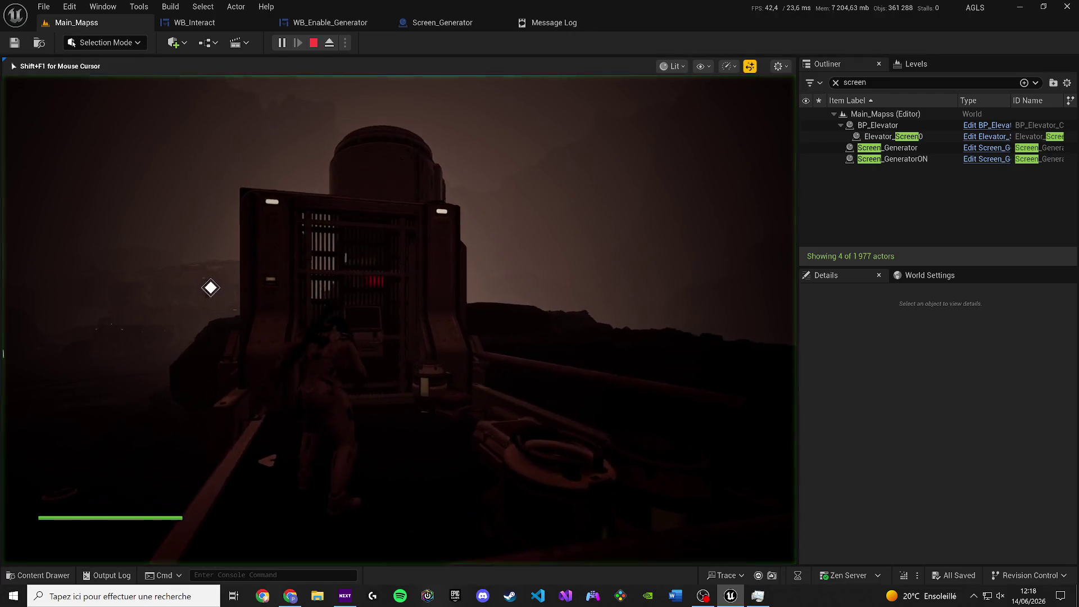
pyautogui.press('e')
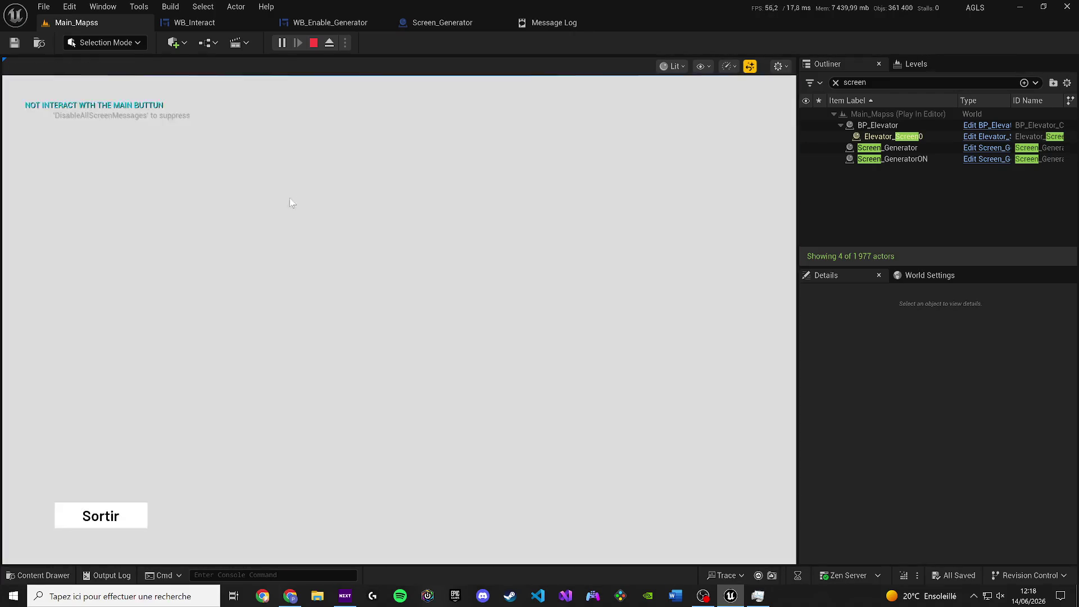
pyautogui.click(112, 518)
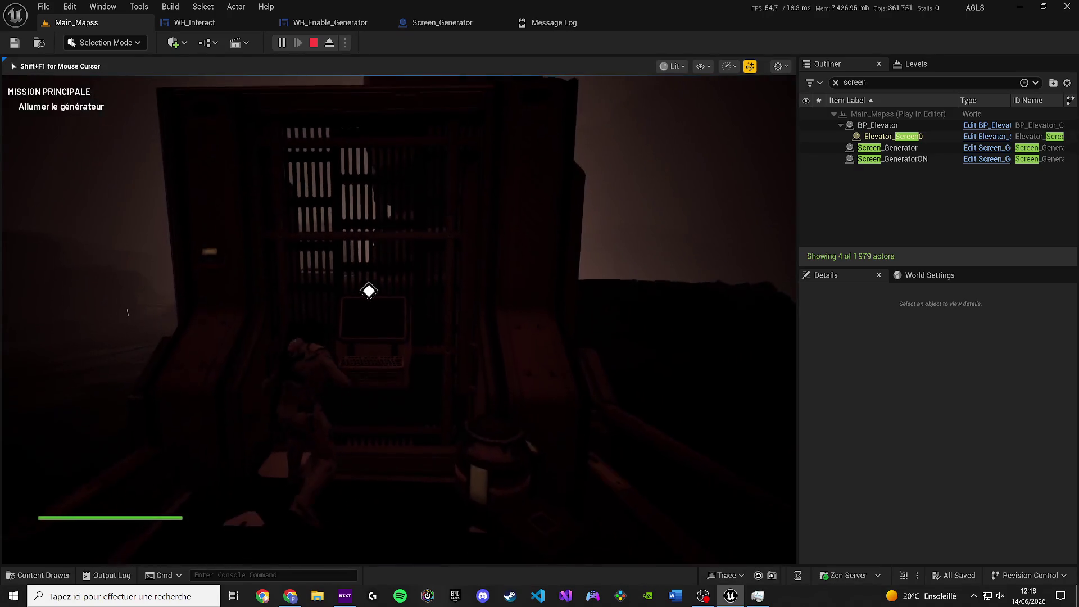
pyautogui.press('w')
pyautogui.press('e')
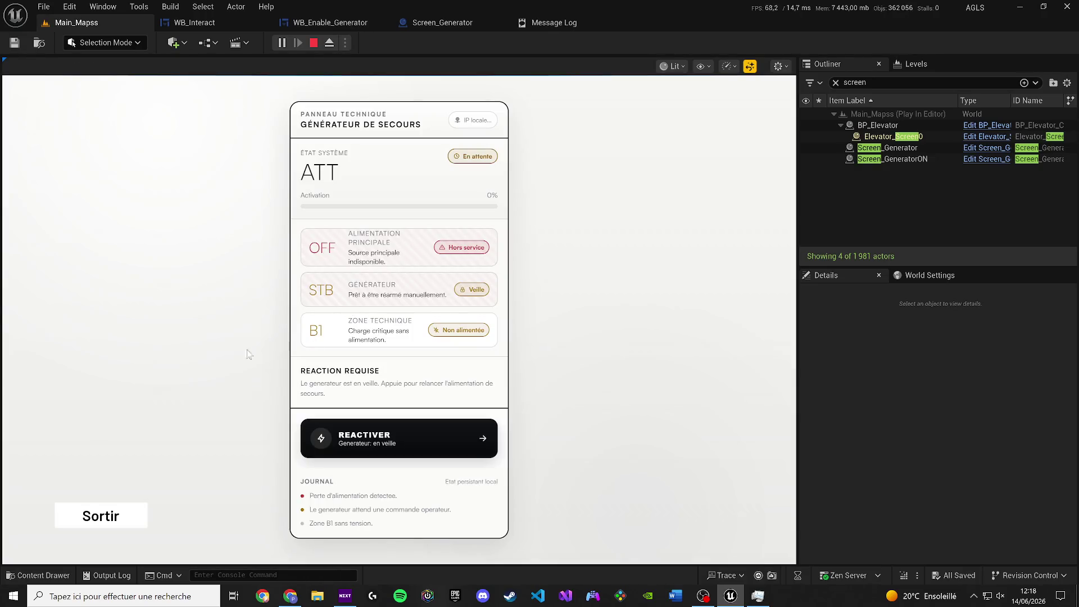
pyautogui.click(352, 439)
pyautogui.click(88, 520)
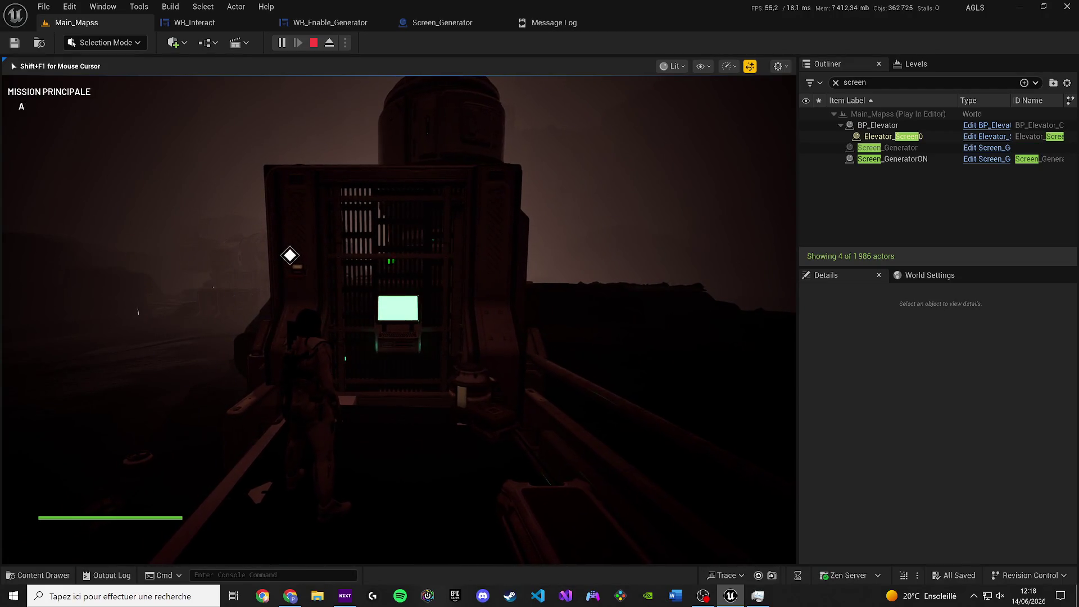
# Walk toward the lit console, then run and stop one more play session.
pyautogui.press('w')
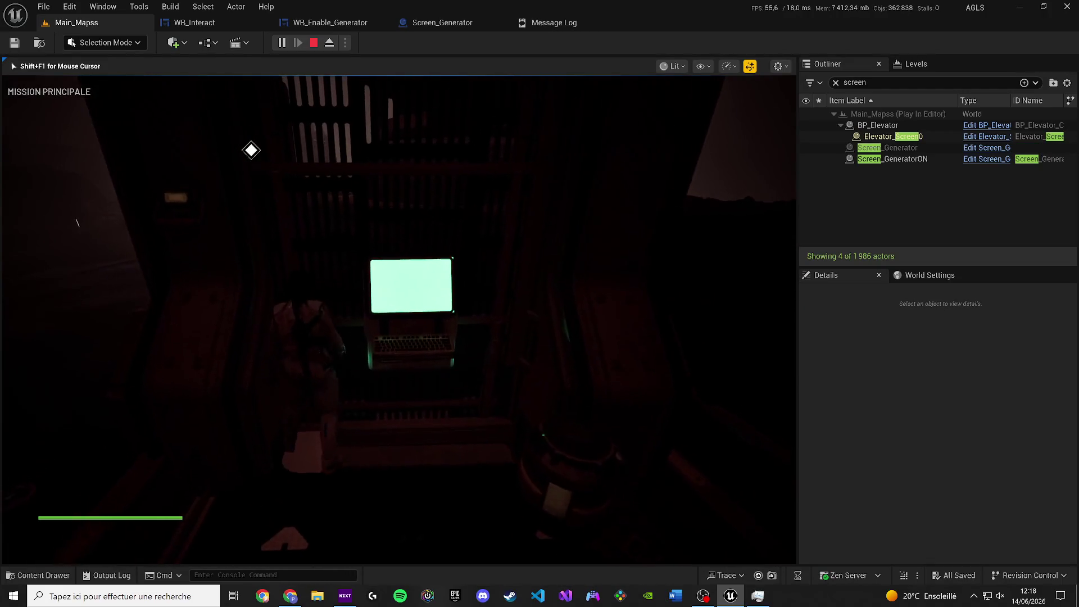
pyautogui.press('Escape')
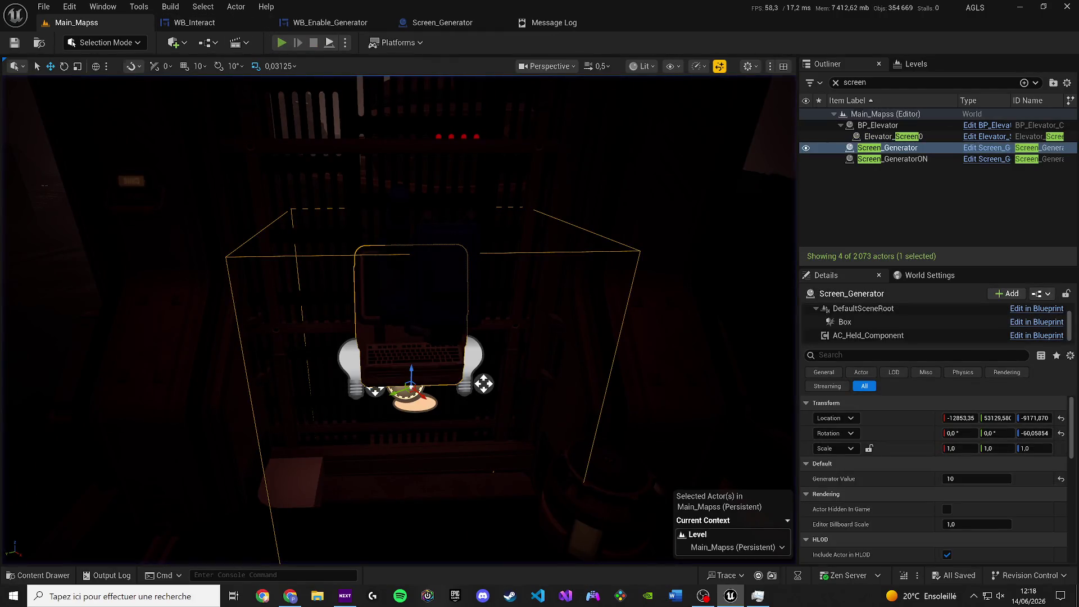
pyautogui.click(282, 43)
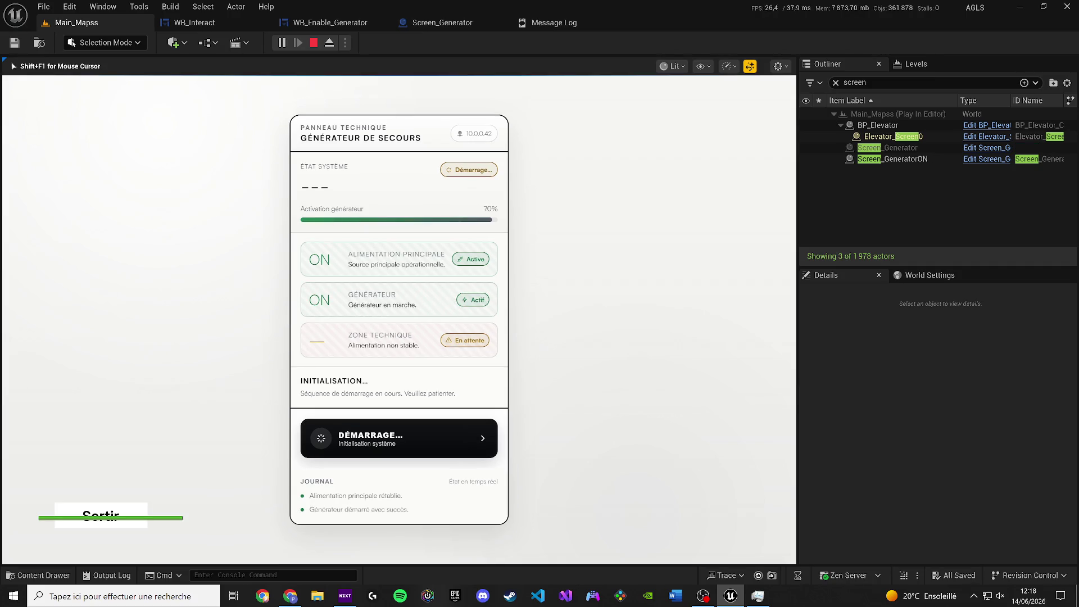
pyautogui.press('Escape')
# Disconnect Sequence Then 3 from the UI restore section and shift Delay/Force Destroy Component left.
pyautogui.click(194, 26)
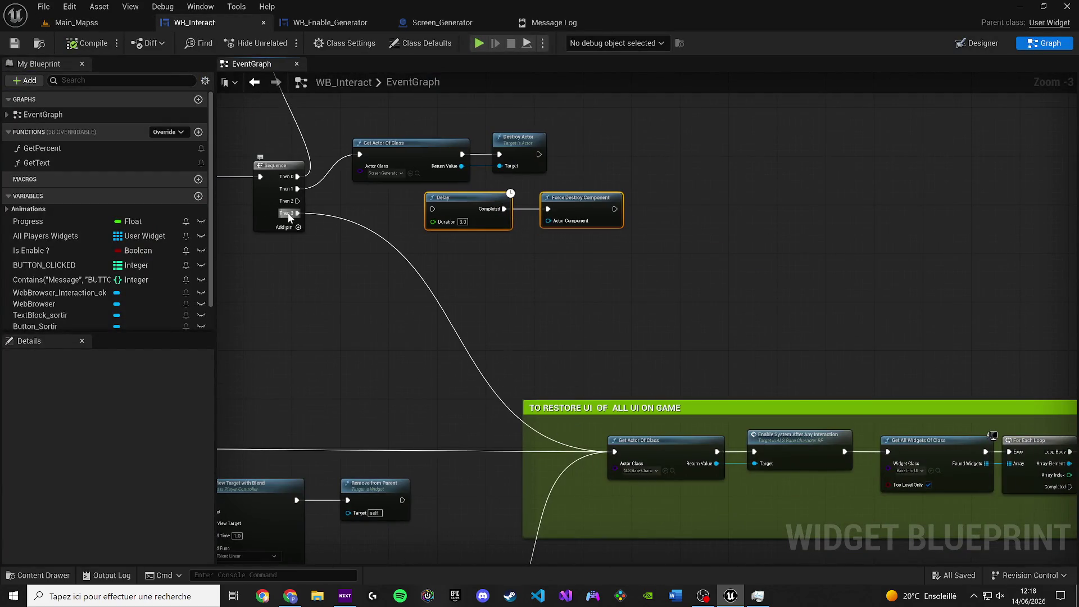
pyautogui.keyDown('alt'); pyautogui.click(289, 215); pyautogui.keyUp('alt')
pyautogui.moveTo(289, 215); pyautogui.dragTo(507, 303)
pyautogui.moveTo(699, 302); pyautogui.dragTo(638, 302)
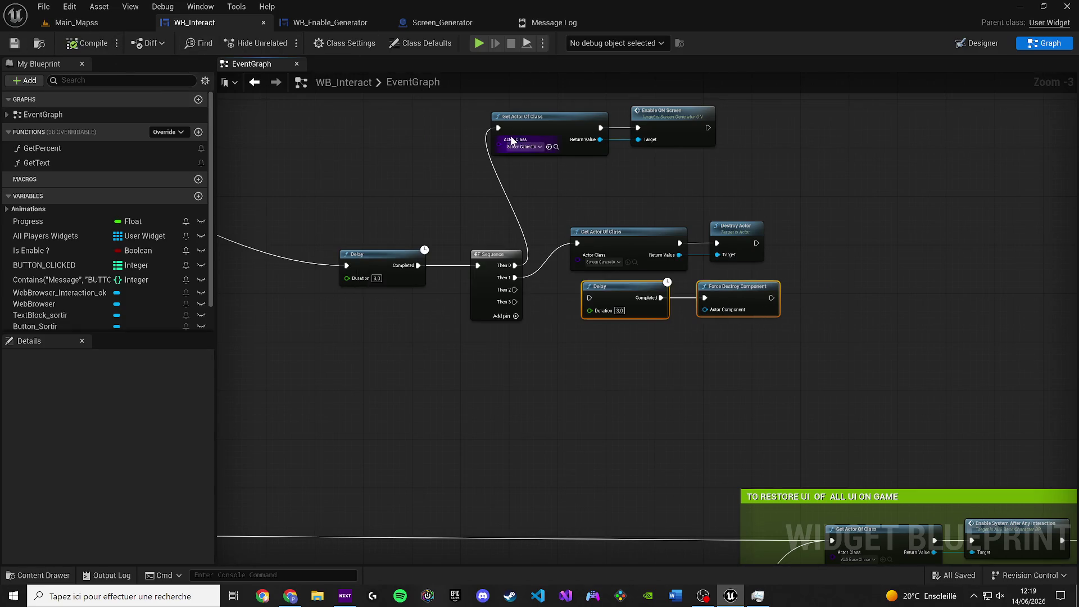
pyautogui.click(76, 22)
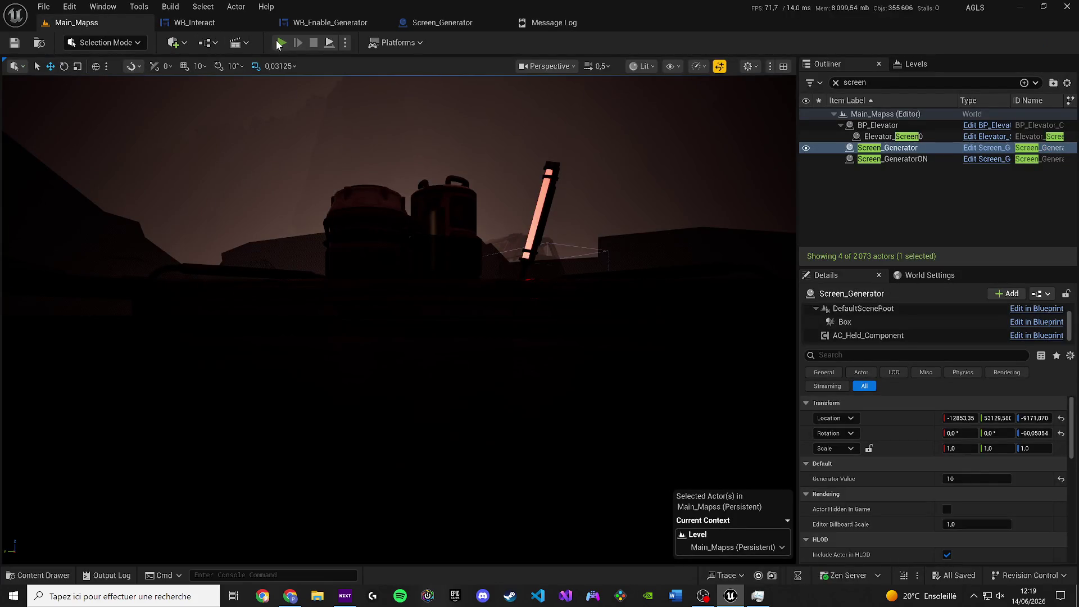
pyautogui.click(279, 43)
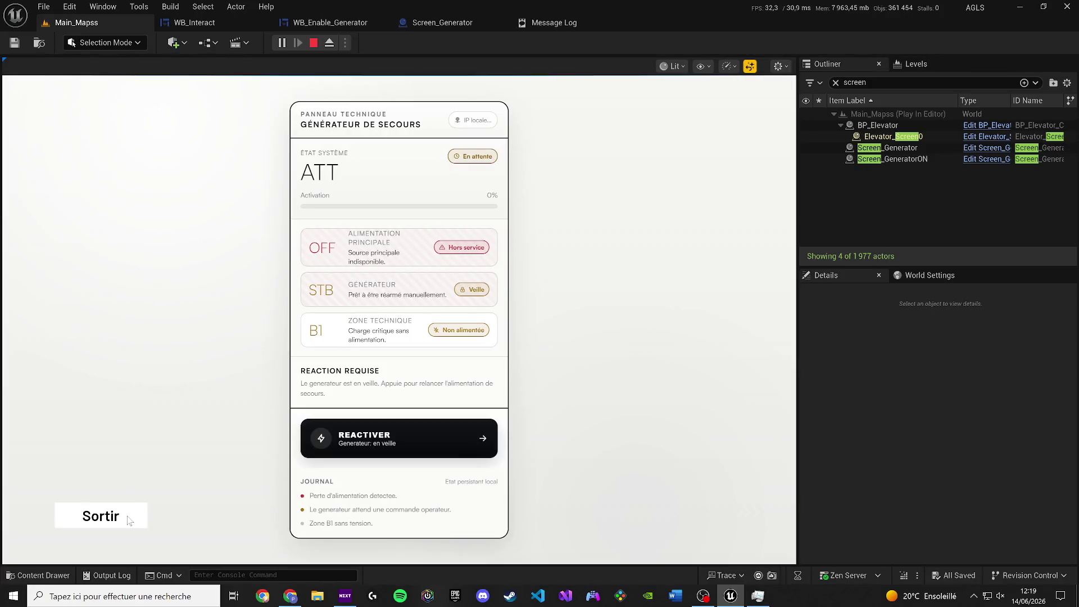
pyautogui.click(381, 437)
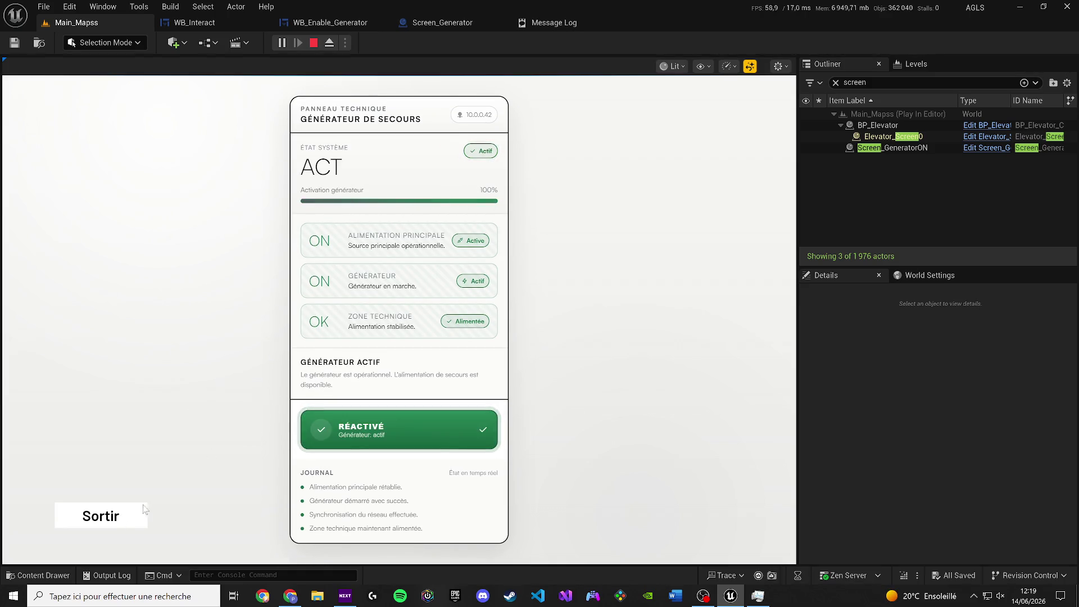
pyautogui.click(110, 526)
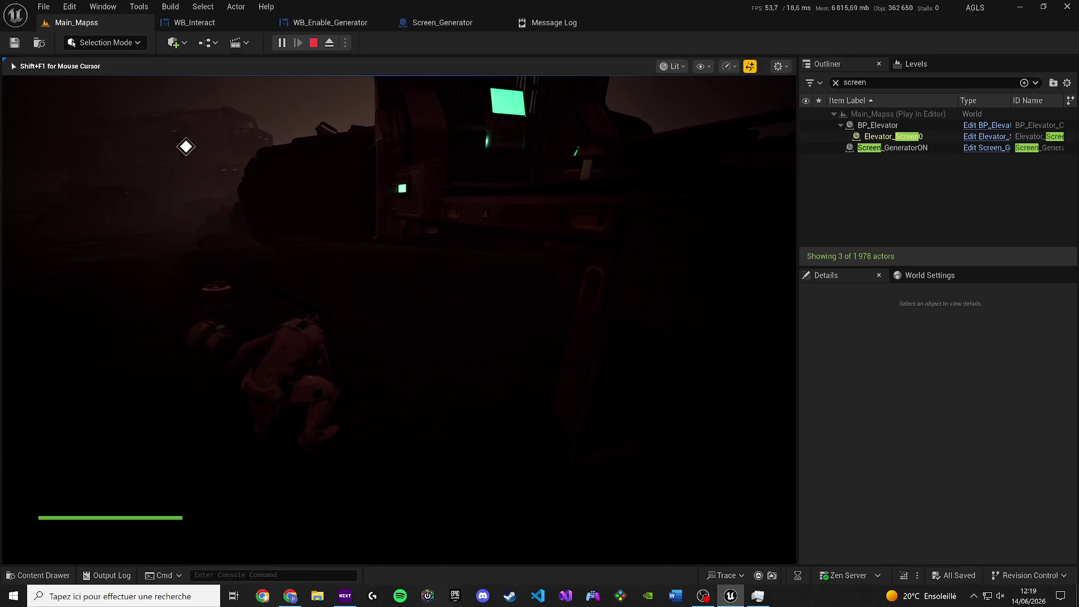
pyautogui.hotkey('shift', 'F1')
# Stop play and add a Then 4 output to WB_Interact's Sequence node.
pyautogui.press('F8')
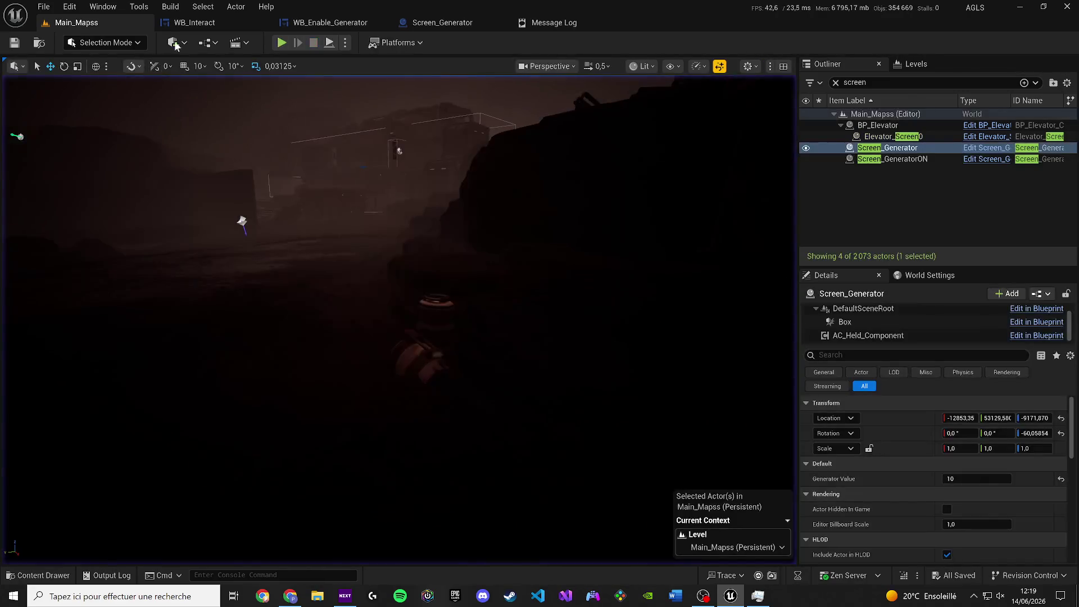
pyautogui.click(185, 27)
pyautogui.click(583, 305)
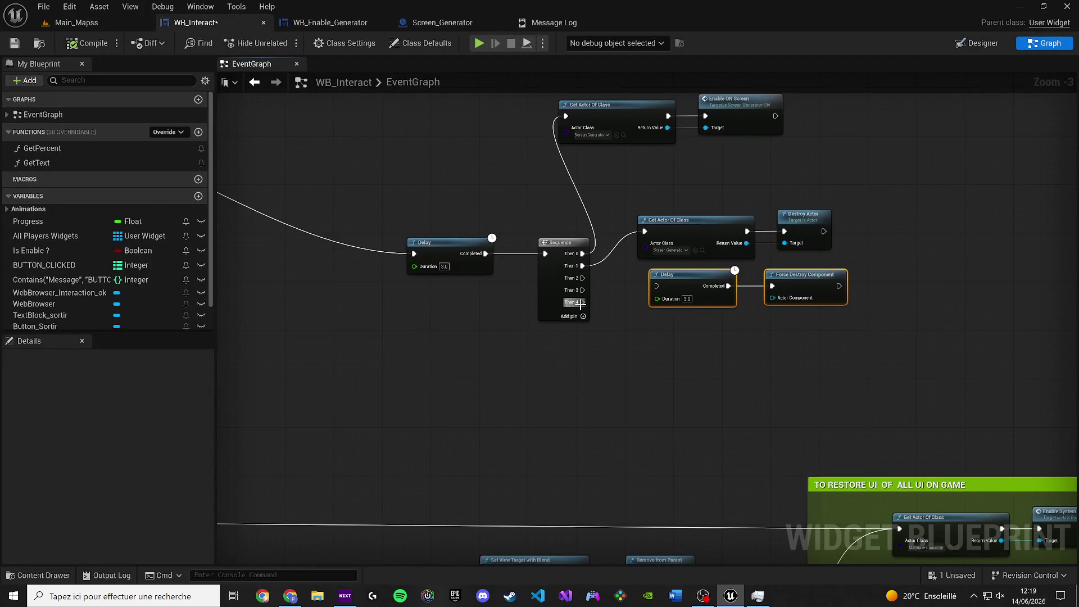
pyautogui.scroll(-4, 518, 444)
pyautogui.scroll(1, 724, 312)
pyautogui.scroll(1, 525, 356)
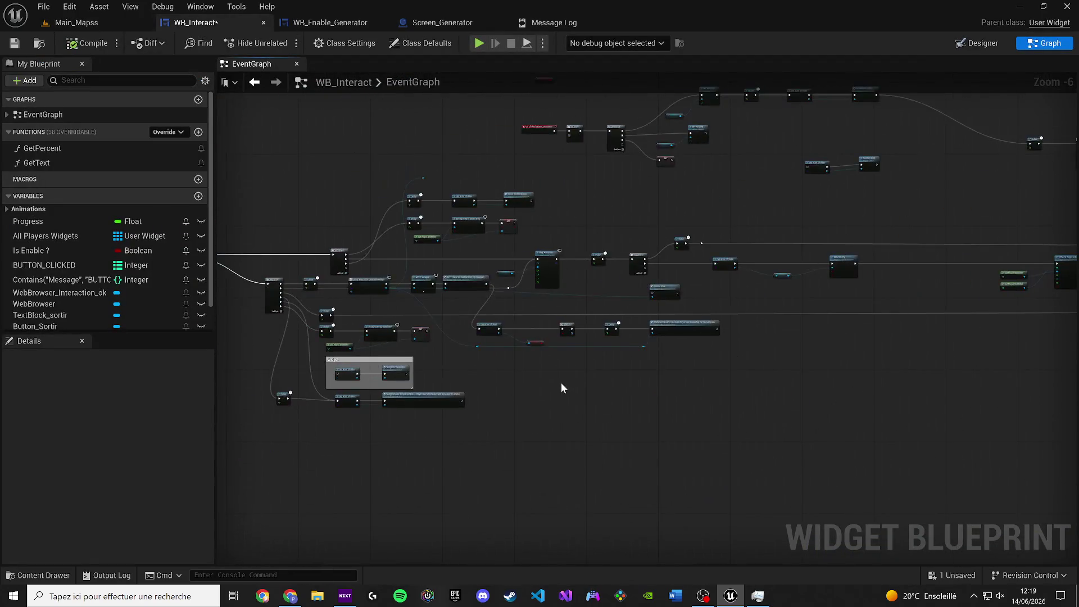
pyautogui.scroll(1, 561, 382)
# Select the IsEnable check and Animation Reserve row and wire Then 4 to Get Actor Of Class.
pyautogui.moveTo(801, 393); pyautogui.dragTo(405, 331)
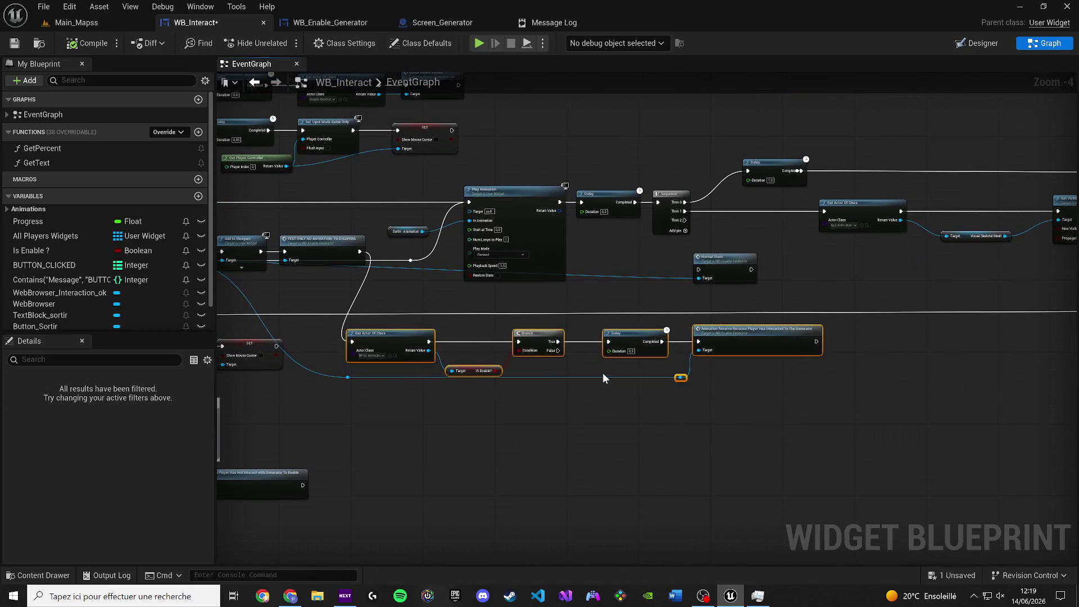
pyautogui.moveTo(824, 400); pyautogui.dragTo(383, 326)
pyautogui.scroll(-4, 488, 408)
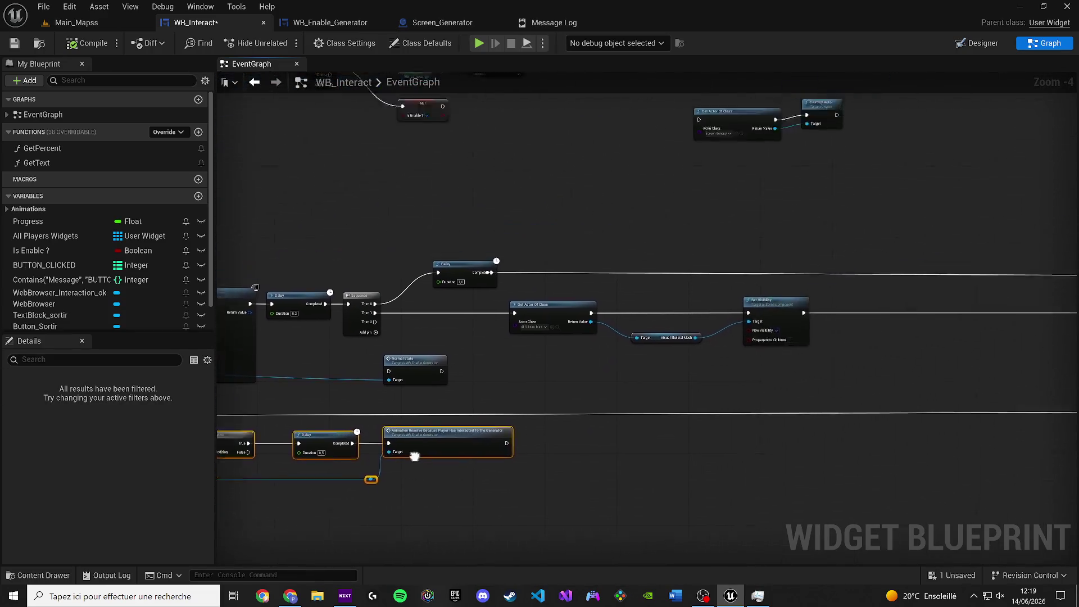
pyautogui.scroll(4, 736, 392)
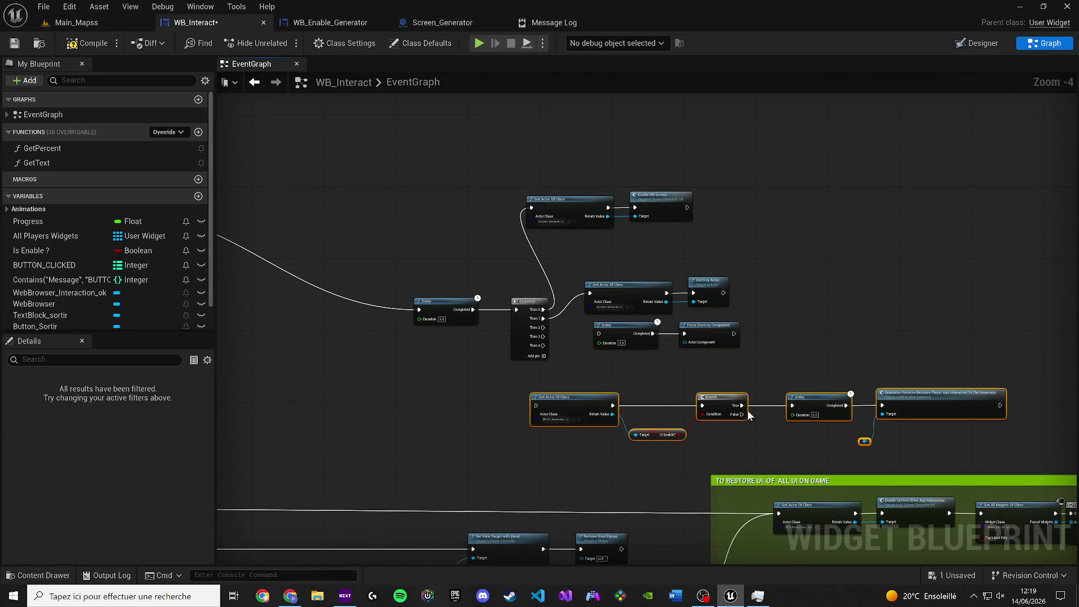
pyautogui.scroll(1, 649, 397)
pyautogui.moveTo(599, 388); pyautogui.dragTo(514, 337)
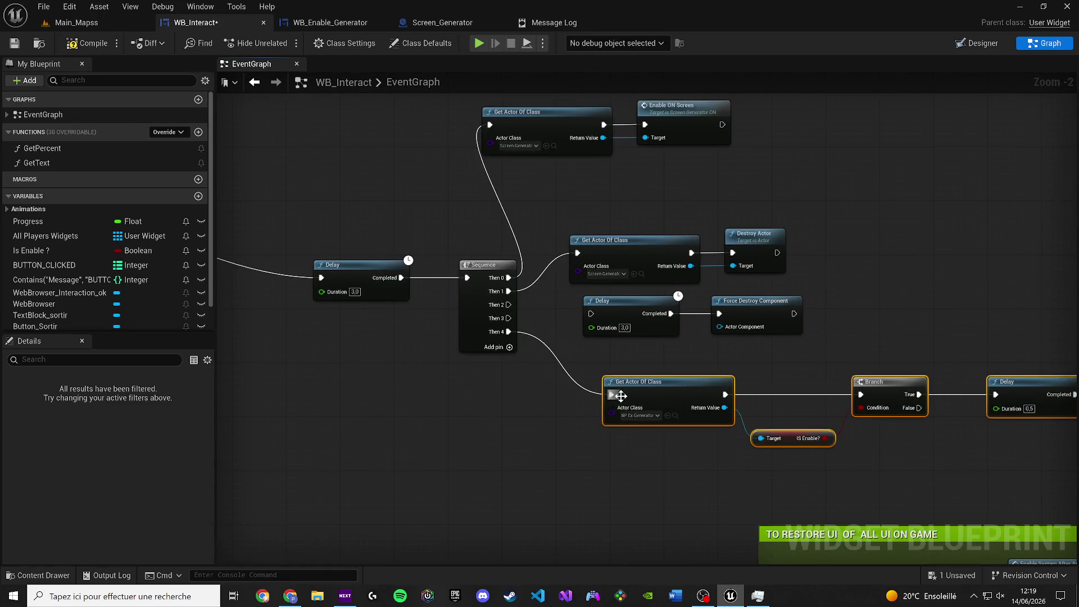
# Nudge the newly wired row up and left beside the Sequence.
pyautogui.scroll(1, 455, 373)
pyautogui.moveTo(455, 372); pyautogui.dragTo(435, 352)
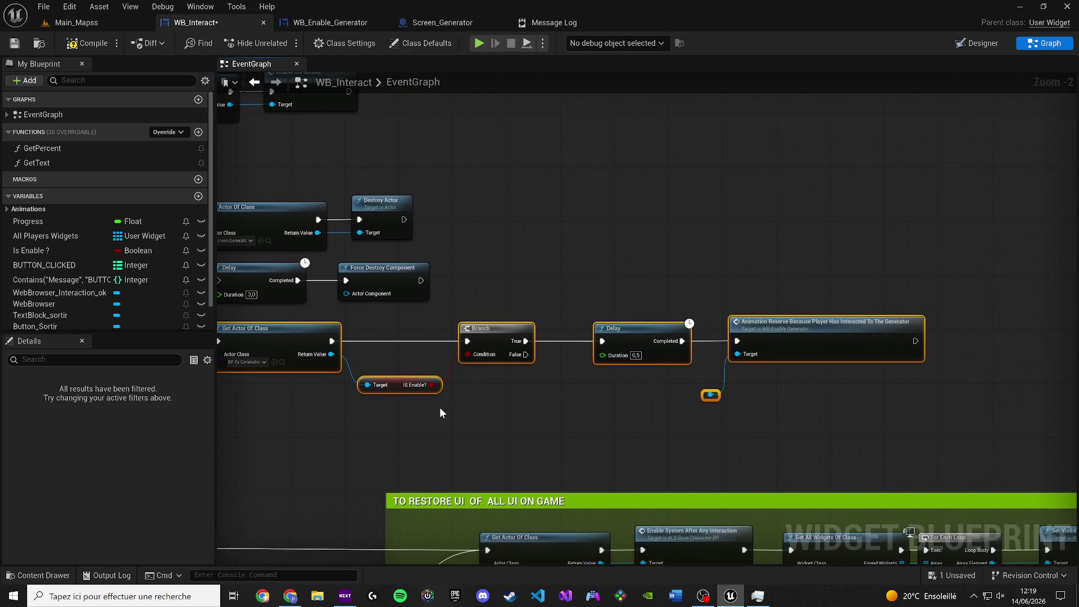
pyautogui.moveTo(738, 424)
pyautogui.mouseDown()
pyautogui.moveTo(853, 411)
pyautogui.moveTo(722, 427)
pyautogui.moveTo(549, 413)
pyautogui.moveTo(708, 427)
pyautogui.mouseUp()
pyautogui.scroll(-3, 722, 426)
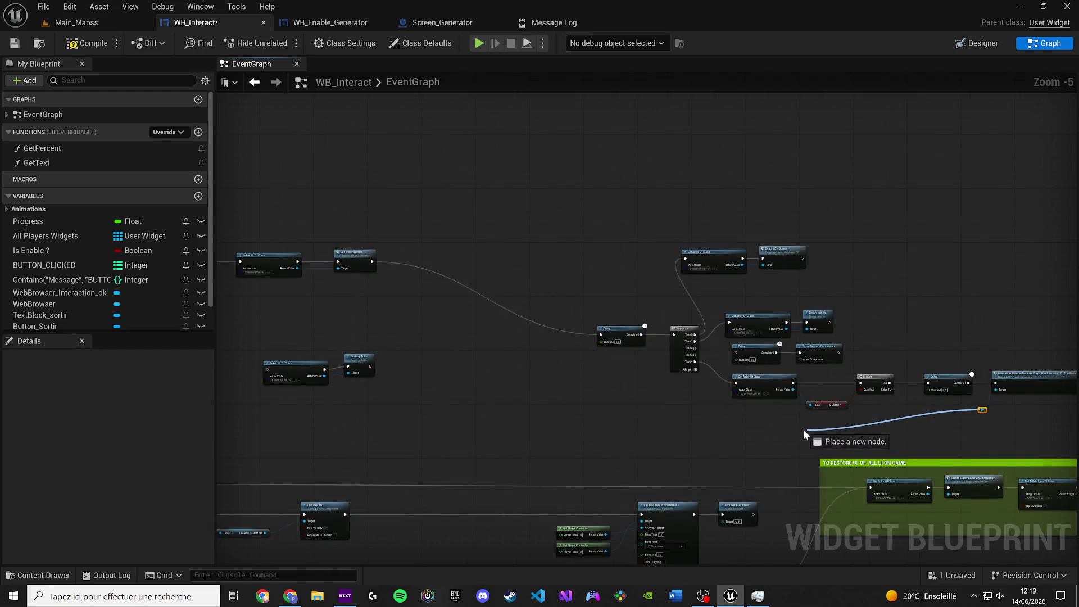
pyautogui.scroll(2, 800, 410)
pyautogui.moveTo(804, 433)
pyautogui.mouseDown()
pyautogui.moveTo(800, 409)
pyautogui.moveTo(232, 514)
pyautogui.moveTo(140, 498)
pyautogui.moveTo(539, 502)
pyautogui.moveTo(666, 268)
pyautogui.moveTo(669, 81)
pyautogui.moveTo(757, 140)
pyautogui.moveTo(748, 371)
pyautogui.moveTo(784, 467)
pyautogui.moveTo(846, 472)
pyautogui.moveTo(818, 419)
pyautogui.moveTo(520, 390)
pyautogui.moveTo(499, 328)
pyautogui.mouseUp()
pyautogui.scroll(-6, 801, 409)
pyautogui.scroll(7, 667, 267)
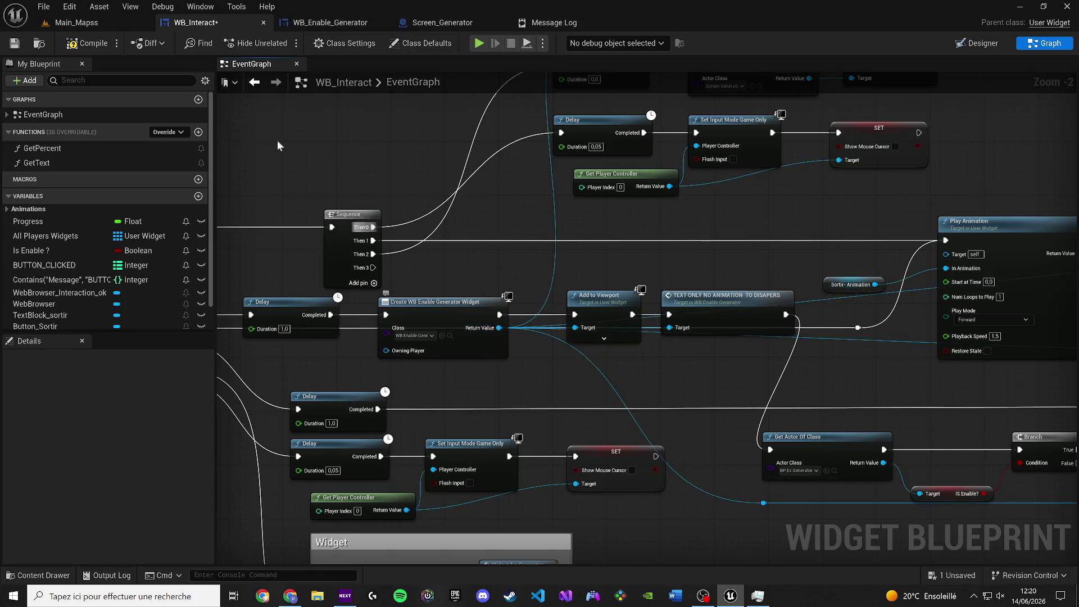
# Play-test reactivating the generator from its panel, then stop to surface the Accessed None error.
pyautogui.click(73, 22)
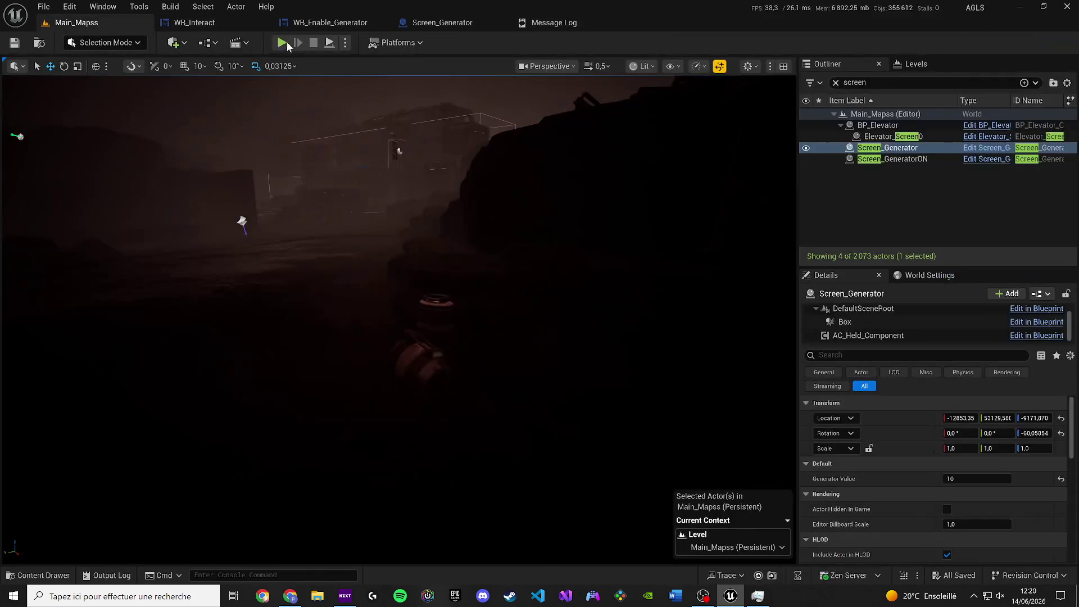
pyautogui.hotkey('alt', 'p')
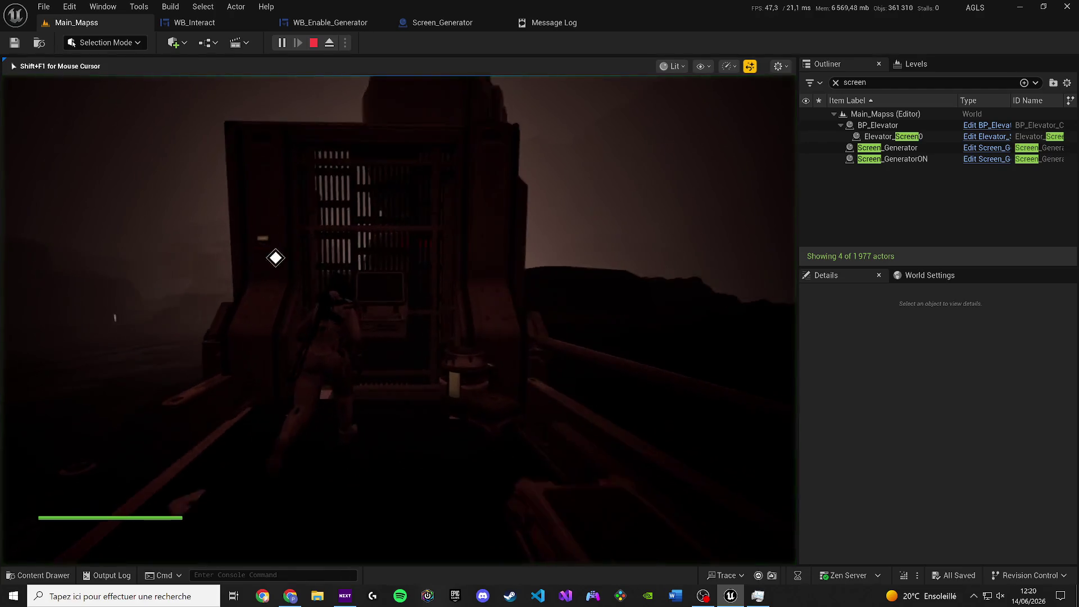
pyautogui.press('e')
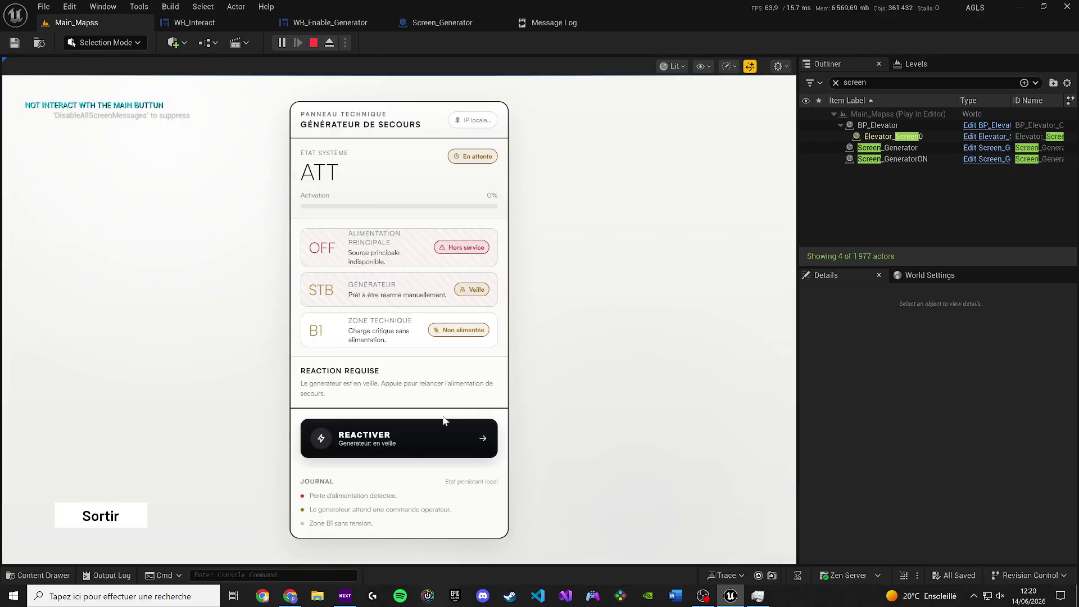
pyautogui.click(414, 436)
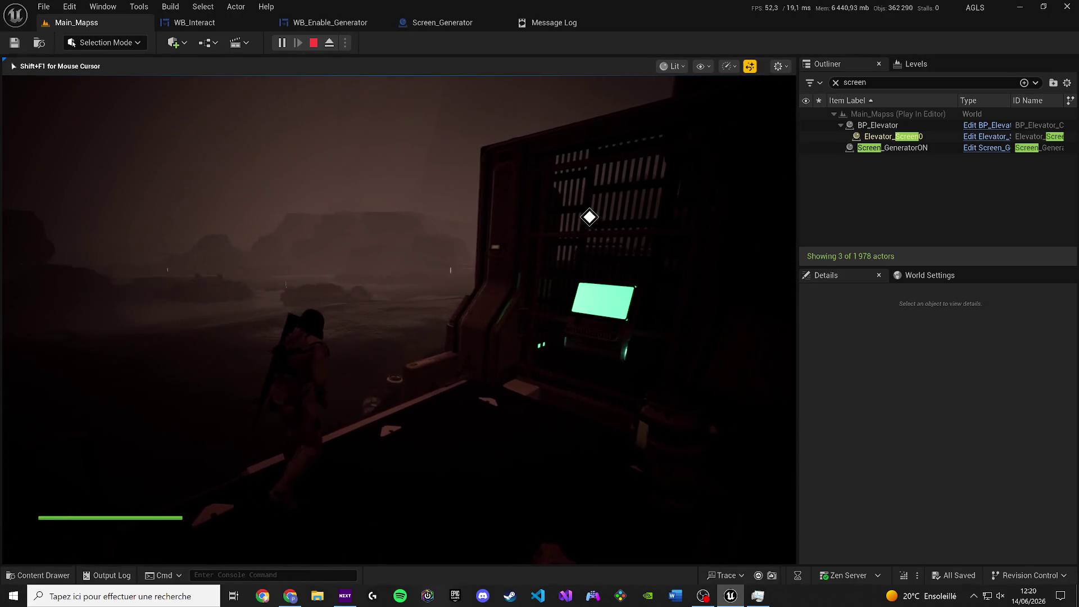
pyautogui.hotkey('shift', 'F1')
pyautogui.press('Escape')
# Jump from the runtime error to its node and paste the copied widget creation nodes.
pyautogui.click(845, 79)
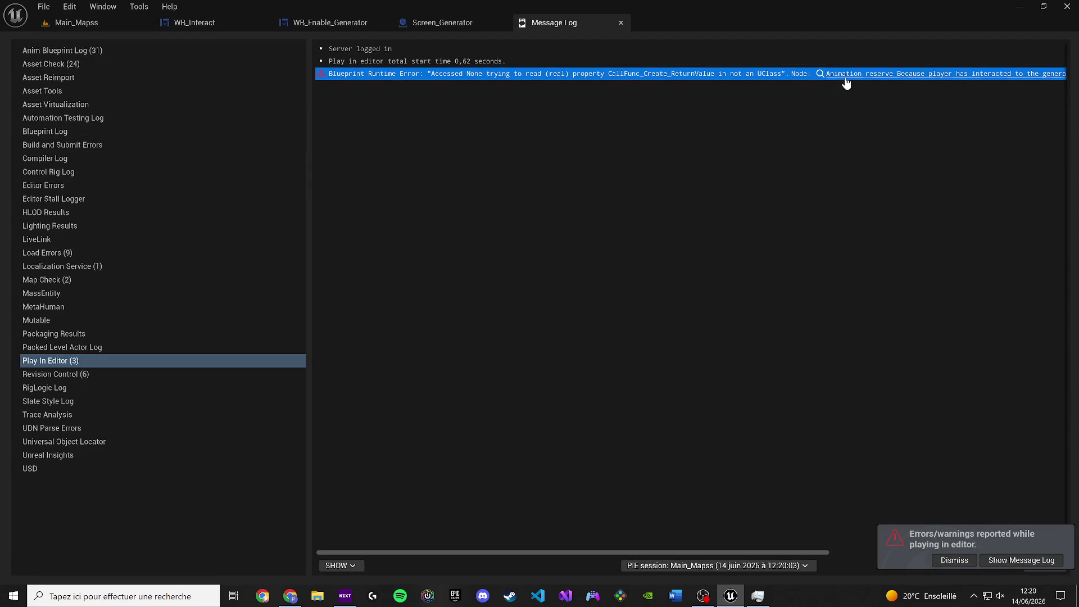
pyautogui.click(859, 80)
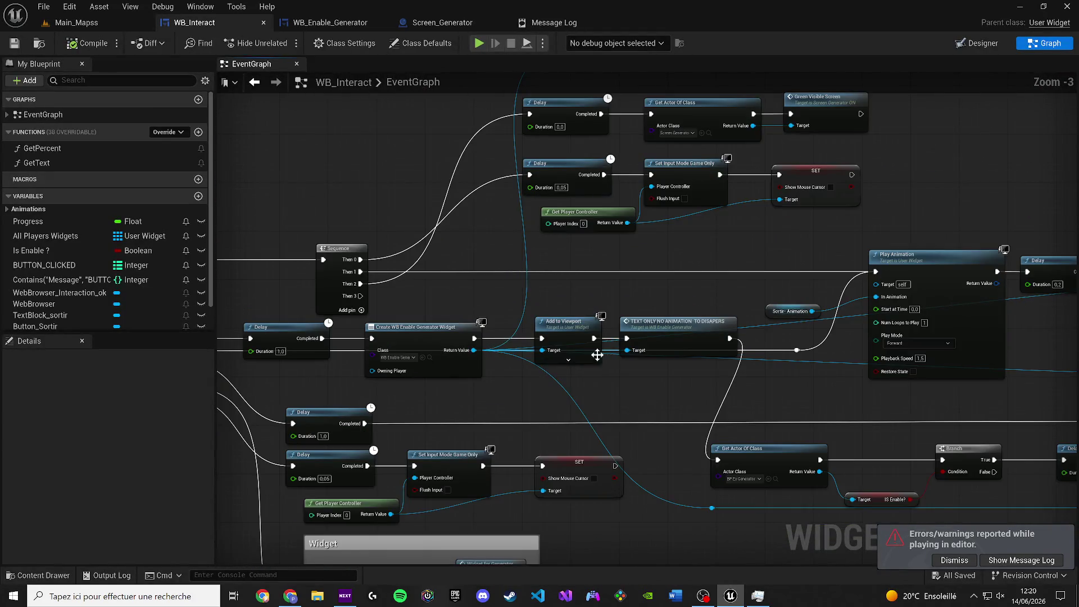
pyautogui.moveTo(666, 375); pyautogui.dragTo(552, 357)
pyautogui.scroll(-6, 522, 335)
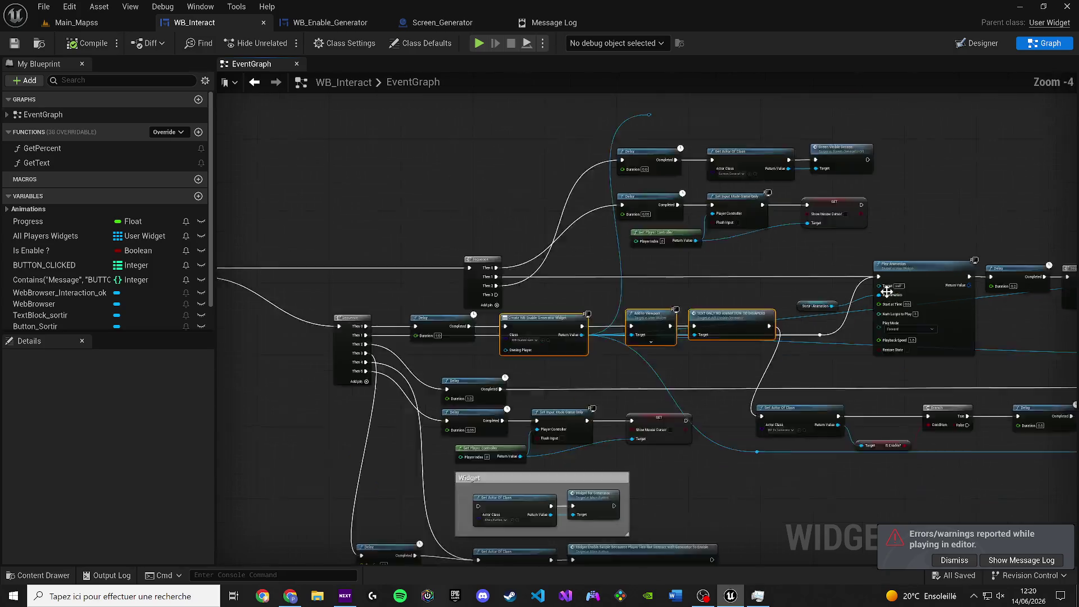
pyautogui.scroll(6, 751, 366)
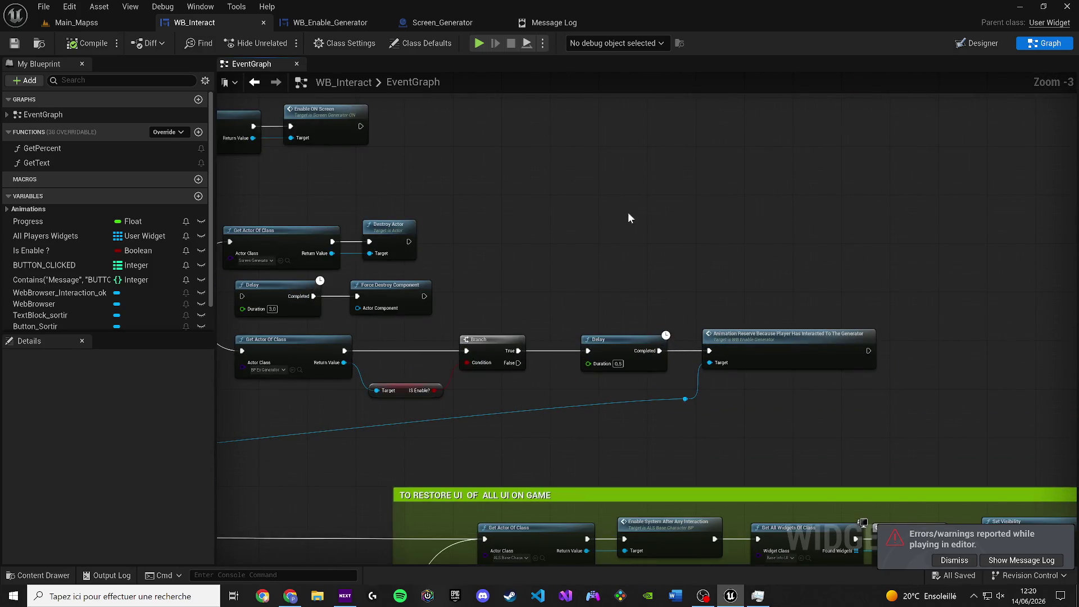
pyautogui.hotkey('ctrl', 'v')
# Wire Branch True to Create WB Enable Generator Widget and TEXT ONLY's output to Delay.
pyautogui.moveTo(515, 229); pyautogui.dragTo(519, 353)
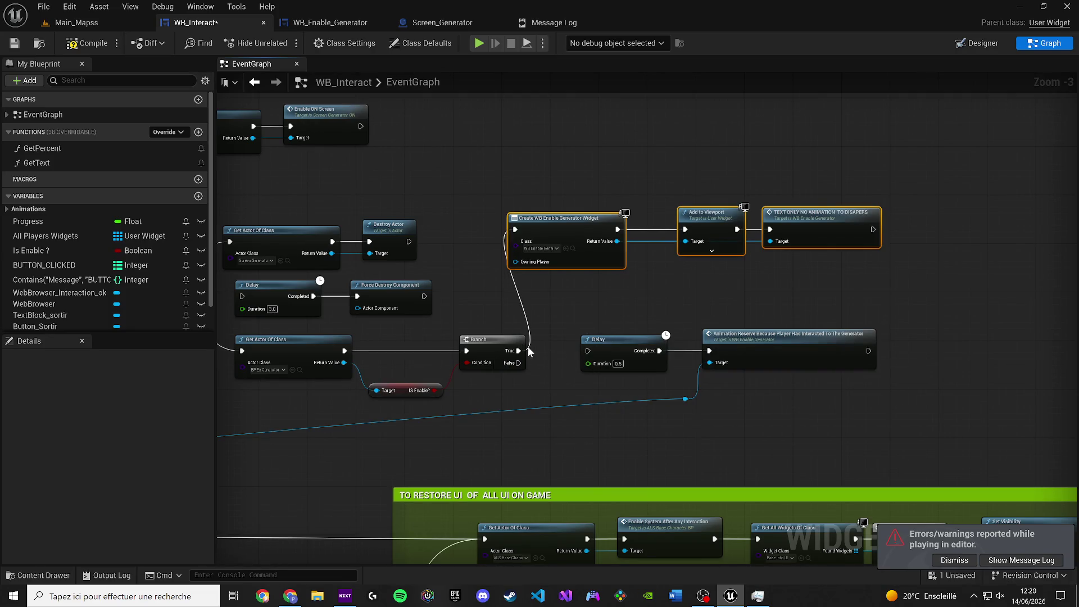
pyautogui.moveTo(516, 352); pyautogui.dragTo(588, 353)
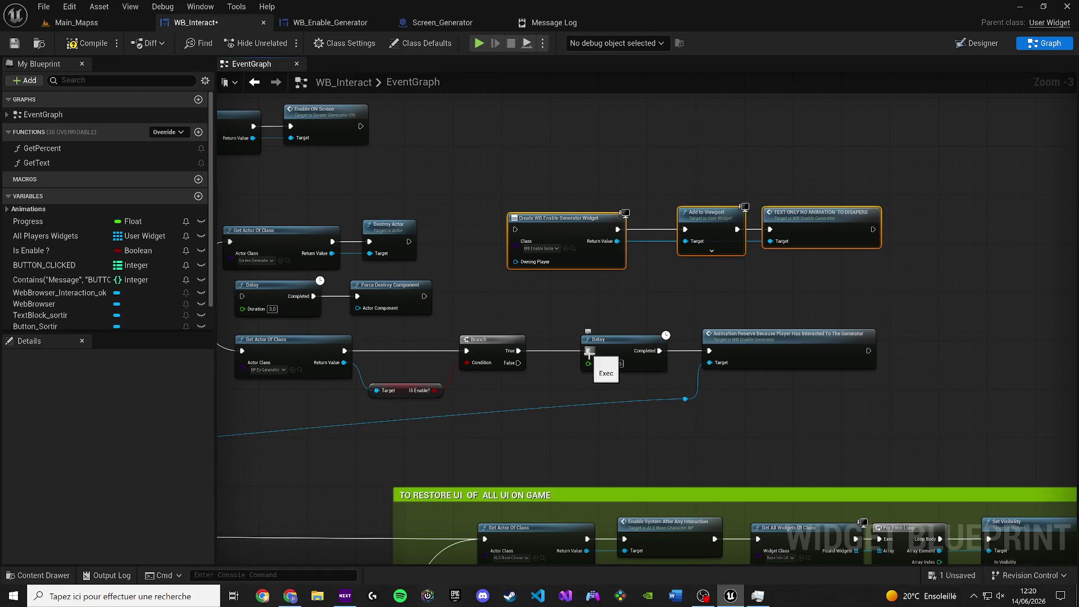
pyautogui.moveTo(518, 352)
pyautogui.mouseDown()
pyautogui.moveTo(528, 277)
pyautogui.moveTo(515, 230)
pyautogui.mouseUp()
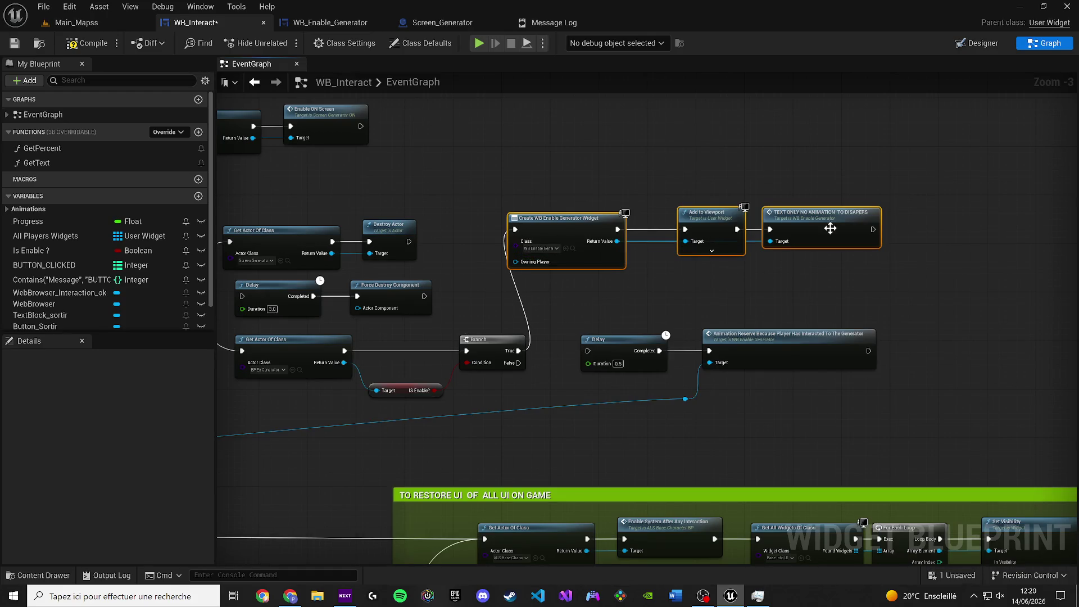
pyautogui.moveTo(873, 230); pyautogui.dragTo(587, 351)
# Align Delay, Animation Reserve and the other row nodes level with the Branch.
pyautogui.moveTo(804, 413); pyautogui.dragTo(579, 329)
pyautogui.moveTo(607, 344)
pyautogui.mouseDown()
pyautogui.moveTo(916, 253)
pyautogui.moveTo(927, 222)
pyautogui.mouseUp()
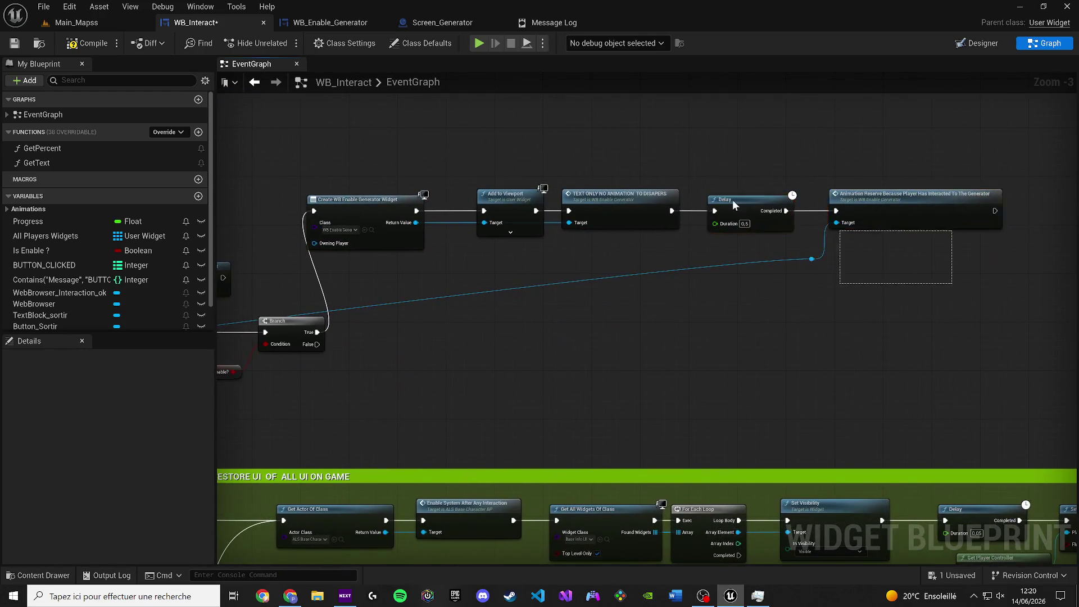
pyautogui.moveTo(1005, 285); pyautogui.dragTo(375, 149)
pyautogui.moveTo(364, 212); pyautogui.dragTo(412, 337)
pyautogui.scroll(-5, 395, 352)
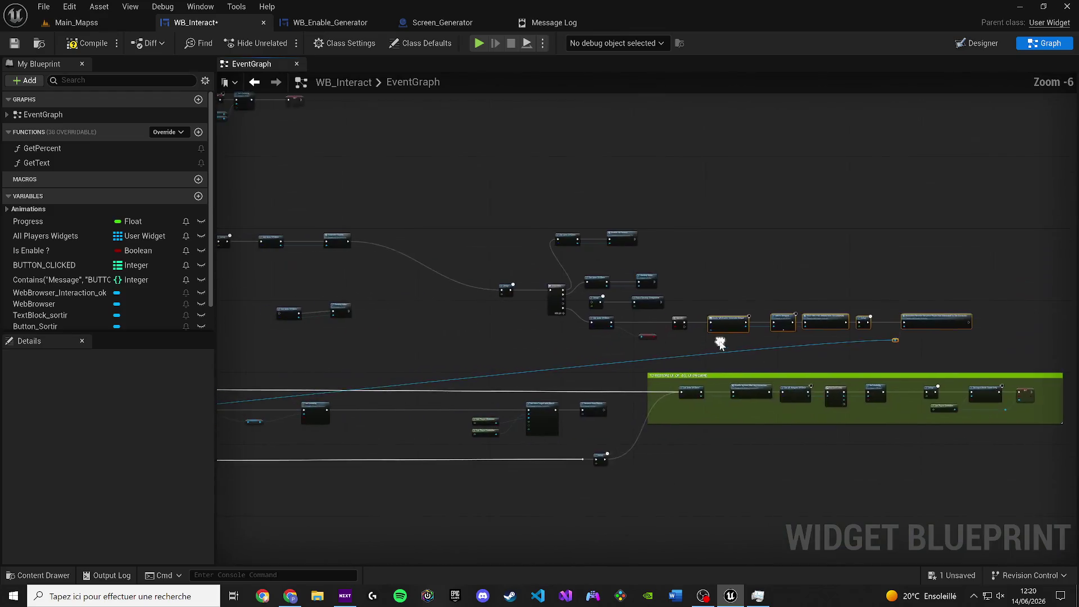
pyautogui.scroll(4, 693, 363)
pyautogui.scroll(4, 735, 343)
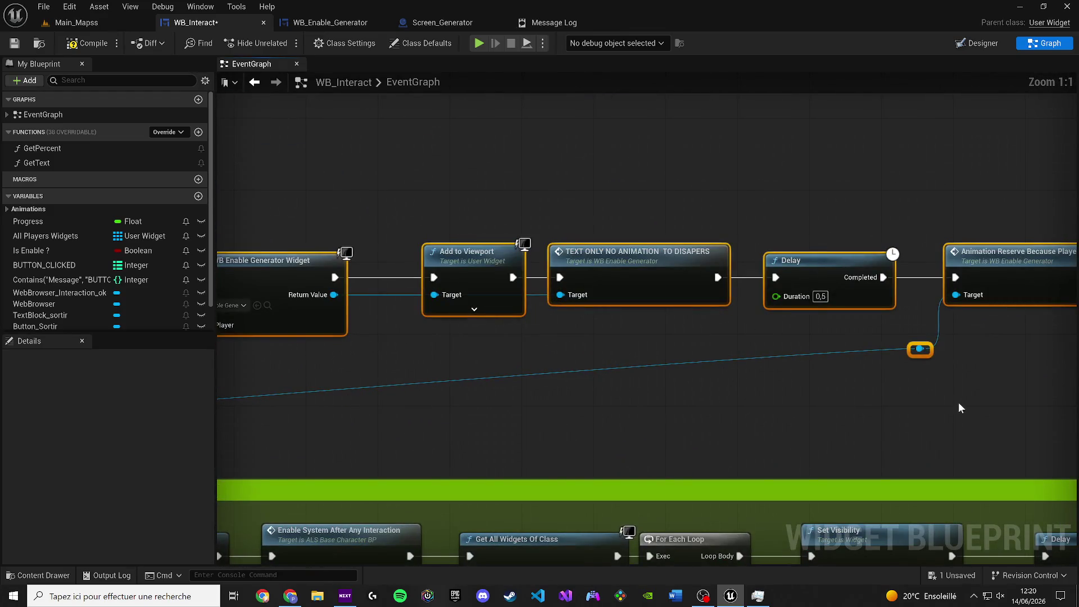
# Add and reposition a reroute point to straighten the blue wire.
pyautogui.moveTo(920, 349)
pyautogui.mouseDown()
pyautogui.moveTo(778, 349)
pyautogui.moveTo(770, 386)
pyautogui.mouseUp()
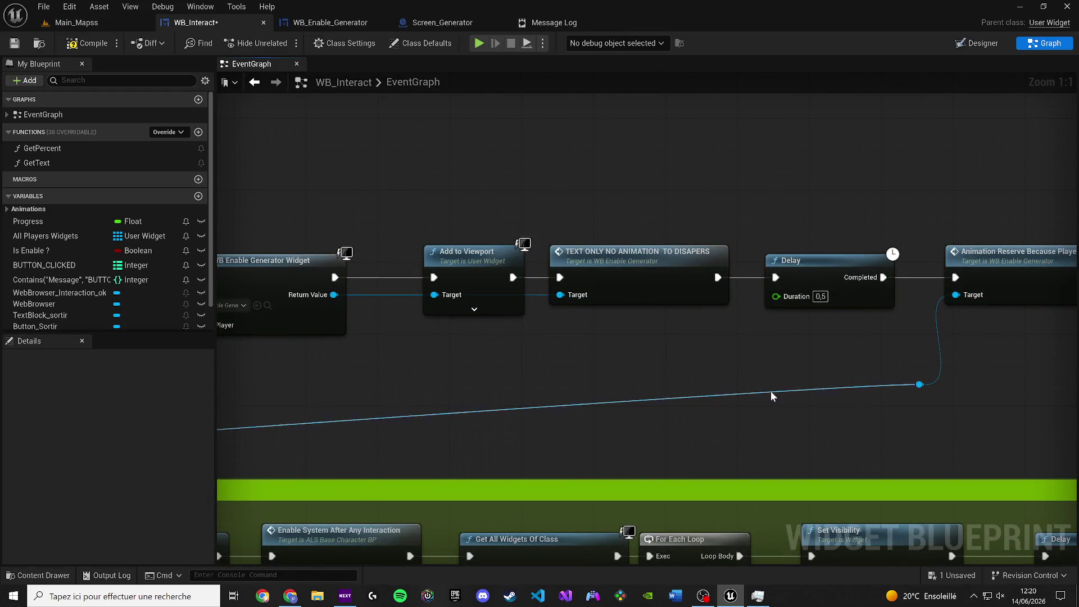
pyautogui.doubleClick(770, 393)
pyautogui.scroll(-6, 643, 394)
pyautogui.moveTo(701, 385); pyautogui.dragTo(820, 411)
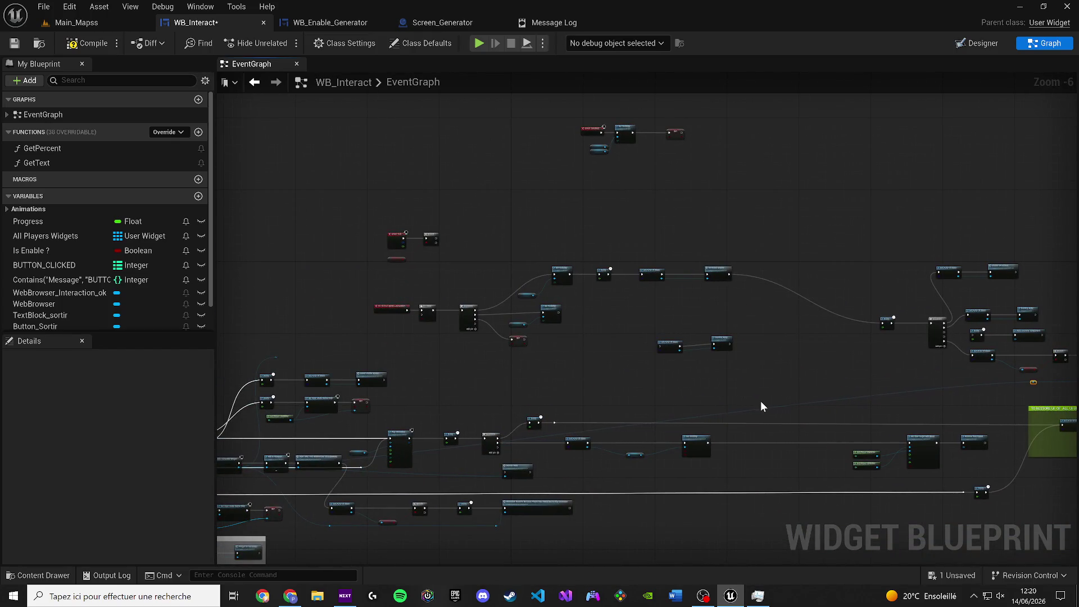
pyautogui.scroll(3, 711, 399)
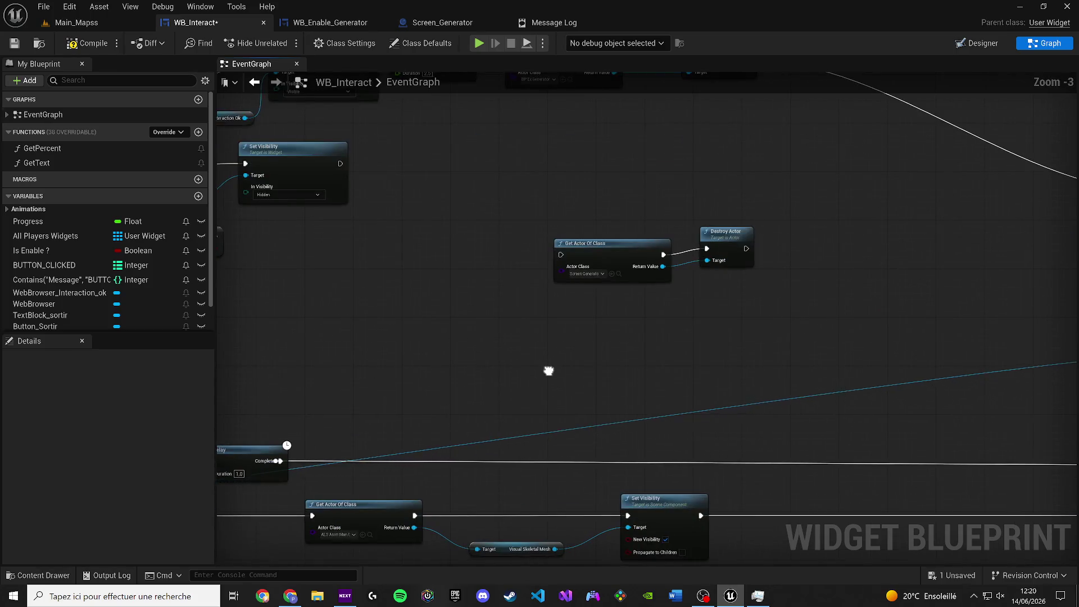
pyautogui.moveTo(600, 335); pyautogui.dragTo(903, 289)
pyautogui.moveTo(568, 315); pyautogui.dragTo(817, 299)
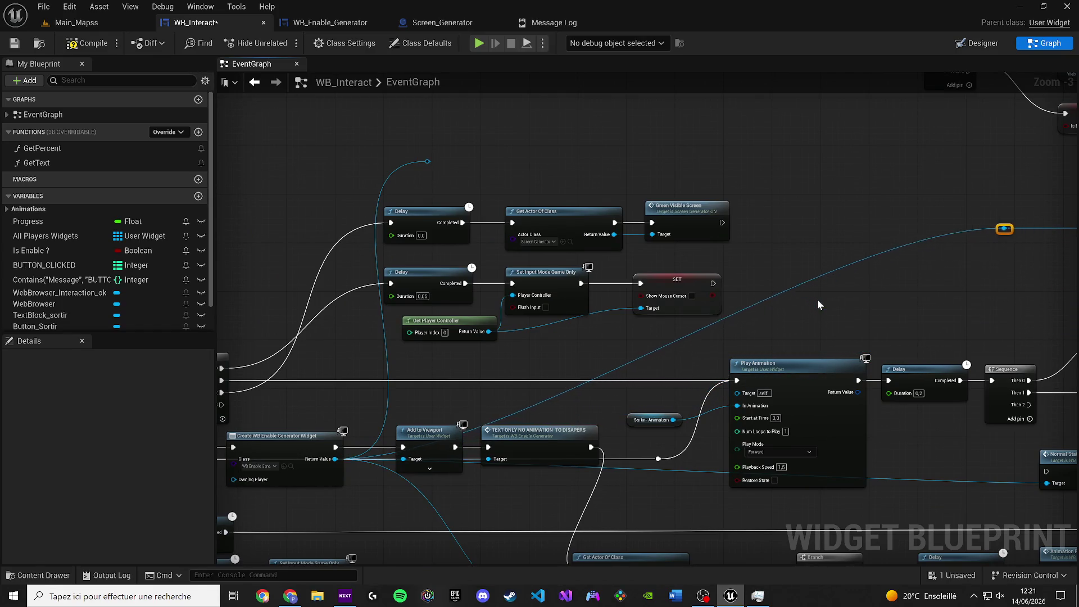
pyautogui.moveTo(755, 279)
pyautogui.mouseDown()
pyautogui.moveTo(770, 267)
pyautogui.moveTo(777, 349)
pyautogui.moveTo(554, 369)
pyautogui.mouseUp()
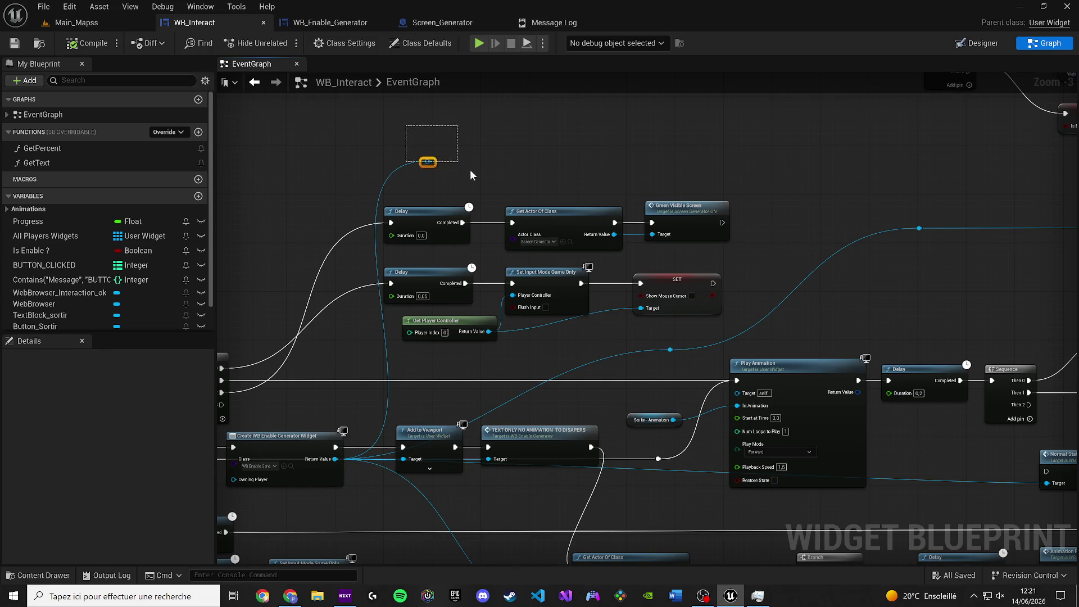
# Save WB_Interact and switch back to the Main_Mapss level.
pyautogui.click(15, 45)
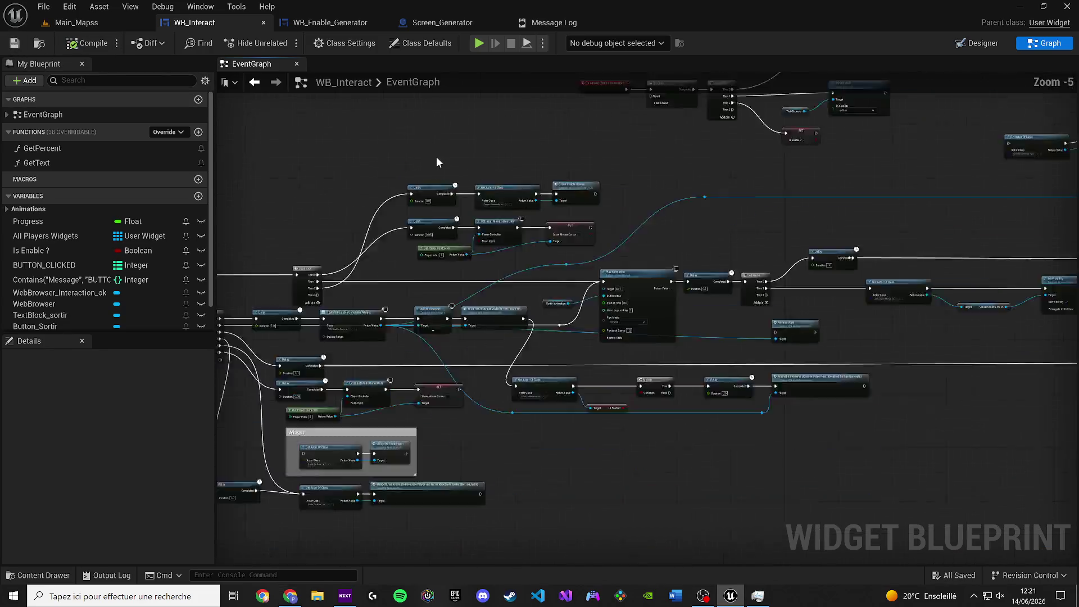
pyautogui.scroll(-6, 438, 159)
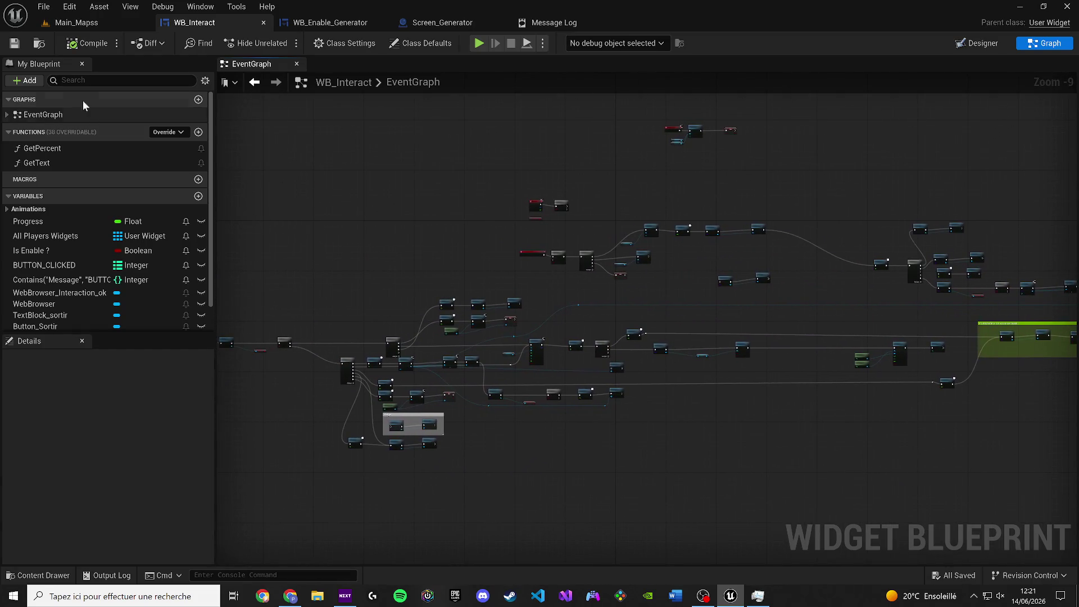
pyautogui.click(84, 23)
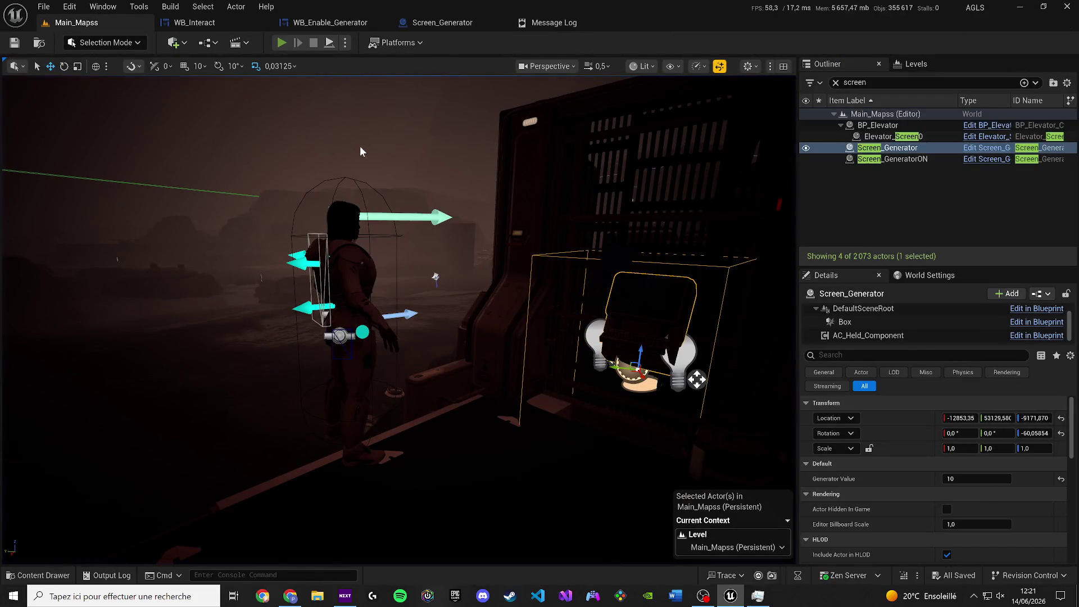
# Play-test reactivating the generator, then stop and jump from the Accessed None error to WB_Interact.
pyautogui.hotkey('alt', 'p')
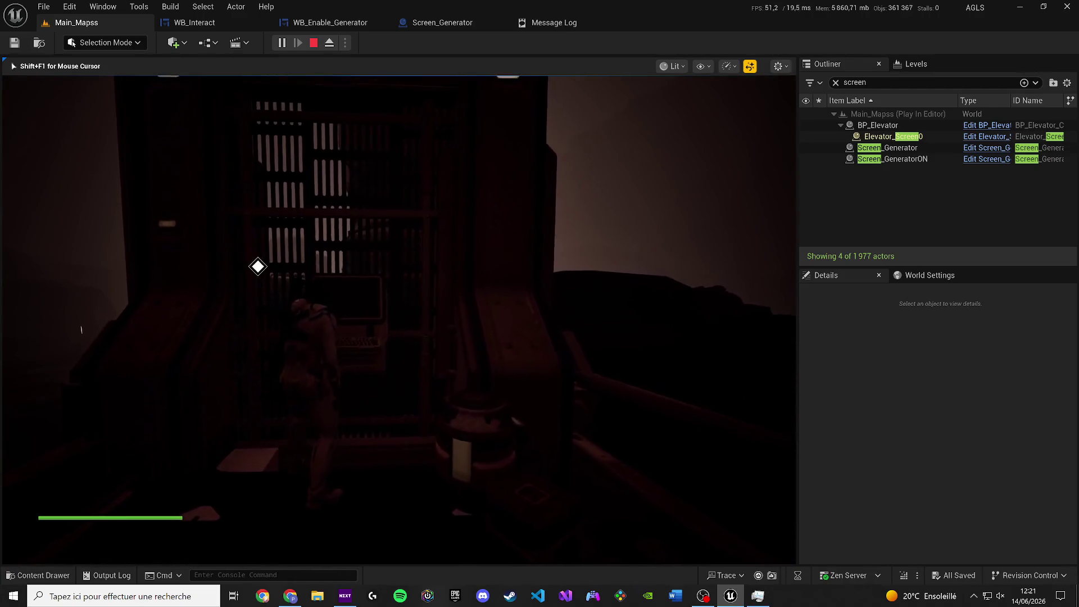
pyautogui.press('e')
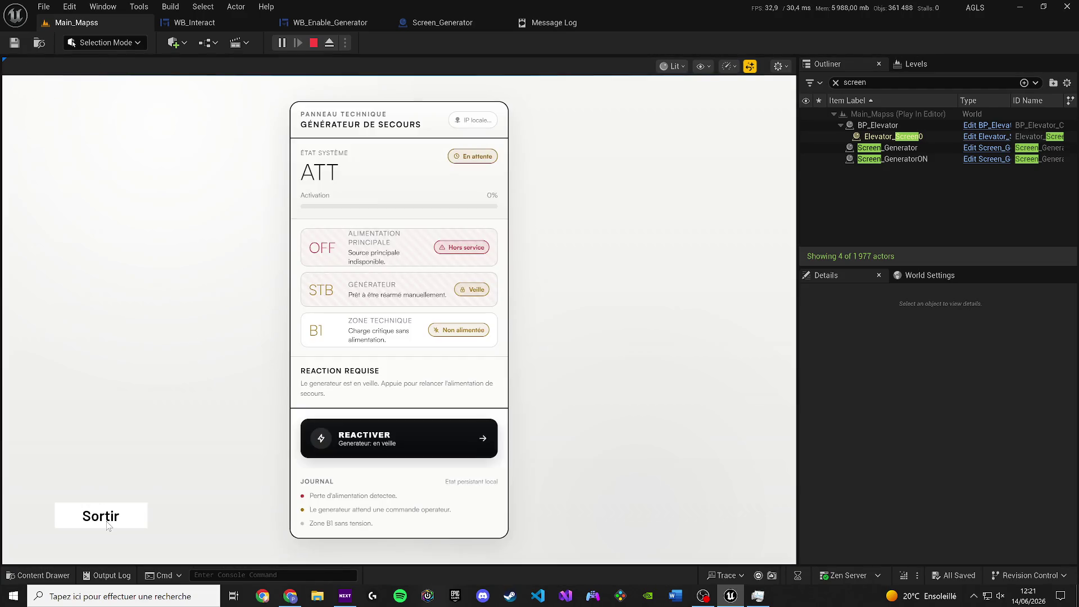
pyautogui.click(101, 516)
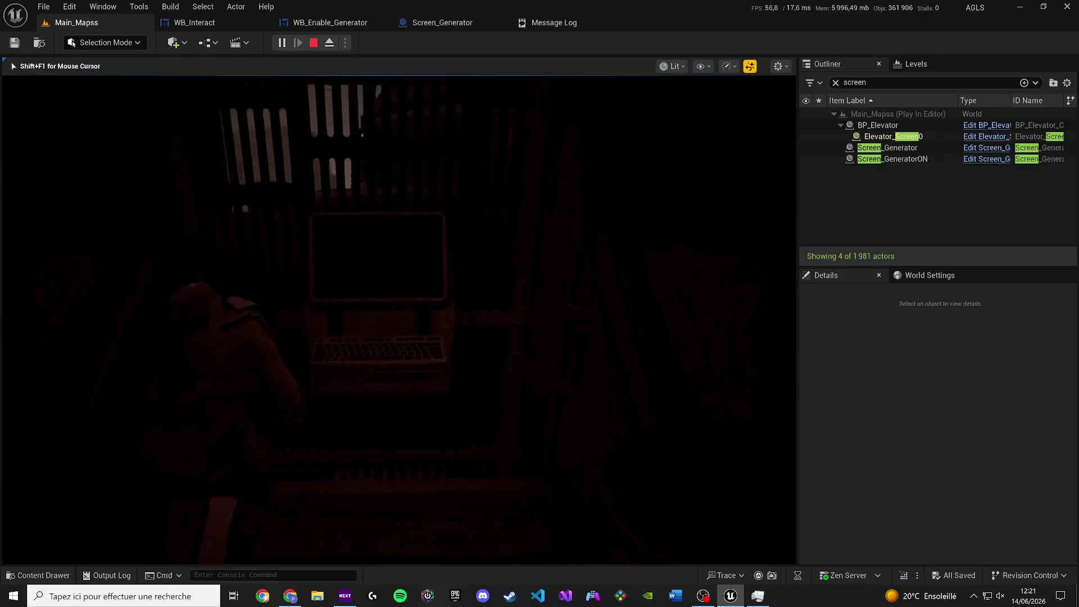
pyautogui.press('e')
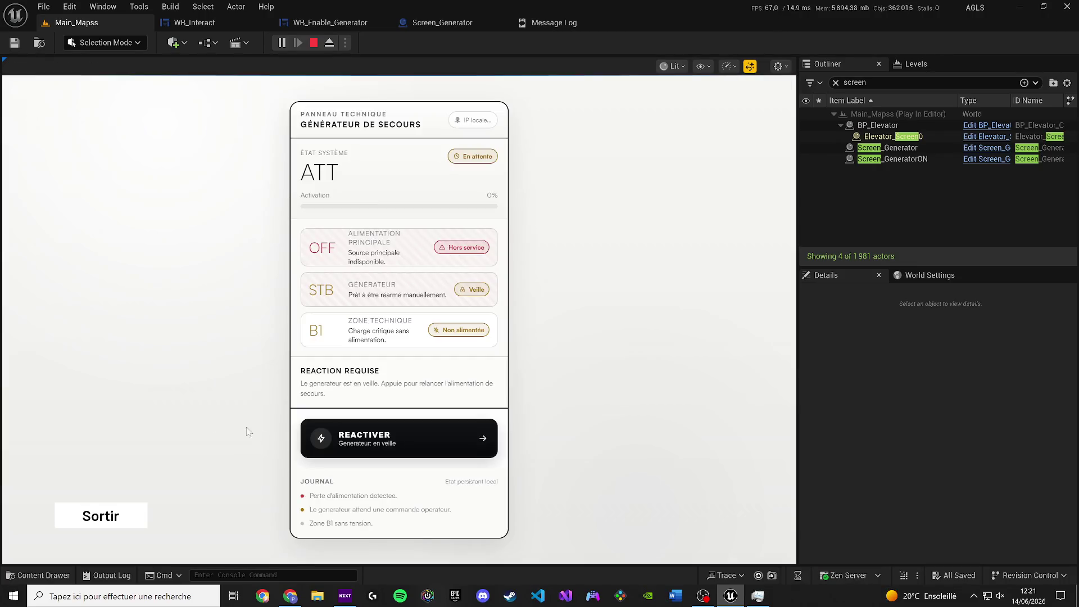
pyautogui.click(373, 444)
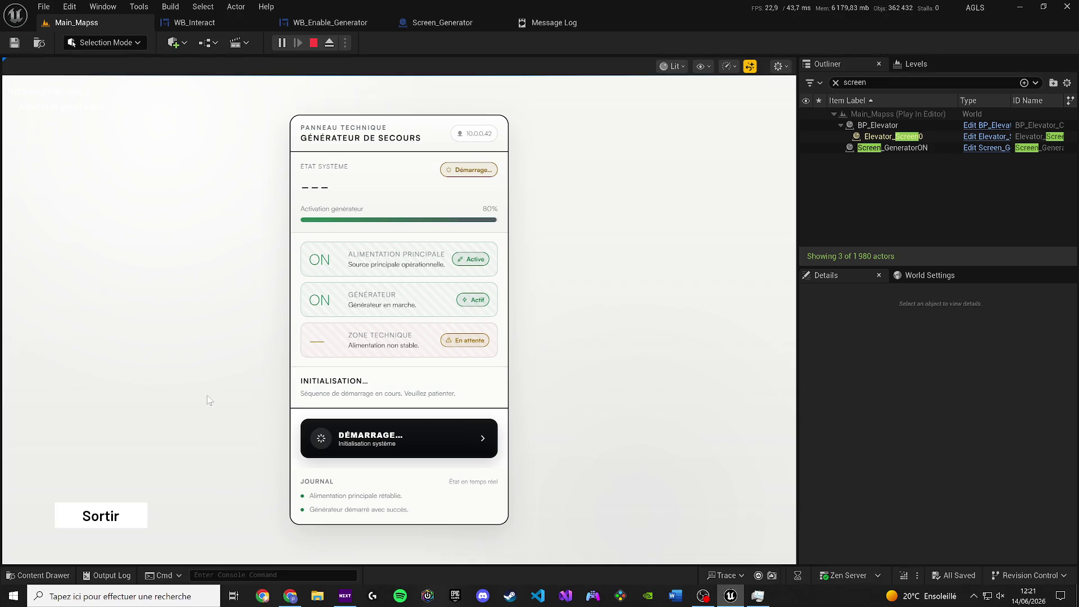
pyautogui.click(101, 516)
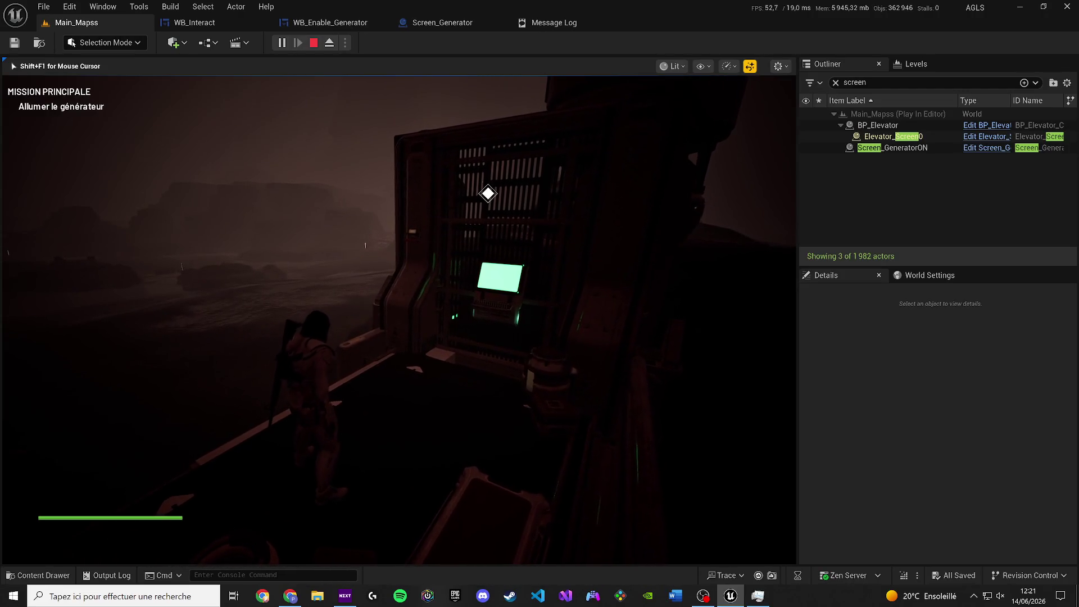
pyautogui.press('Escape')
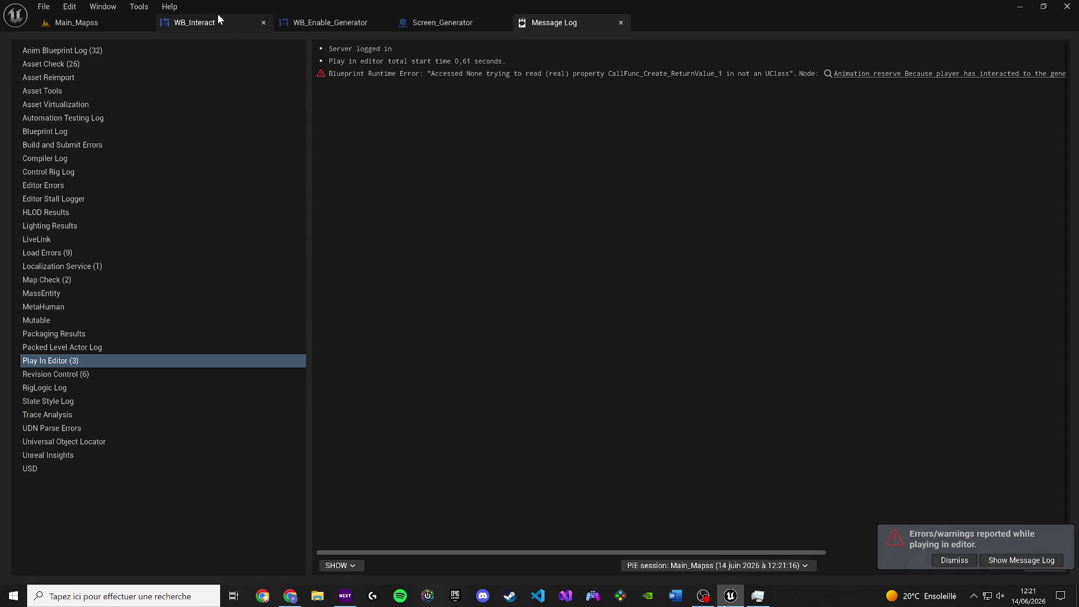
pyautogui.click(855, 76)
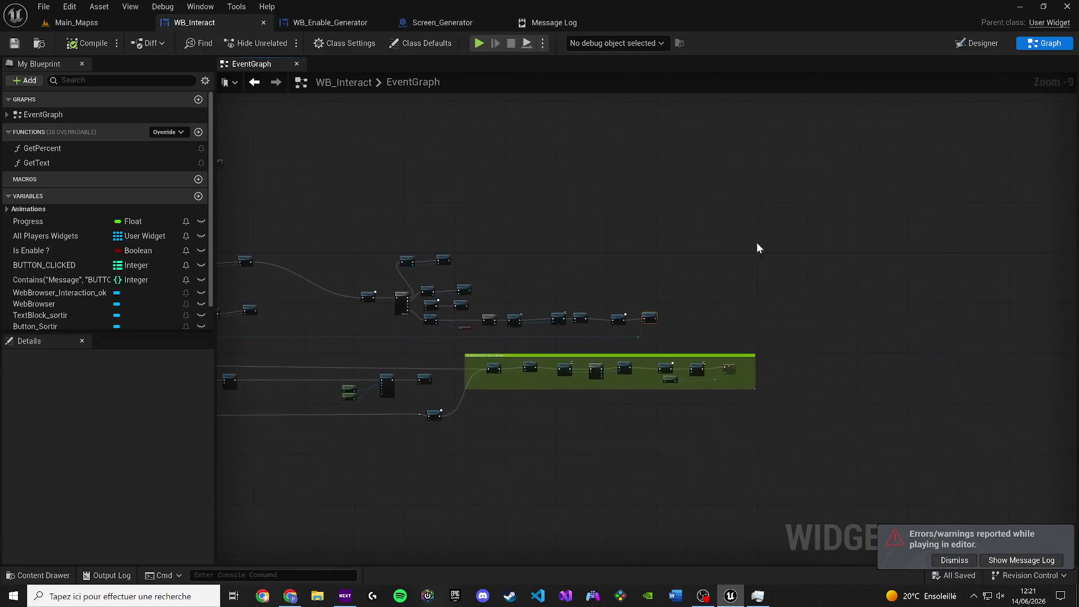
# Wire Animation Reserve's Target to Create Widget's Return Value, align it with TEXT ONLY, and compile.
pyautogui.scroll(-2, 525, 328)
pyautogui.moveTo(526, 329)
pyautogui.mouseDown()
pyautogui.moveTo(929, 331)
pyautogui.moveTo(867, 341)
pyautogui.mouseUp()
pyautogui.moveTo(971, 319)
pyautogui.mouseDown()
pyautogui.moveTo(955, 346)
pyautogui.moveTo(506, 328)
pyautogui.moveTo(533, 371)
pyautogui.moveTo(505, 323)
pyautogui.mouseUp()
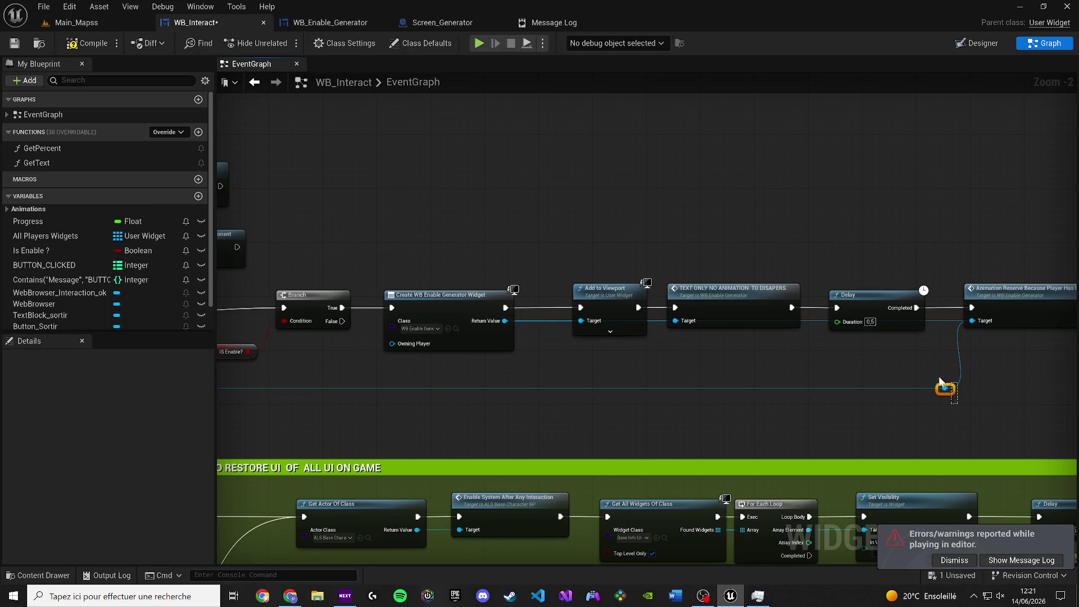
pyautogui.scroll(-4, 392, 364)
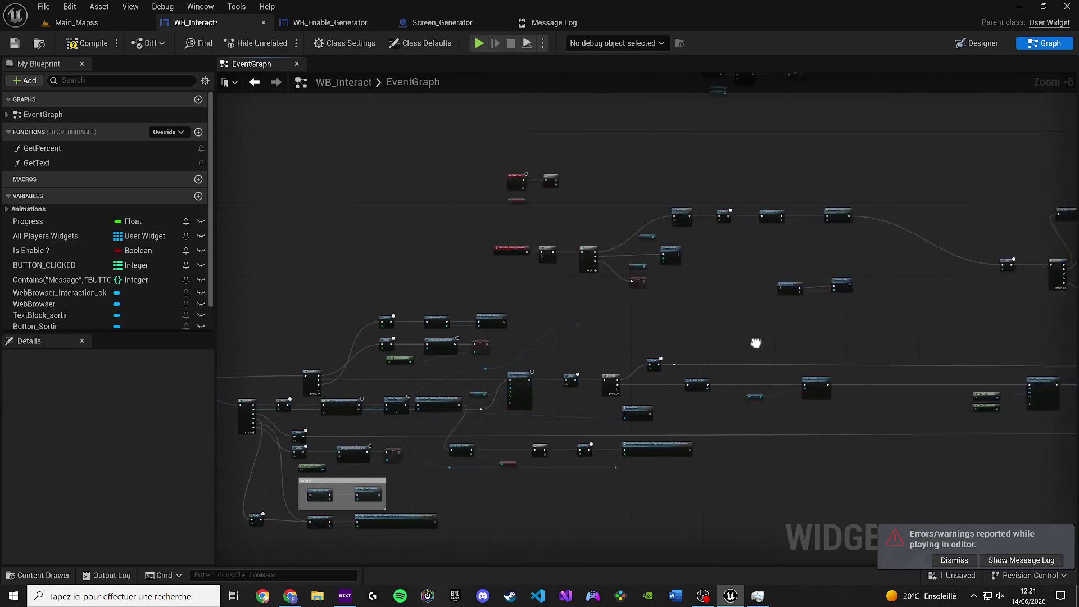
pyautogui.scroll(2, 547, 372)
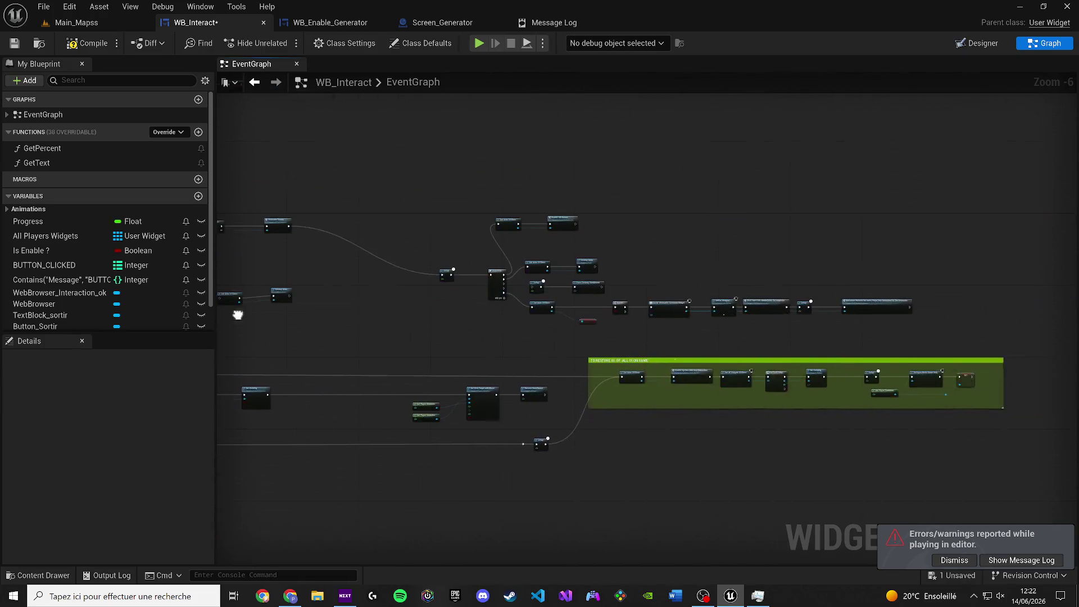
pyautogui.moveTo(604, 302); pyautogui.dragTo(617, 236)
pyautogui.scroll(1, 840, 311)
pyautogui.moveTo(840, 312)
pyautogui.mouseDown()
pyautogui.moveTo(852, 261)
pyautogui.moveTo(859, 300)
pyautogui.moveTo(845, 309)
pyautogui.moveTo(861, 315)
pyautogui.mouseUp()
pyautogui.moveTo(534, 245)
pyautogui.mouseDown()
pyautogui.moveTo(539, 281)
pyautogui.moveTo(523, 314)
pyautogui.mouseUp()
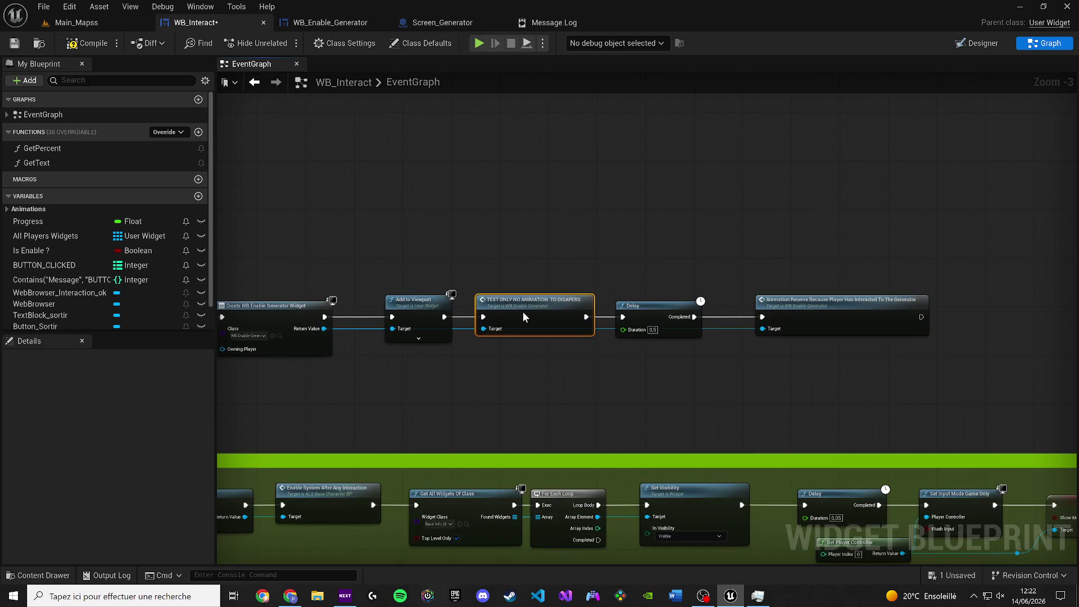
pyautogui.click(86, 44)
pyautogui.click(120, 21)
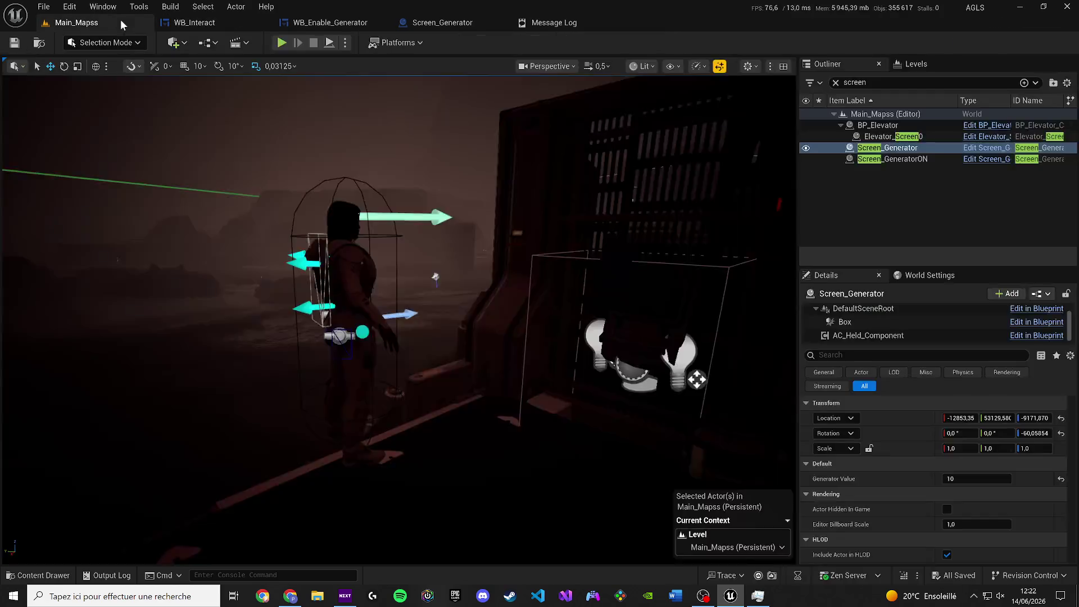
pyautogui.hotkey('alt', 'p')
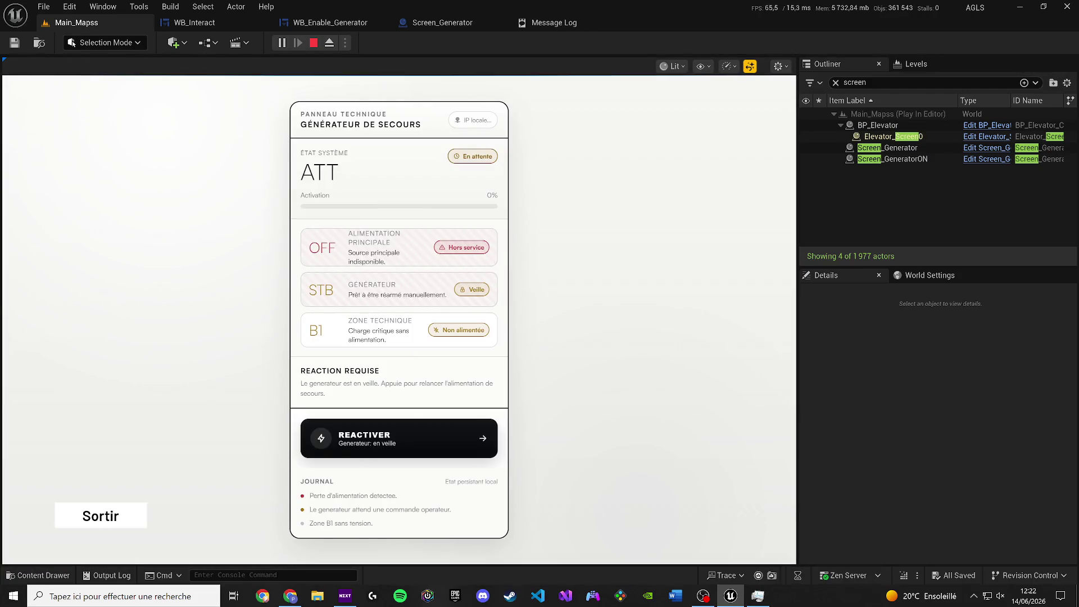
pyautogui.press('Escape')
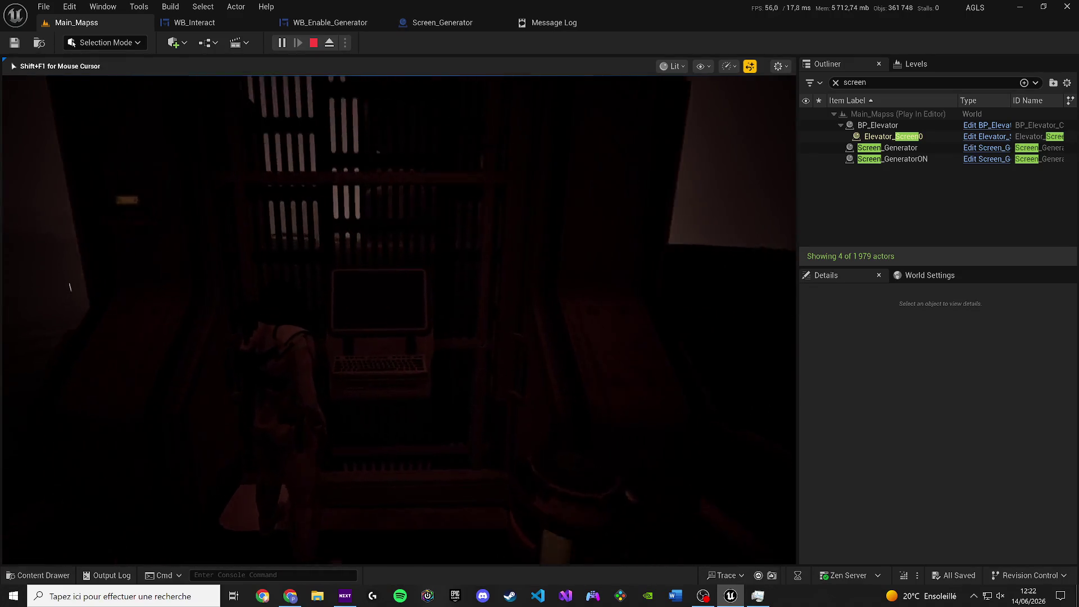
pyautogui.press('e')
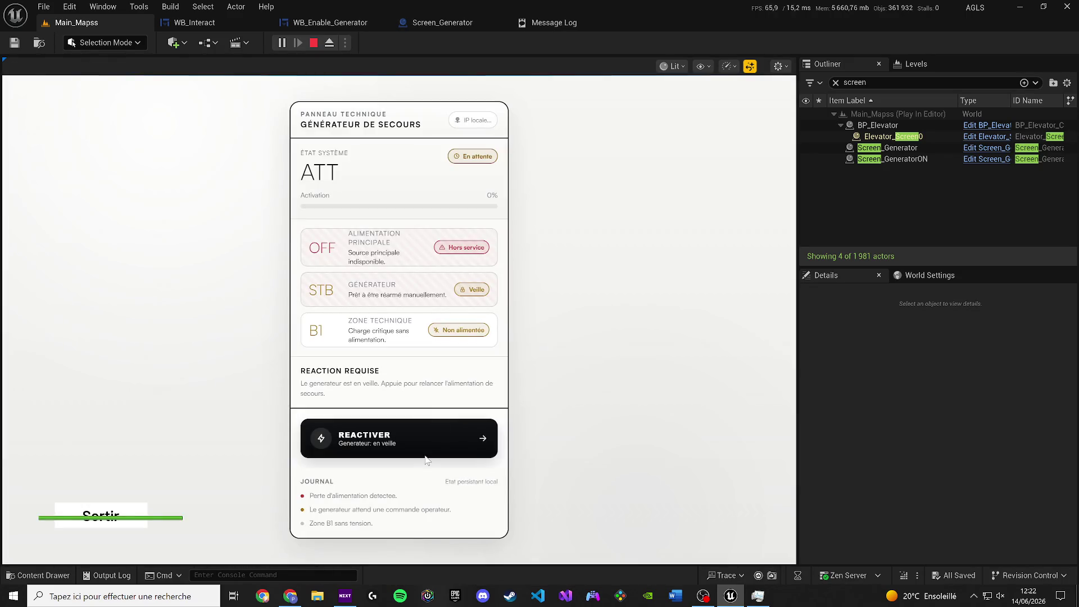
pyautogui.click(313, 43)
pyautogui.click(276, 45)
pyautogui.press('e')
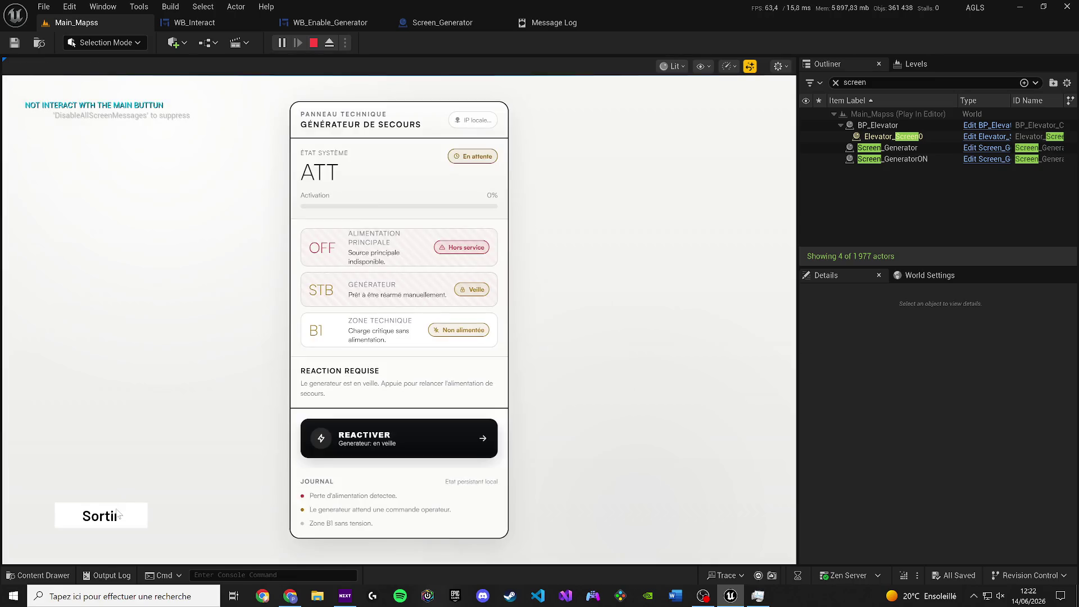
pyautogui.click(245, 312)
pyautogui.press('e')
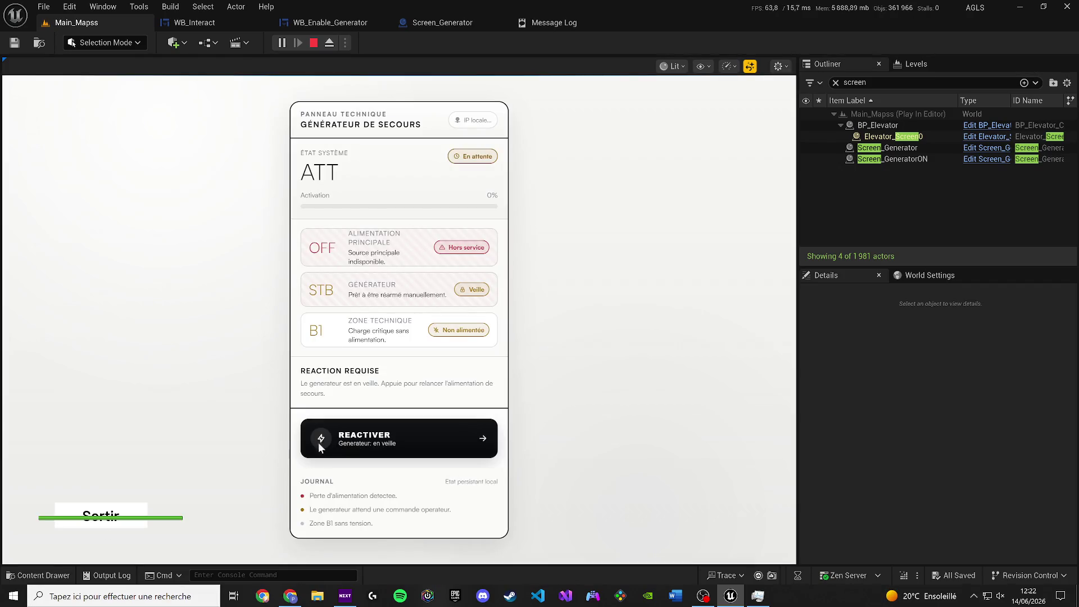
# Replay, reactivate the generator from its panel to confirm main power ON, then open Screen_Generator.
pyautogui.click(313, 42)
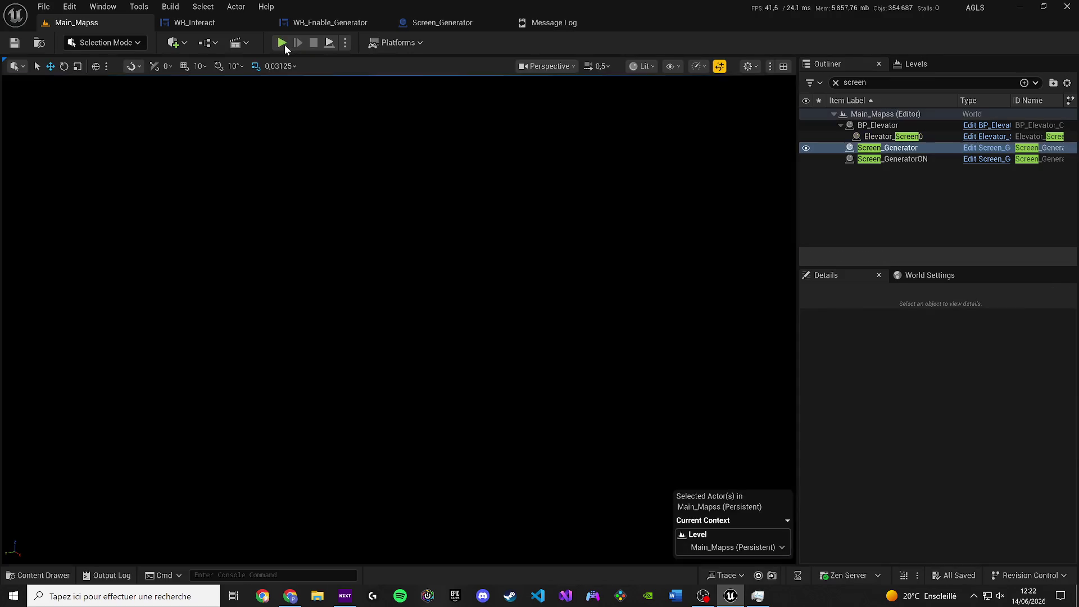
pyautogui.click(283, 43)
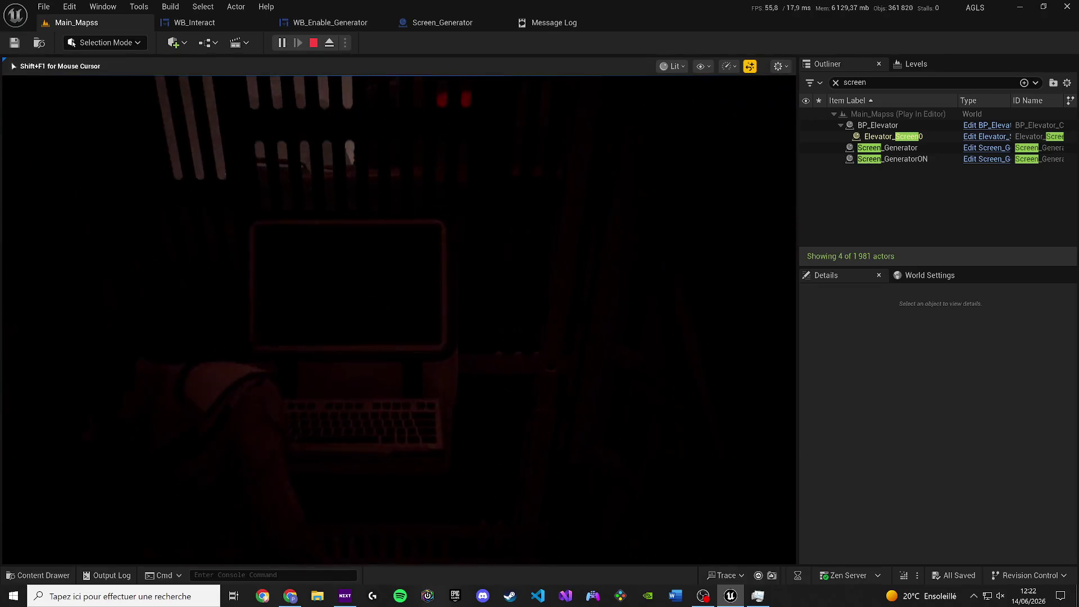
pyautogui.press('e')
pyautogui.click(364, 429)
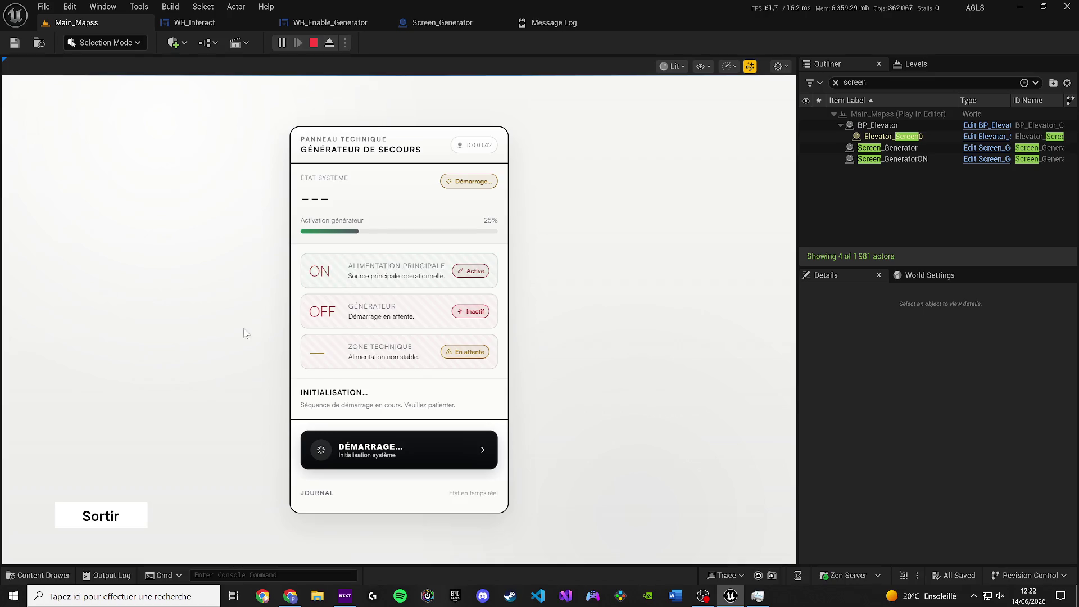
pyautogui.click(101, 516)
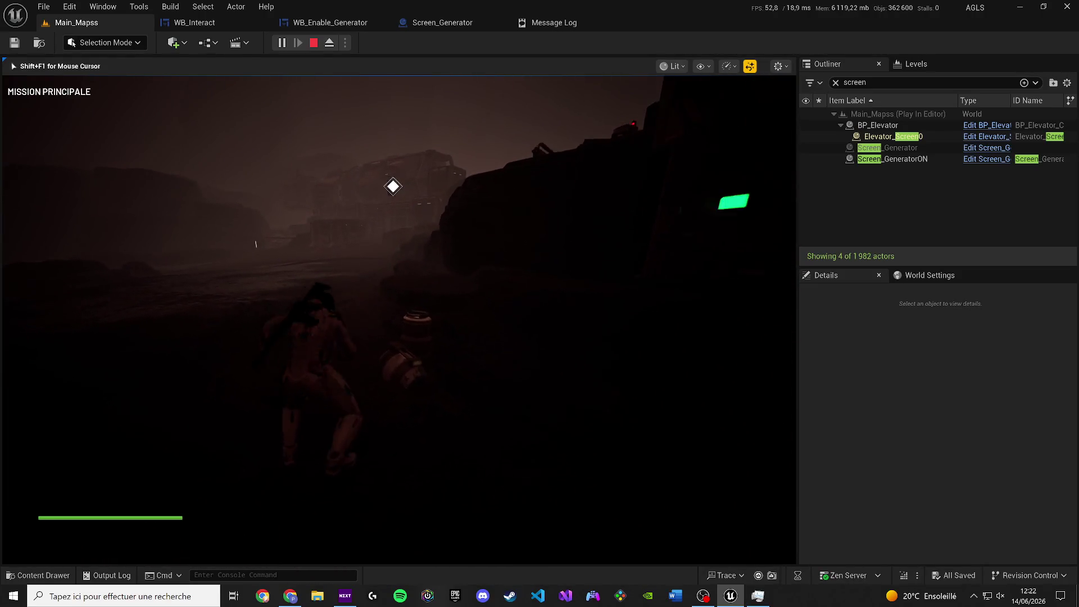
pyautogui.press('Escape')
pyautogui.click(447, 25)
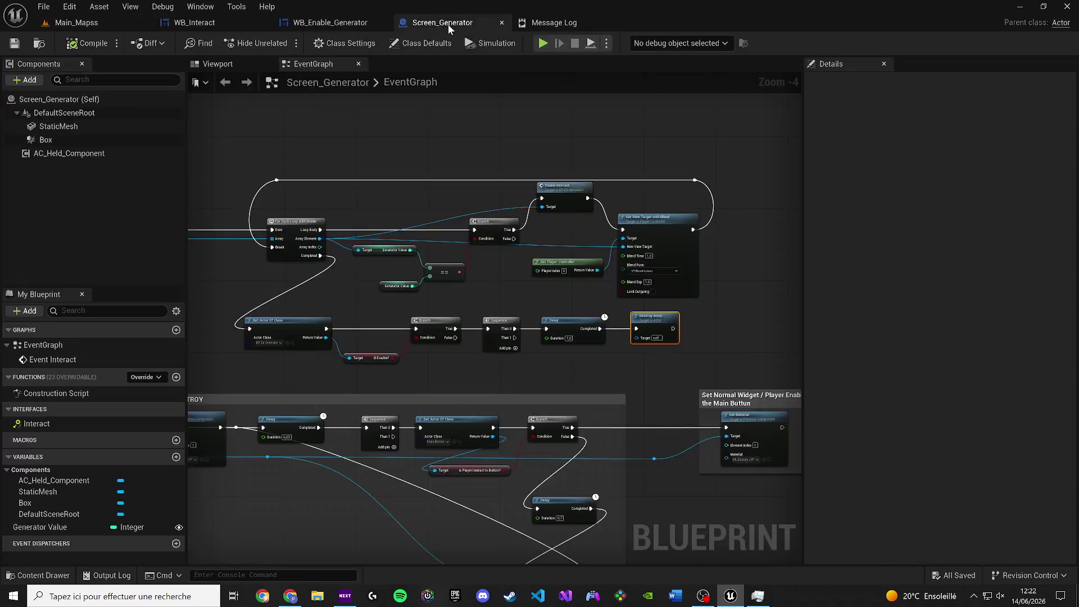
# Bring up the WB_Enable_Generator graph and move its tab after Screen_Generator.
pyautogui.click(200, 25)
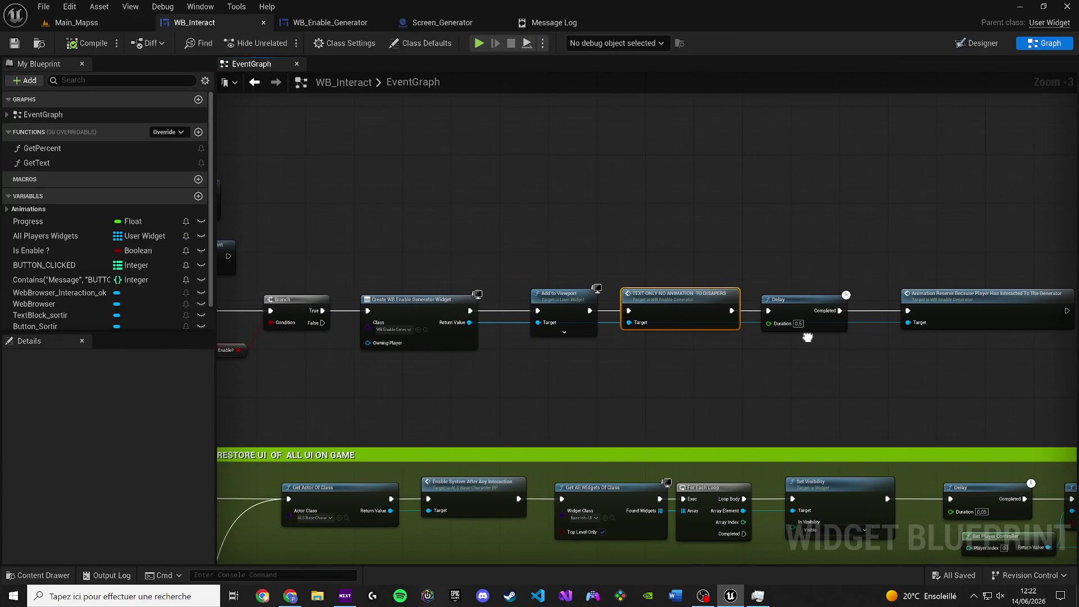
pyautogui.click(433, 23)
pyautogui.click(335, 23)
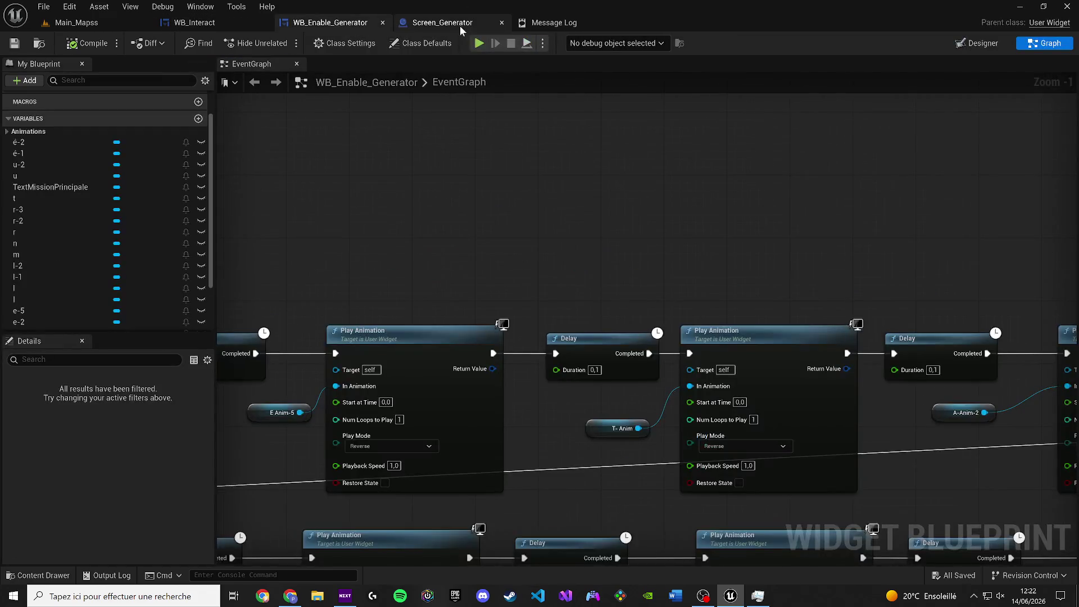
pyautogui.moveTo(363, 23); pyautogui.dragTo(438, 22)
# Change the last Delay's duration to 0,1.
pyautogui.scroll(-2, 459, 213)
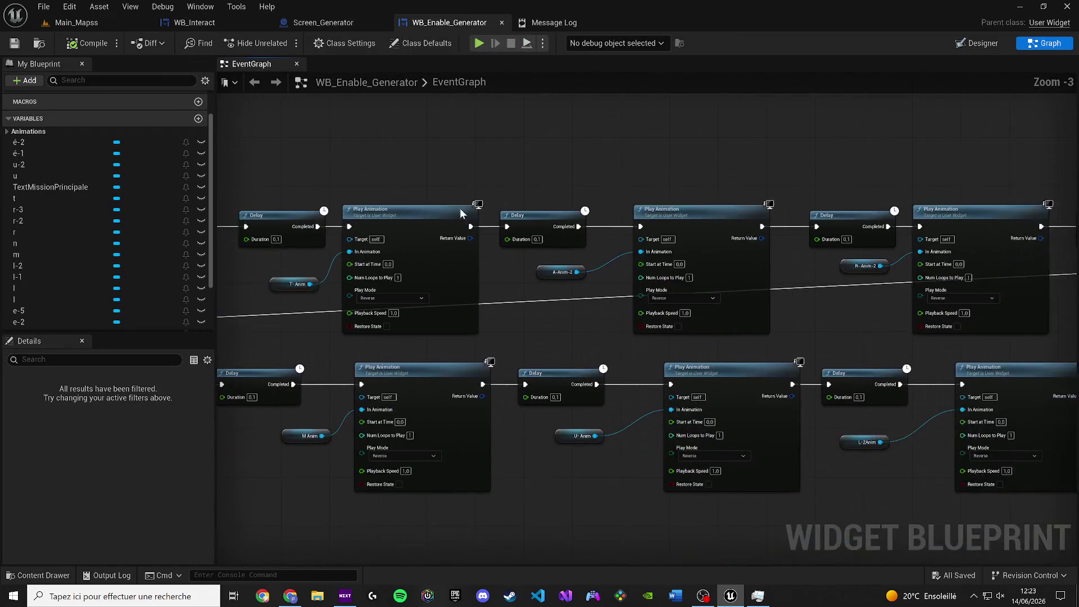
pyautogui.moveTo(643, 325); pyautogui.dragTo(348, 337)
pyautogui.moveTo(663, 343); pyautogui.dragTo(285, 340)
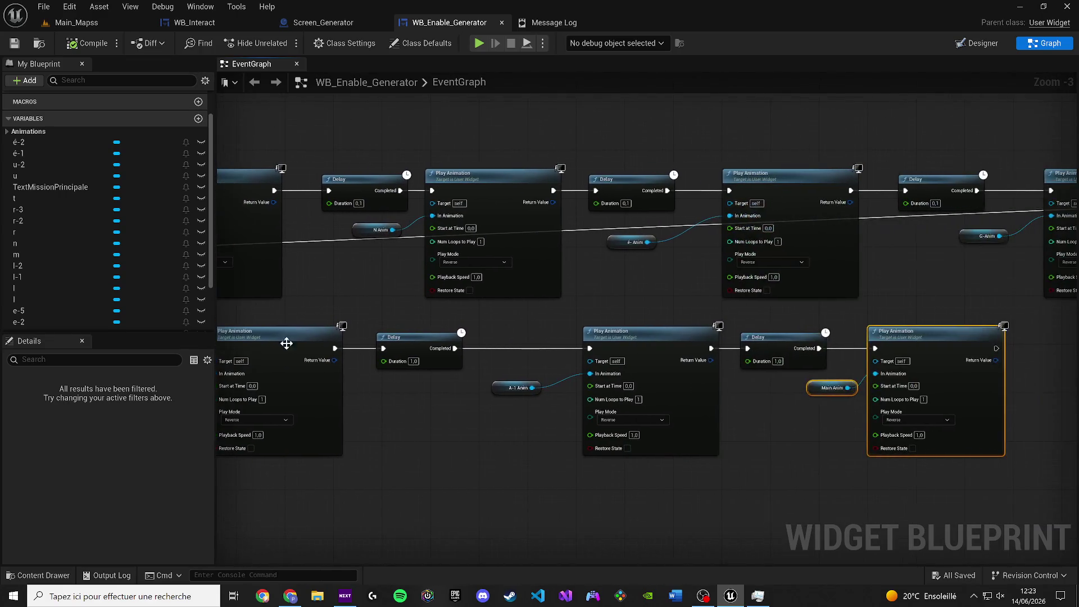
pyautogui.moveTo(690, 359); pyautogui.dragTo(696, 369)
pyautogui.scroll(2, 695, 369)
pyautogui.click(555, 380)
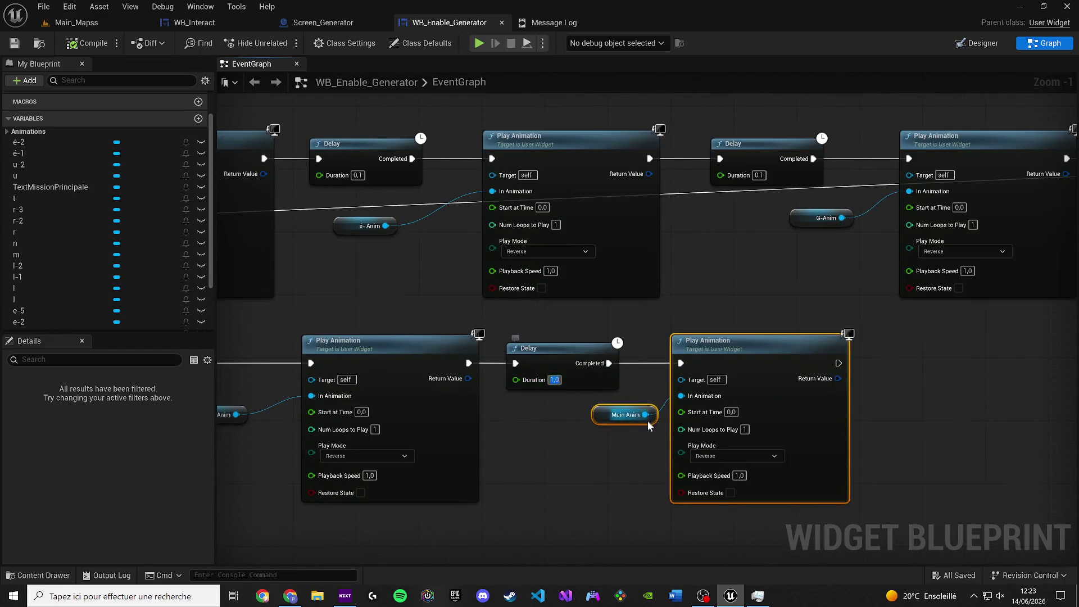
pyautogui.press('BackSpace')
pyautogui.write('1')
pyautogui.press('Return')
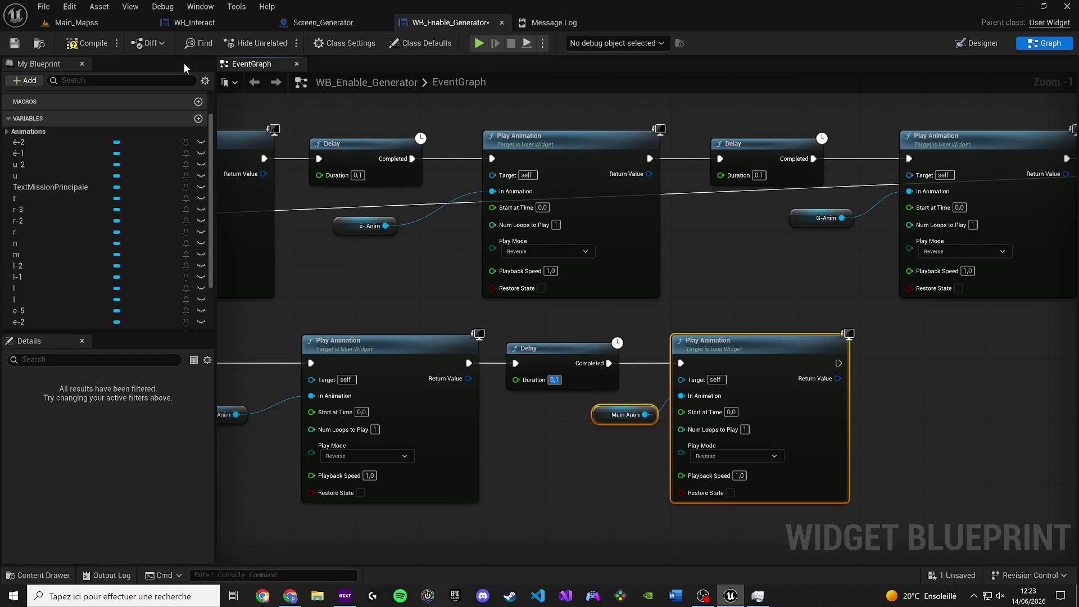
# Wrap the reverse animation nodes in a comment titled REVERSE ANIMATION.
pyautogui.scroll(-10, 450, 337)
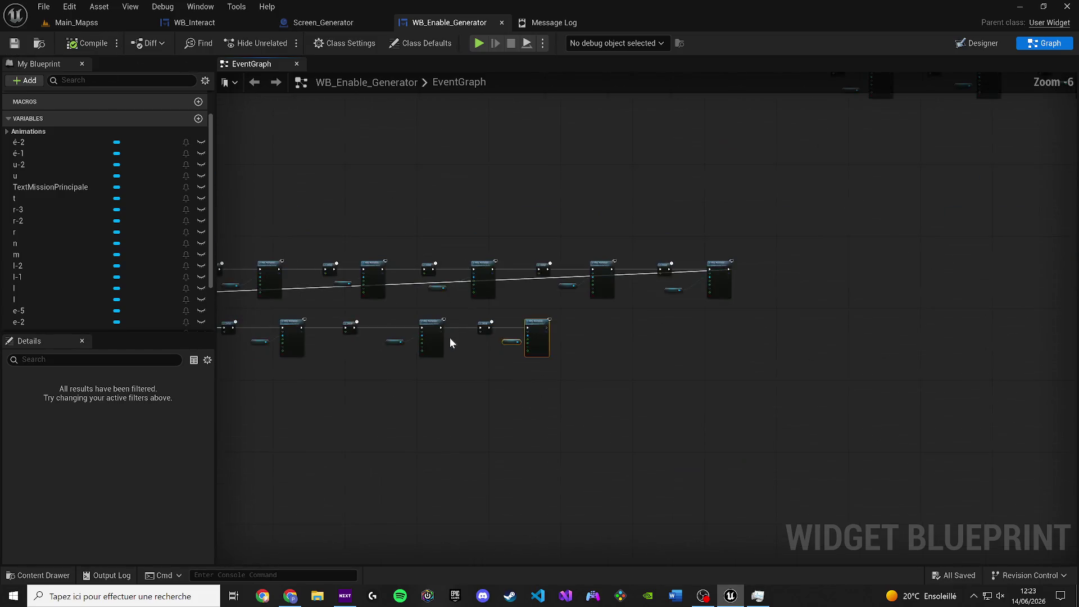
pyautogui.moveTo(963, 430)
pyautogui.mouseDown()
pyautogui.moveTo(395, 343)
pyautogui.moveTo(386, 328)
pyautogui.mouseUp()
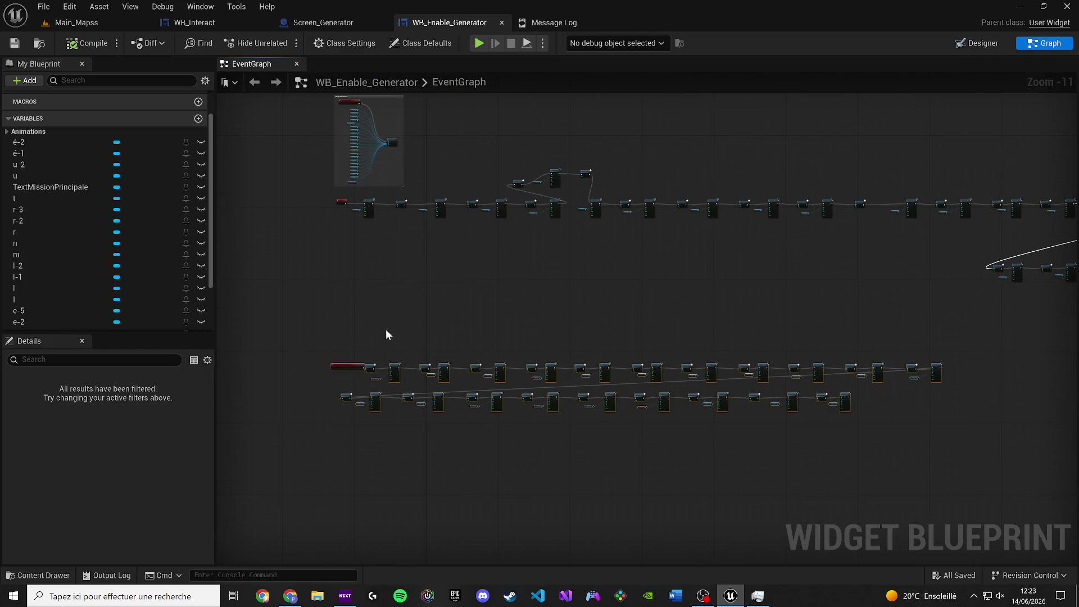
pyautogui.press('c')
pyautogui.scroll(9, 343, 354)
pyautogui.scroll(-3, 335, 358)
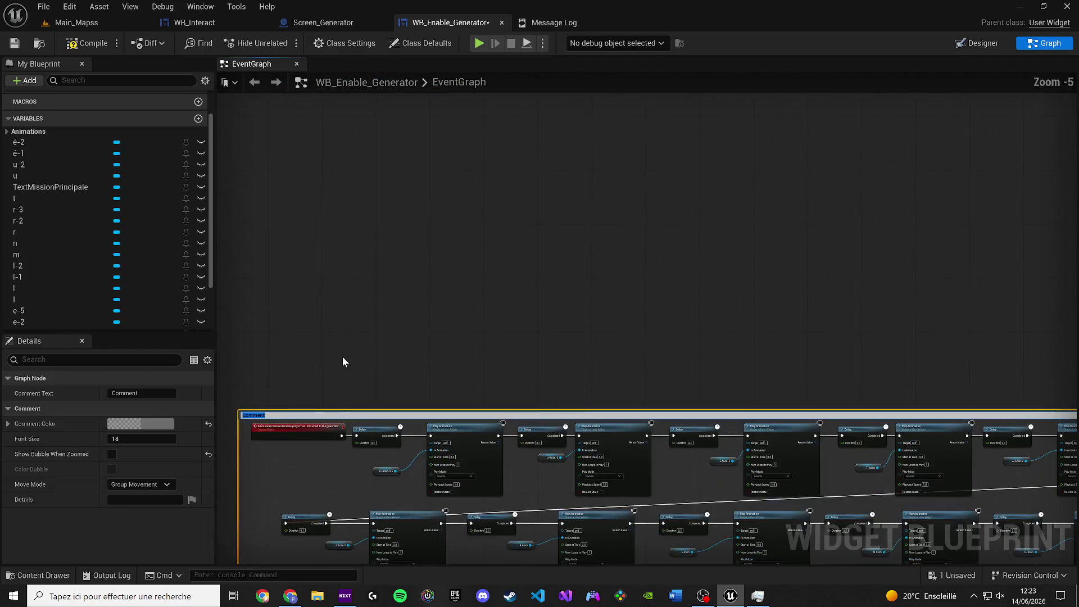
pyautogui.write('REVERSE ANIMATION')
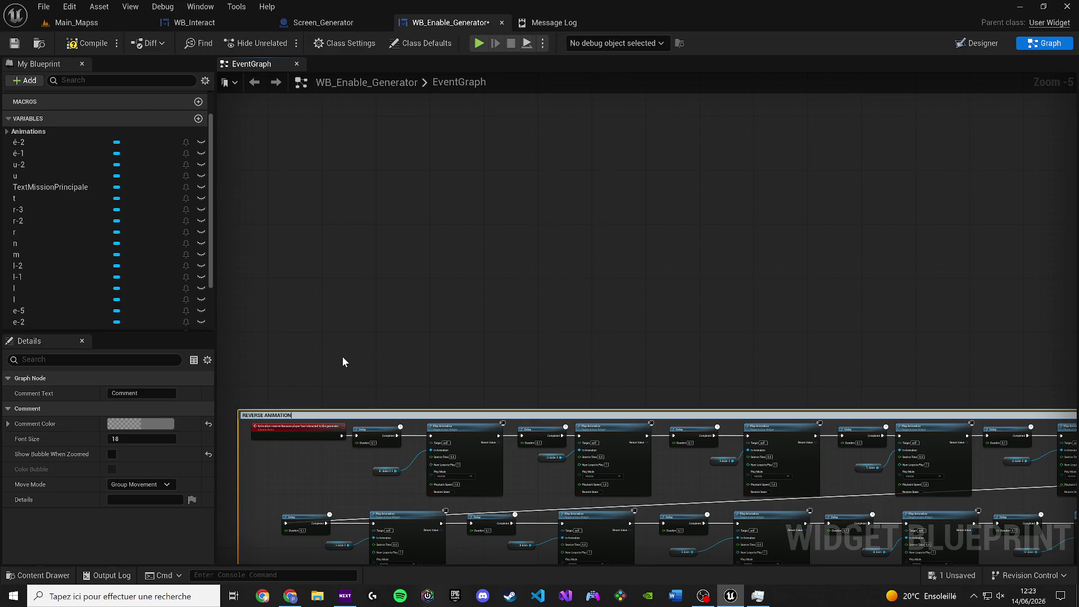
pyautogui.press('Return')
# Make the REVERSE ANIMATION comment colour fully opaque white.
pyautogui.scroll(-3, 349, 368)
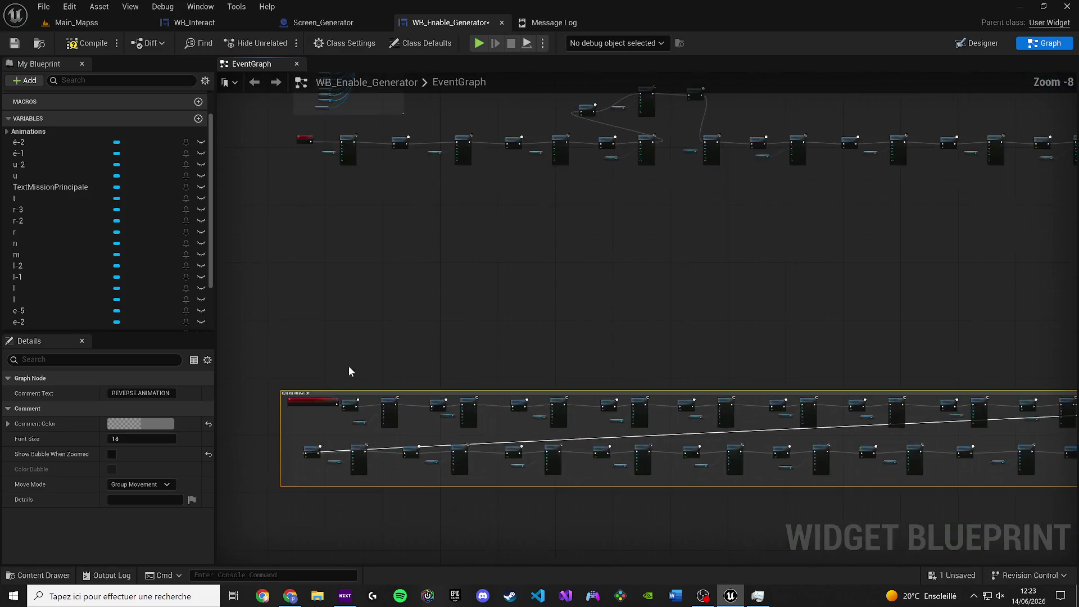
pyautogui.click(151, 423)
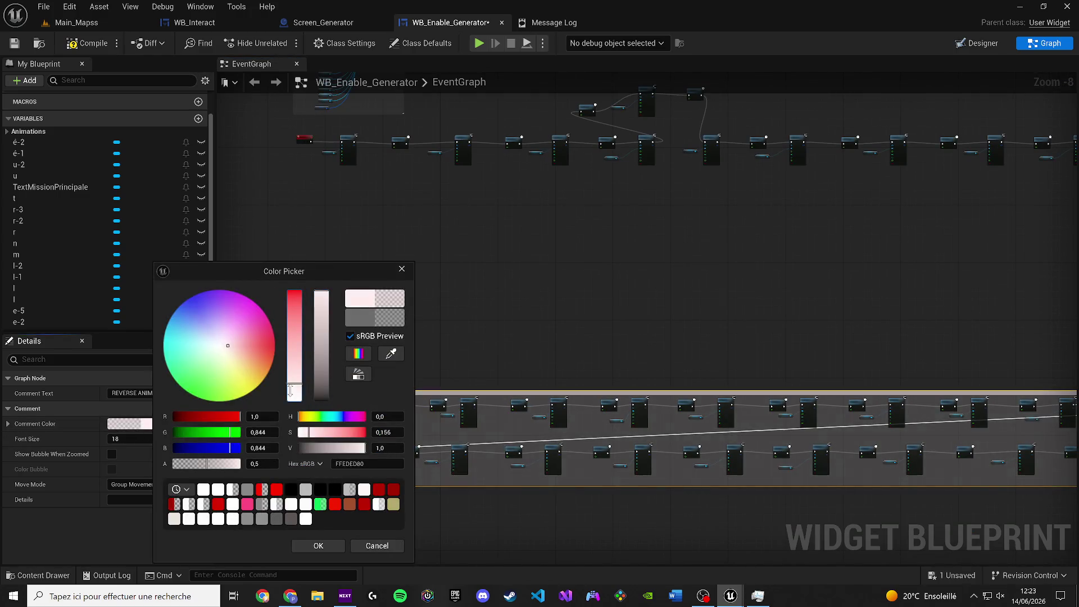
pyautogui.moveTo(206, 464); pyautogui.dragTo(240, 464)
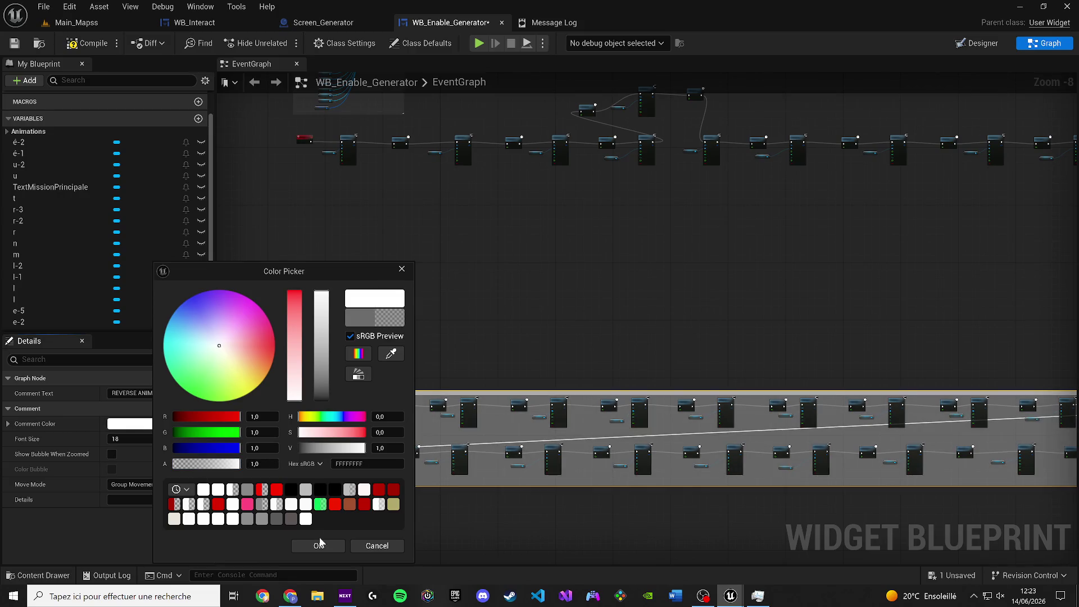
pyautogui.click(319, 546)
pyautogui.scroll(1, 384, 439)
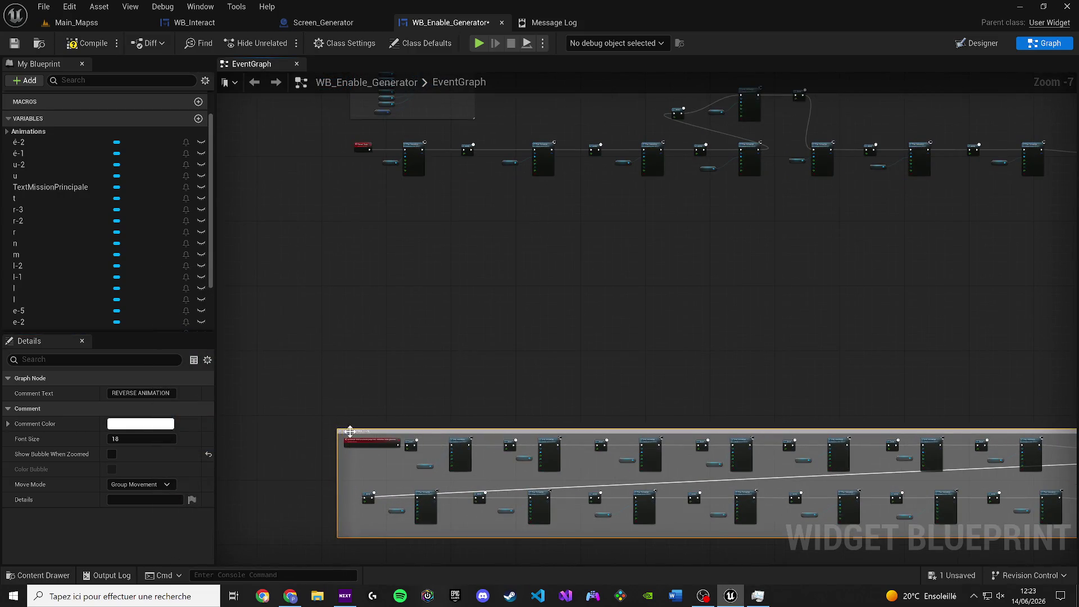
# Move the REVERSE ANIMATION comment upward and select the start of the main animation row.
pyautogui.click(346, 403)
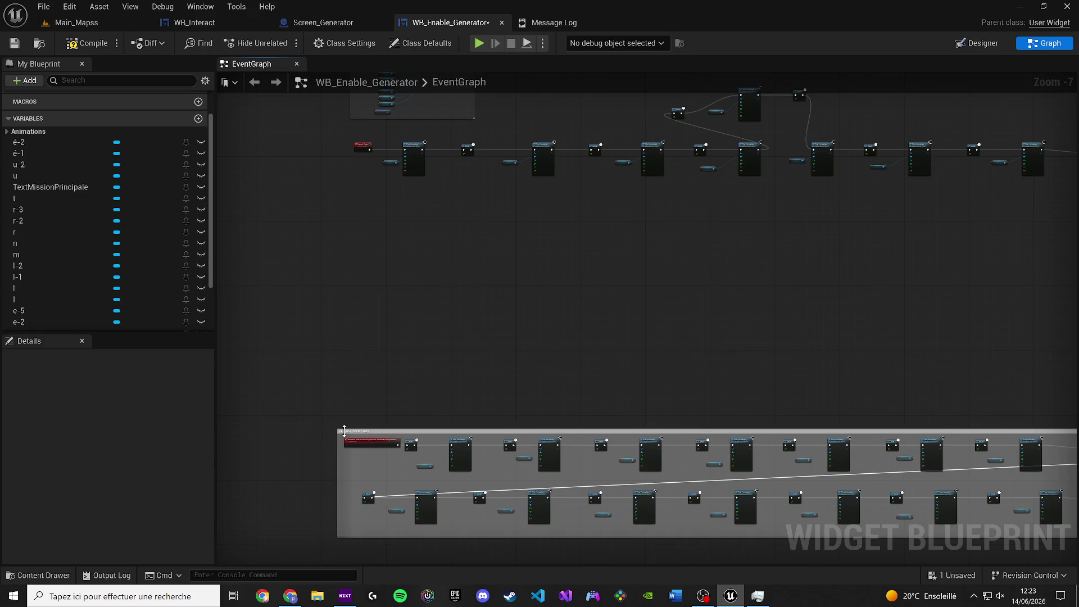
pyautogui.moveTo(344, 428); pyautogui.dragTo(336, 360)
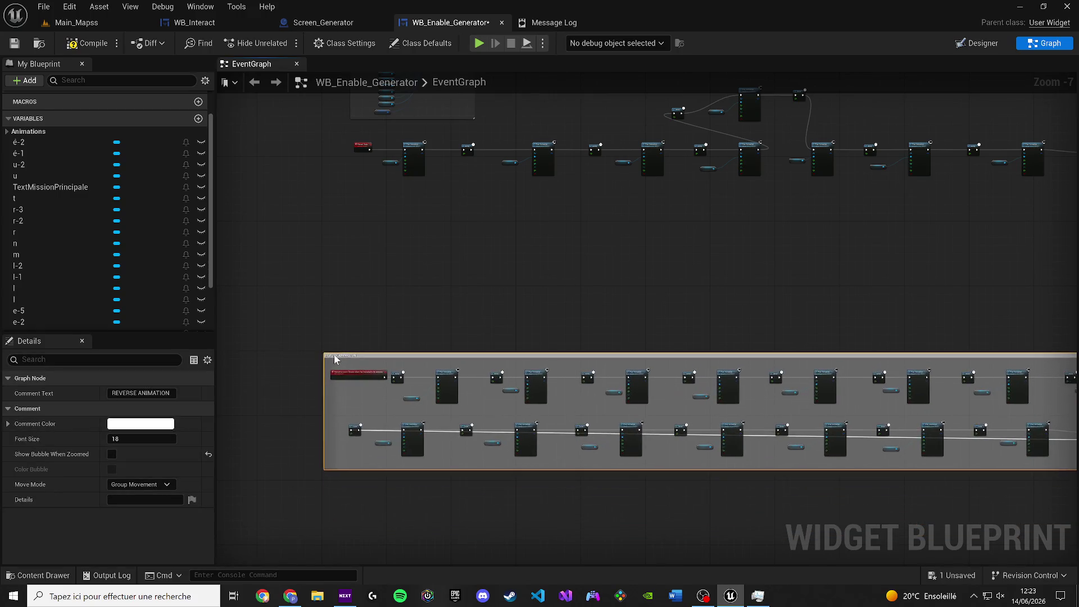
pyautogui.moveTo(603, 222)
pyautogui.mouseDown()
pyautogui.moveTo(516, 340)
pyautogui.moveTo(536, 392)
pyautogui.mouseUp()
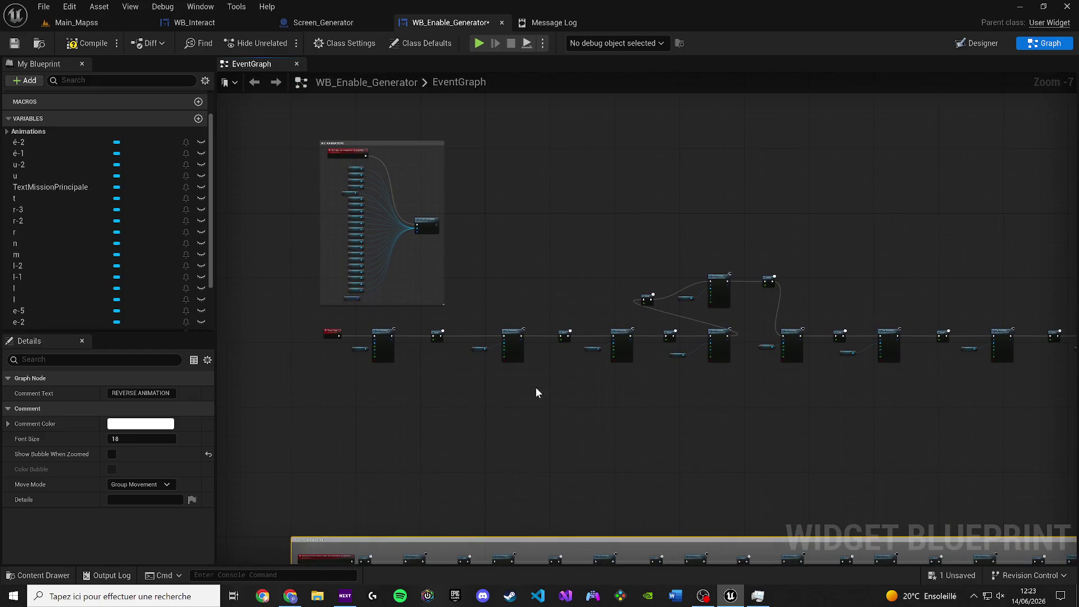
pyautogui.moveTo(318, 321); pyautogui.dragTo(633, 400)
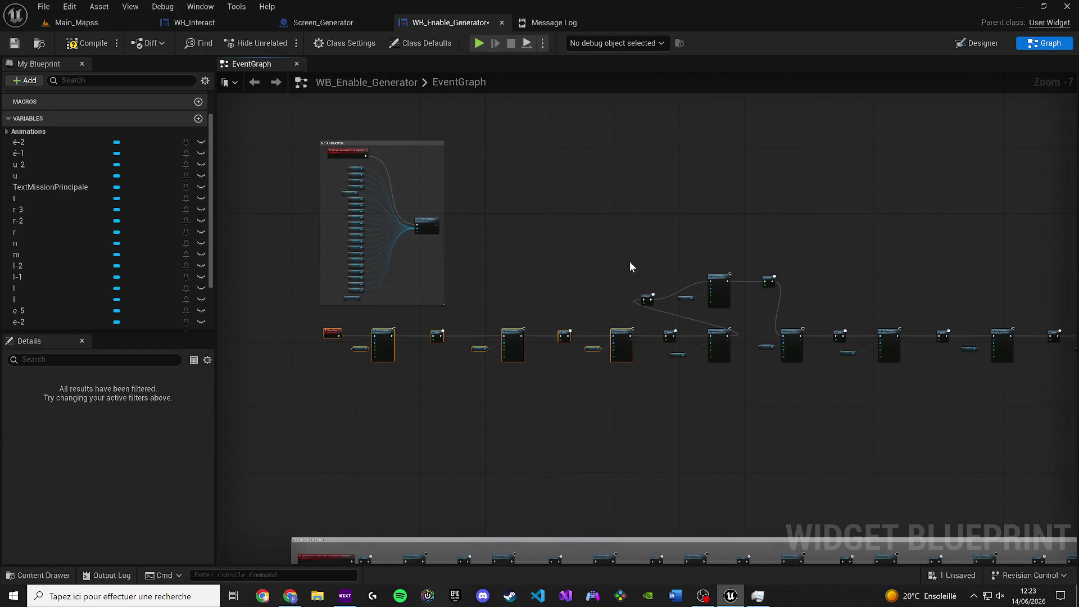
pyautogui.scroll(-4, 927, 410)
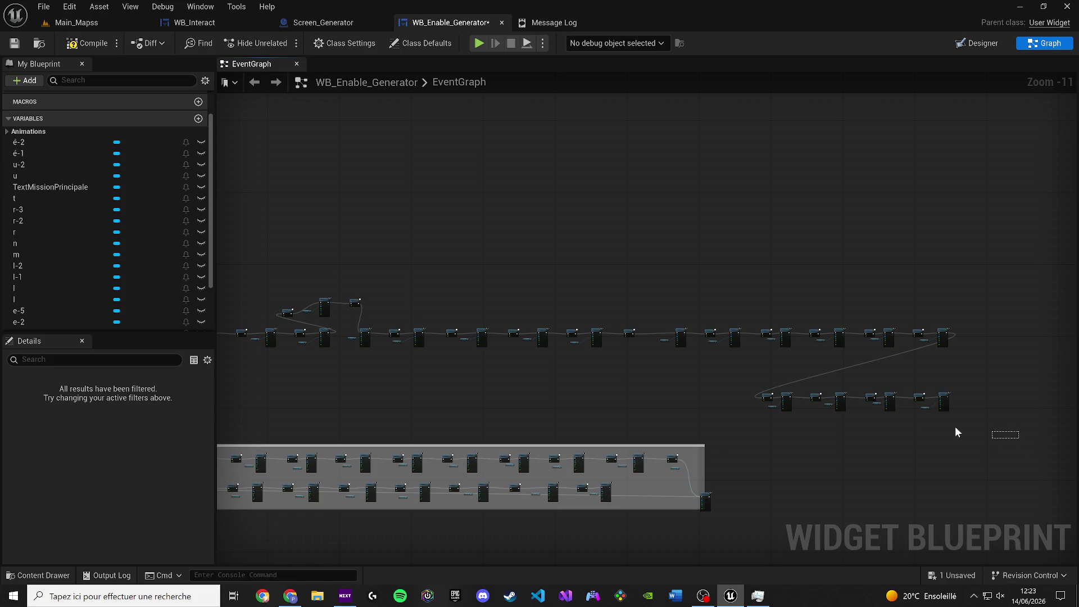
# Attach the lower row to the main chain's end and shift the small node left.
pyautogui.moveTo(788, 401)
pyautogui.mouseDown()
pyautogui.moveTo(991, 337)
pyautogui.moveTo(934, 355)
pyautogui.moveTo(652, 338)
pyautogui.moveTo(416, 396)
pyautogui.moveTo(244, 389)
pyautogui.moveTo(465, 394)
pyautogui.moveTo(449, 397)
pyautogui.mouseUp()
pyautogui.scroll(-1, 992, 338)
pyautogui.scroll(1, 244, 389)
pyautogui.scroll(1, 449, 397)
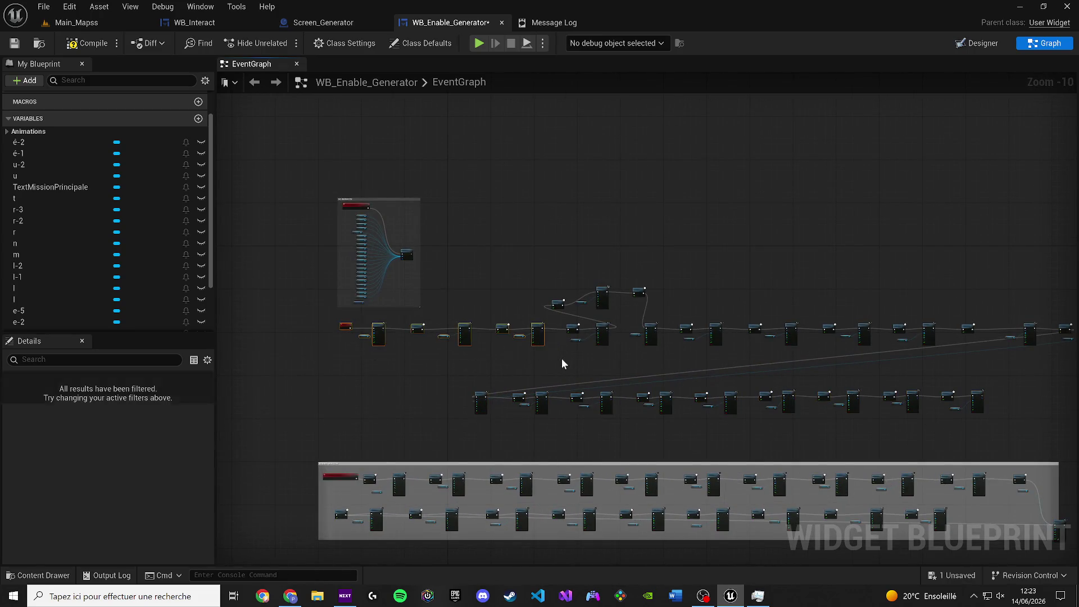
pyautogui.moveTo(562, 358)
pyautogui.mouseDown()
pyautogui.moveTo(707, 331)
pyautogui.moveTo(563, 339)
pyautogui.moveTo(573, 342)
pyautogui.mouseUp()
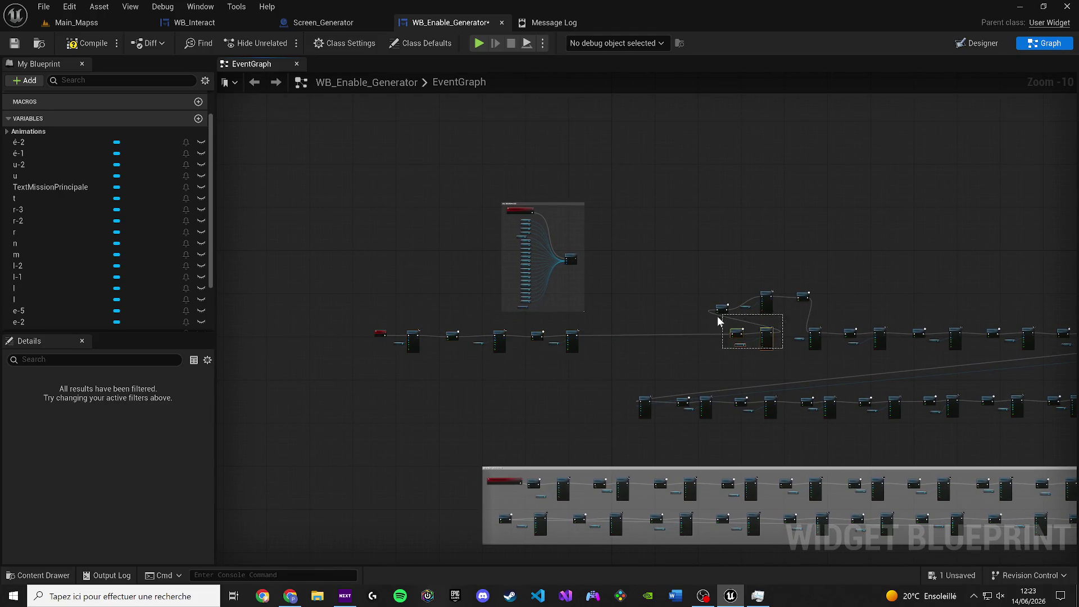
pyautogui.moveTo(738, 342); pyautogui.dragTo(641, 336)
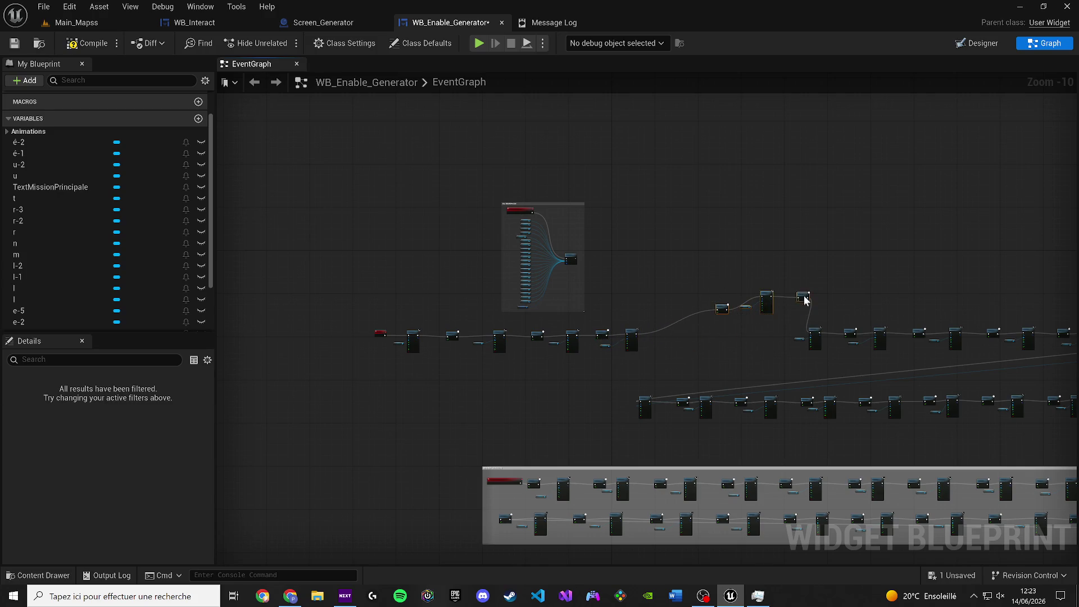
# Reposition the U-Anim, Play Animation and Delay nodes to tighten the first row.
pyautogui.scroll(7, 805, 301)
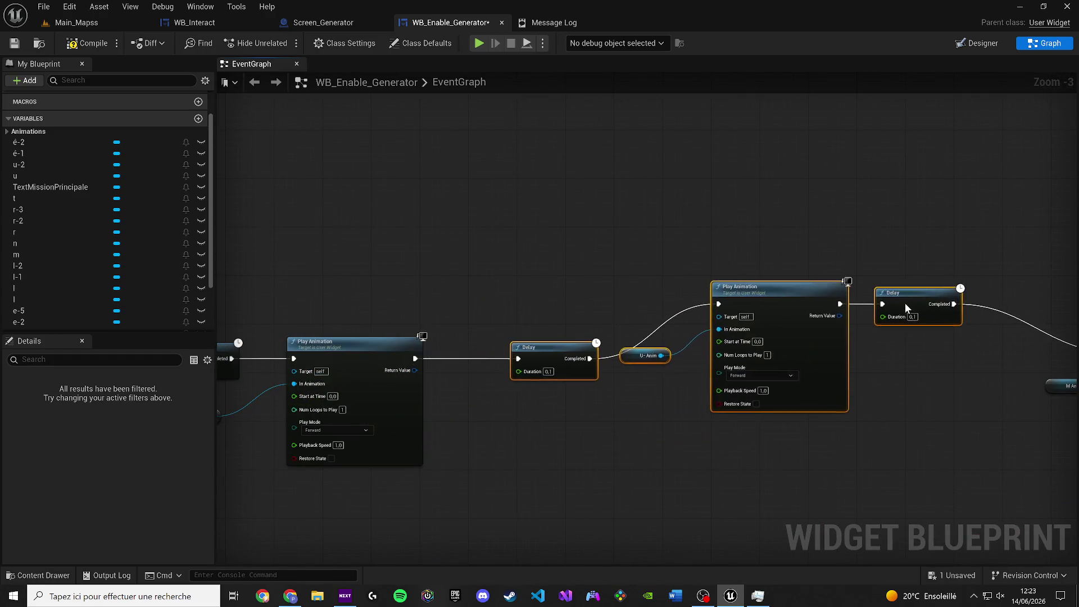
pyautogui.moveTo(420, 269); pyautogui.dragTo(648, 437)
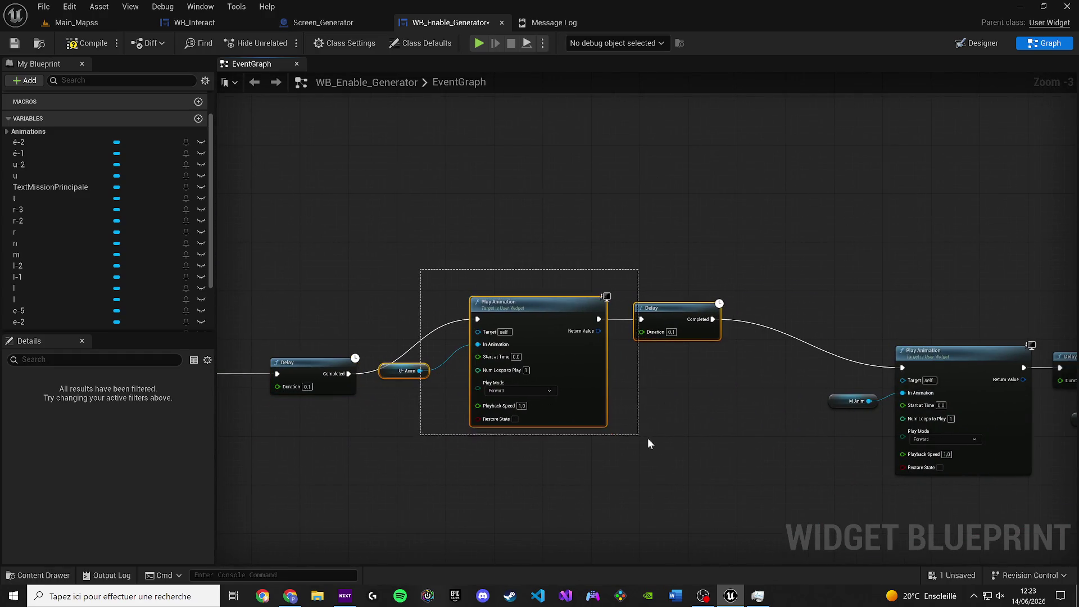
pyautogui.moveTo(553, 340)
pyautogui.mouseDown()
pyautogui.moveTo(504, 374)
pyautogui.moveTo(500, 392)
pyautogui.mouseUp()
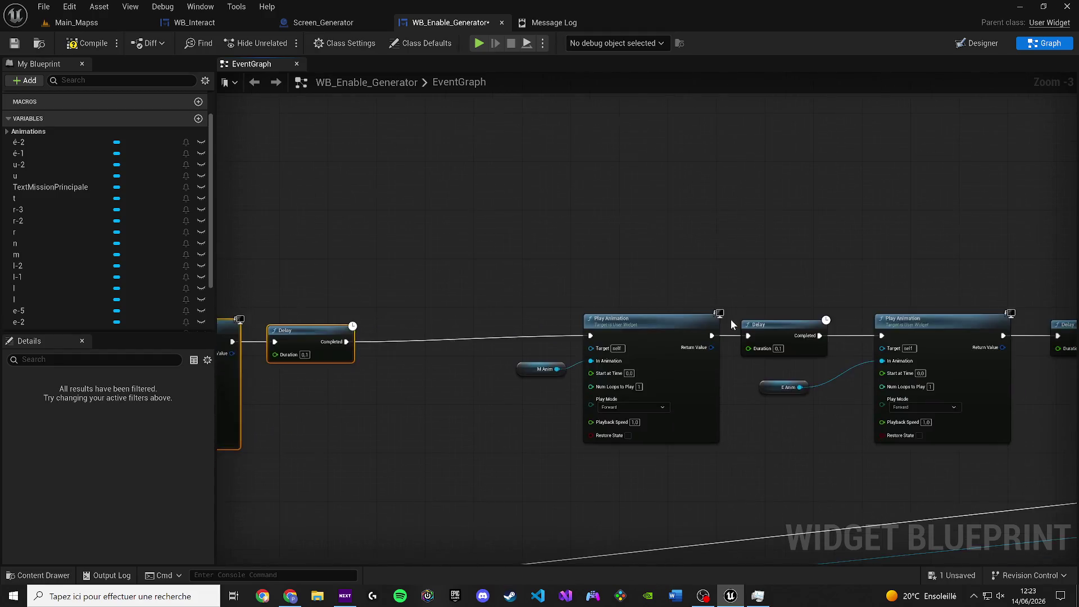
pyautogui.scroll(-7, 731, 319)
pyautogui.scroll(5, 641, 309)
pyautogui.moveTo(446, 274)
pyautogui.mouseDown()
pyautogui.moveTo(1053, 393)
pyautogui.moveTo(1024, 396)
pyautogui.mouseUp()
pyautogui.scroll(-3, 1012, 382)
pyautogui.scroll(4, 568, 339)
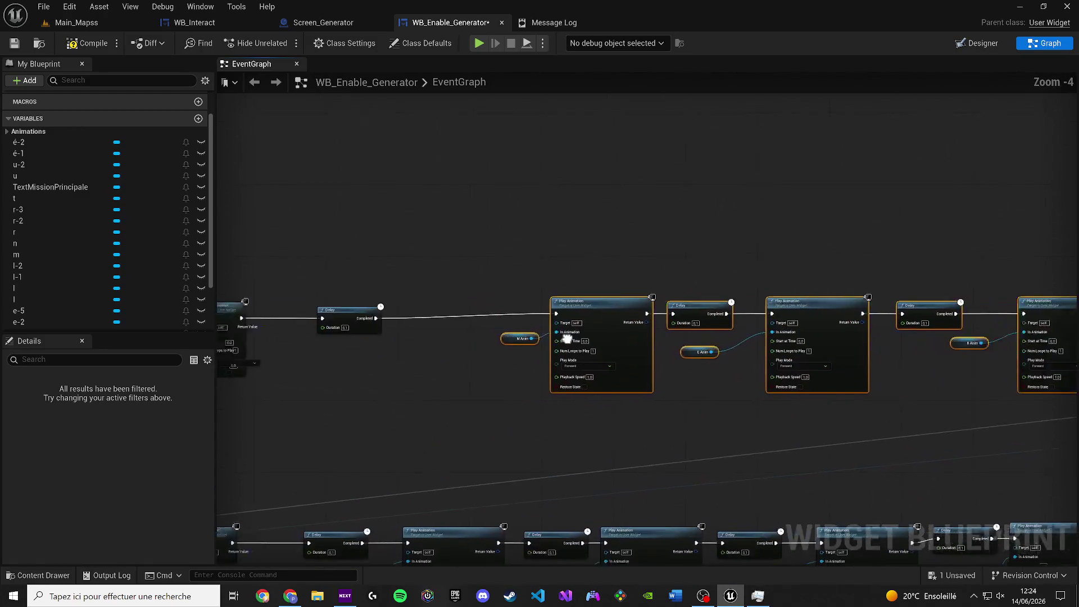
pyautogui.moveTo(568, 339)
pyautogui.mouseDown()
pyautogui.moveTo(582, 369)
pyautogui.moveTo(725, 379)
pyautogui.moveTo(626, 373)
pyautogui.mouseUp()
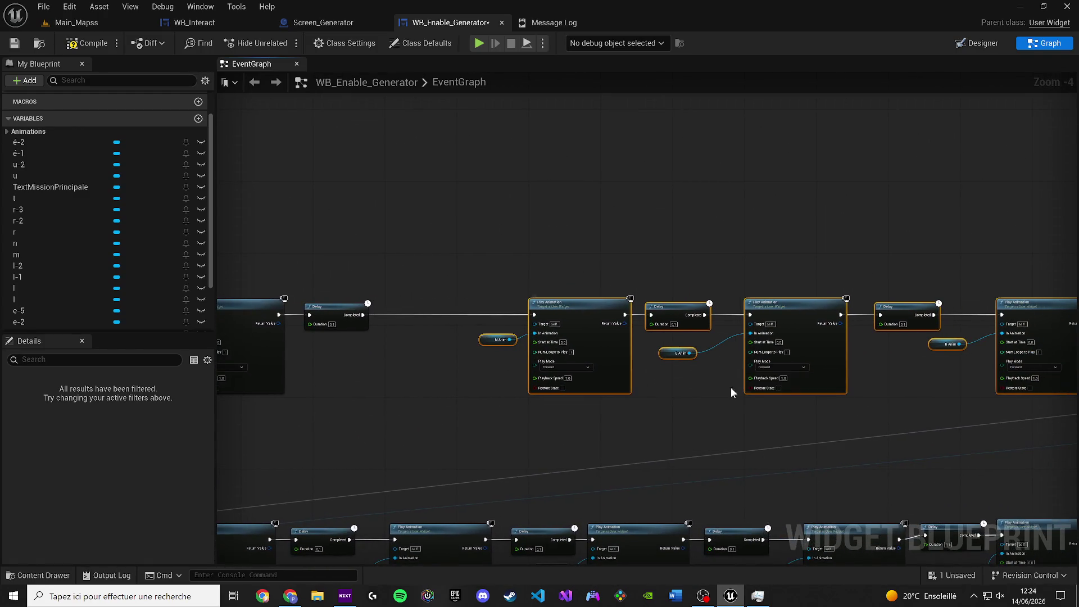
# Adjust the right Play Animation, Delay, e-Anim and G-Anim nodes at the chain's end.
pyautogui.moveTo(814, 407)
pyautogui.mouseDown()
pyautogui.moveTo(776, 426)
pyautogui.moveTo(525, 390)
pyautogui.moveTo(275, 407)
pyautogui.mouseUp()
pyautogui.moveTo(790, 423)
pyautogui.mouseDown()
pyautogui.moveTo(676, 301)
pyautogui.moveTo(524, 400)
pyautogui.moveTo(572, 397)
pyautogui.moveTo(602, 344)
pyautogui.moveTo(443, 357)
pyautogui.mouseUp()
pyautogui.moveTo(793, 427); pyautogui.dragTo(474, 296)
pyautogui.moveTo(517, 381); pyautogui.dragTo(548, 381)
pyautogui.moveTo(436, 352); pyautogui.dragTo(460, 359)
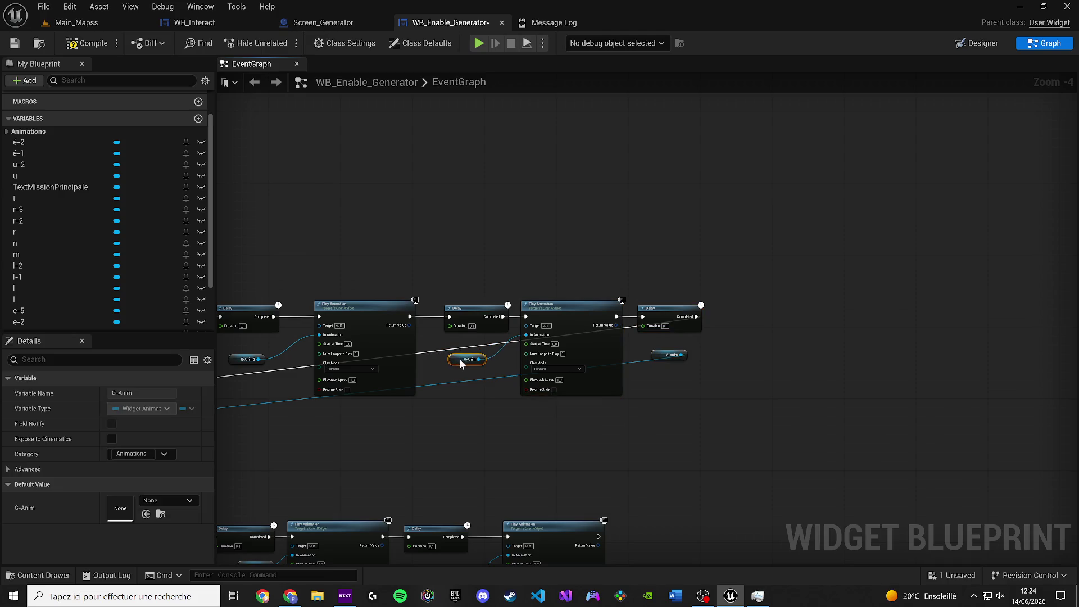
# Tuck the second node row beneath the top row and line them up.
pyautogui.scroll(-6, 764, 385)
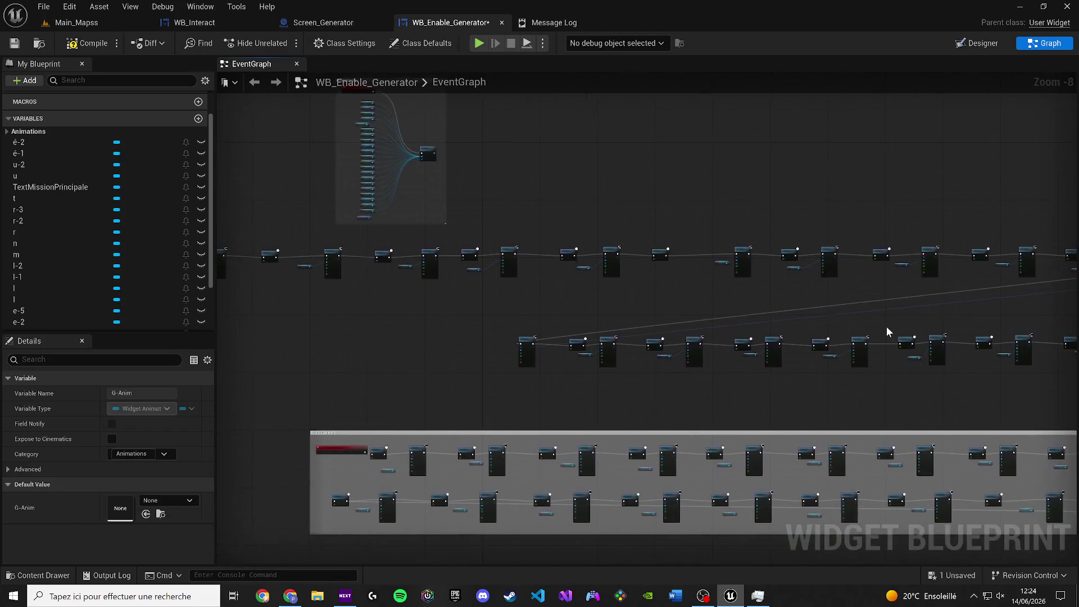
pyautogui.scroll(-1, 800, 343)
pyautogui.moveTo(980, 376)
pyautogui.mouseDown()
pyautogui.moveTo(650, 326)
pyautogui.moveTo(529, 321)
pyautogui.mouseUp()
pyautogui.scroll(3, 754, 356)
pyautogui.moveTo(770, 365)
pyautogui.mouseDown()
pyautogui.moveTo(474, 339)
pyautogui.moveTo(463, 318)
pyautogui.moveTo(460, 350)
pyautogui.mouseUp()
pyautogui.scroll(3, 461, 320)
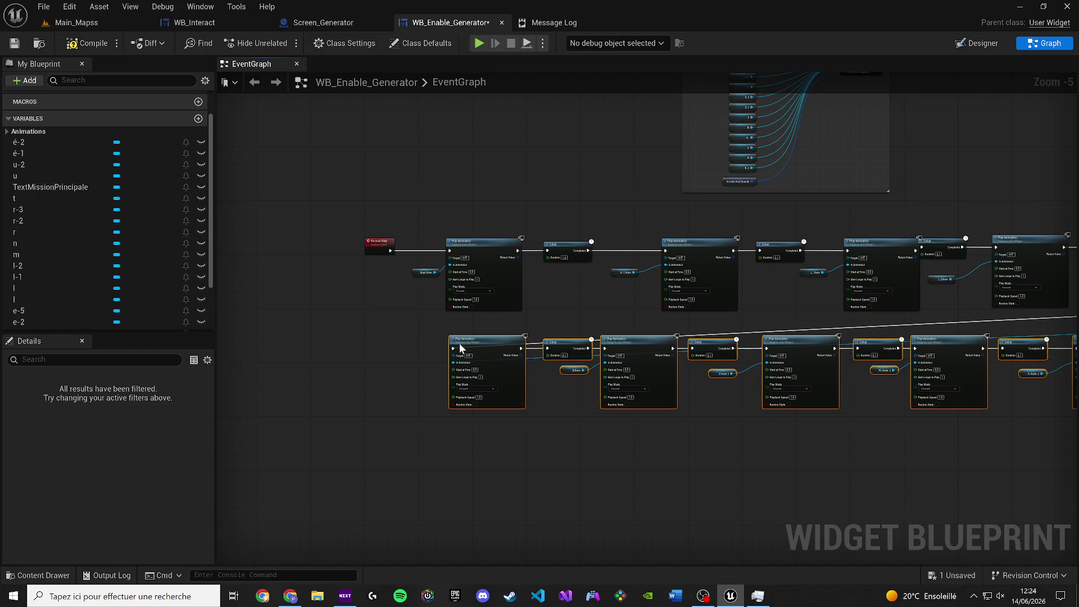
pyautogui.scroll(-3, 559, 344)
pyautogui.scroll(-3, 674, 307)
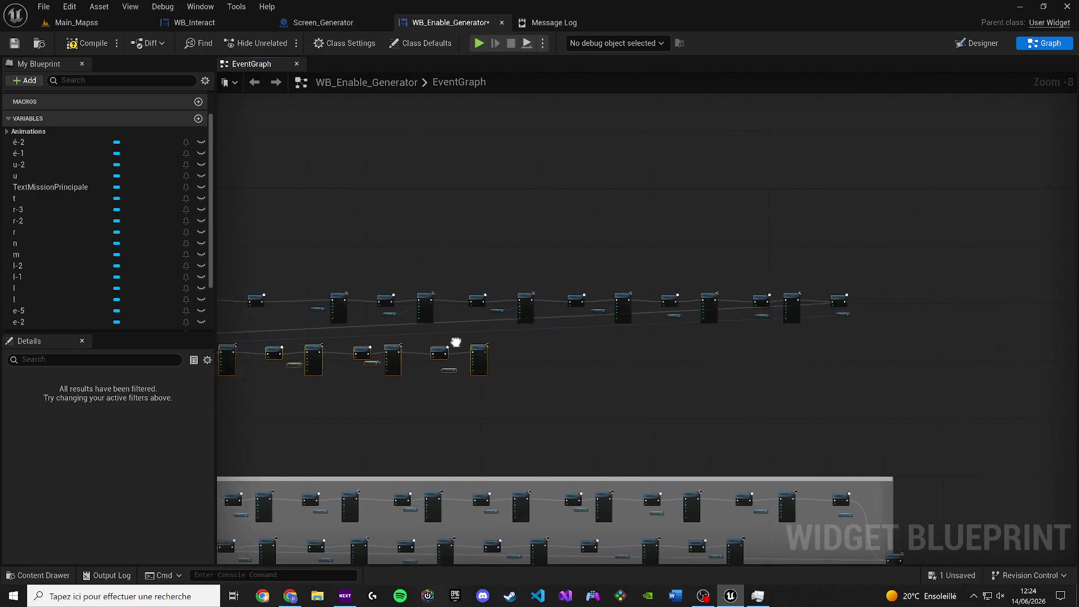
pyautogui.moveTo(808, 361); pyautogui.dragTo(301, 313)
pyautogui.moveTo(385, 329)
pyautogui.mouseDown()
pyautogui.moveTo(541, 355)
pyautogui.moveTo(983, 311)
pyautogui.moveTo(966, 294)
pyautogui.mouseUp()
# Select both forward animation rows and wrap them in a new comment.
pyautogui.scroll(3, 965, 301)
pyautogui.scroll(3, 964, 301)
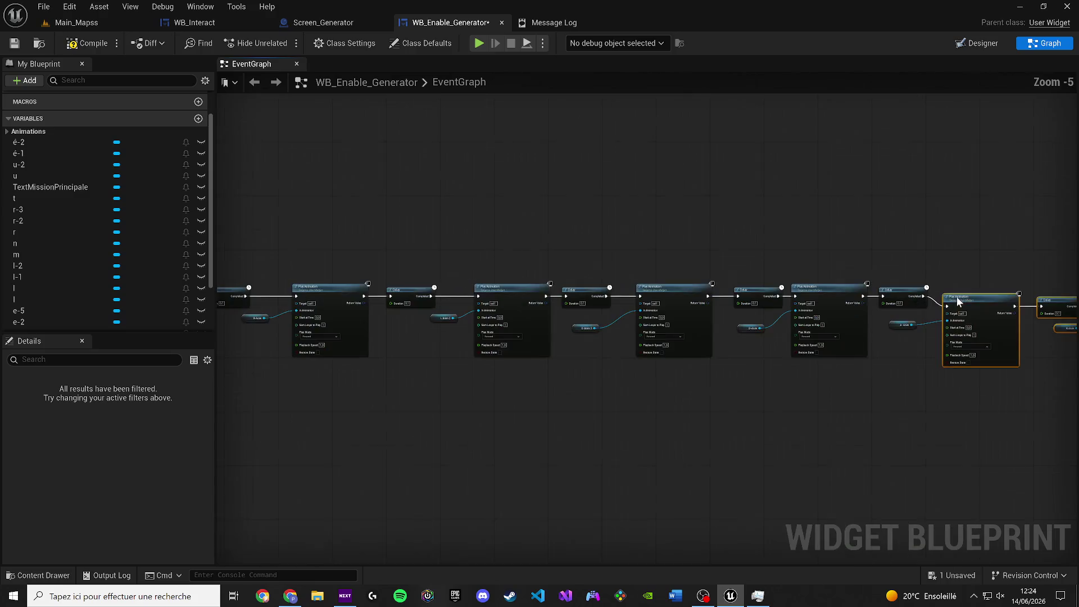
pyautogui.scroll(-7, 959, 288)
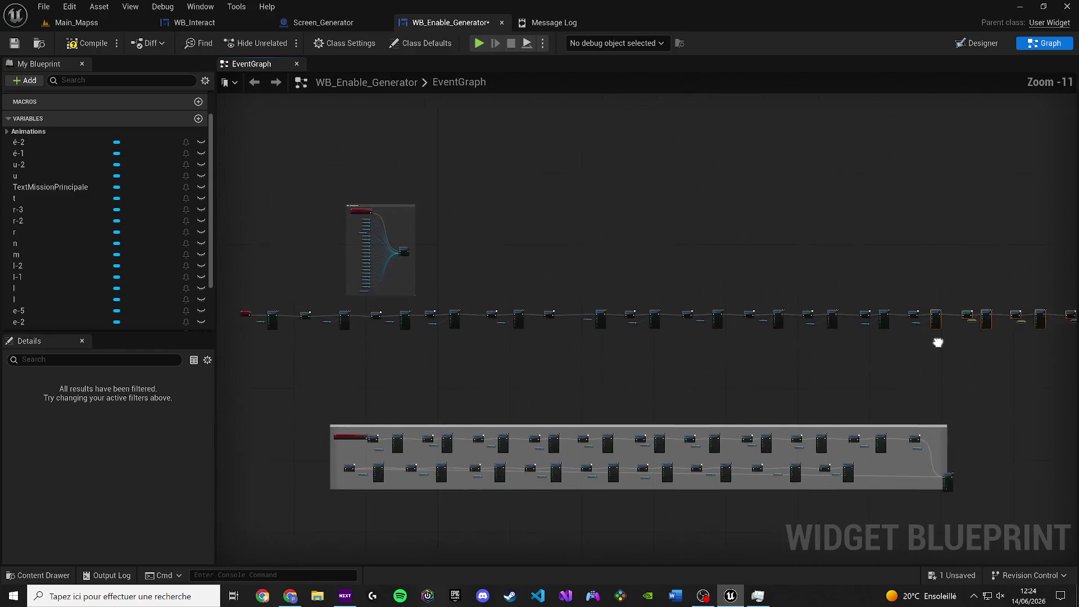
pyautogui.moveTo(1053, 364)
pyautogui.mouseDown()
pyautogui.moveTo(610, 309)
pyautogui.moveTo(801, 307)
pyautogui.moveTo(385, 342)
pyautogui.moveTo(420, 312)
pyautogui.moveTo(419, 340)
pyautogui.mouseUp()
pyautogui.scroll(5, 382, 341)
pyautogui.scroll(4, 411, 334)
pyautogui.scroll(-7, 450, 360)
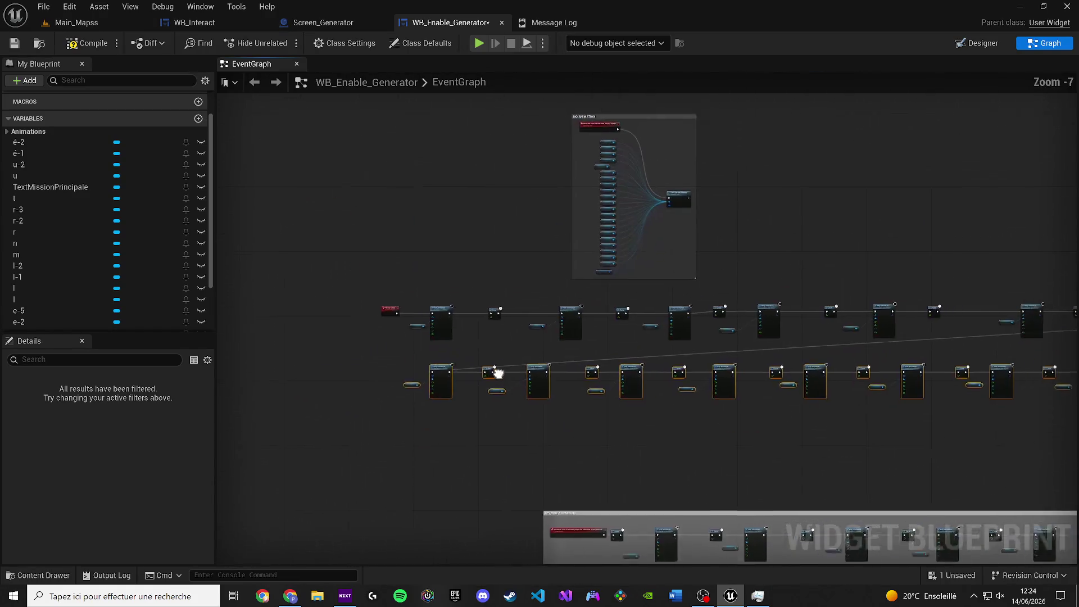
pyautogui.moveTo(494, 373)
pyautogui.mouseDown()
pyautogui.moveTo(313, 380)
pyautogui.moveTo(327, 377)
pyautogui.mouseUp()
pyautogui.scroll(-2, 950, 429)
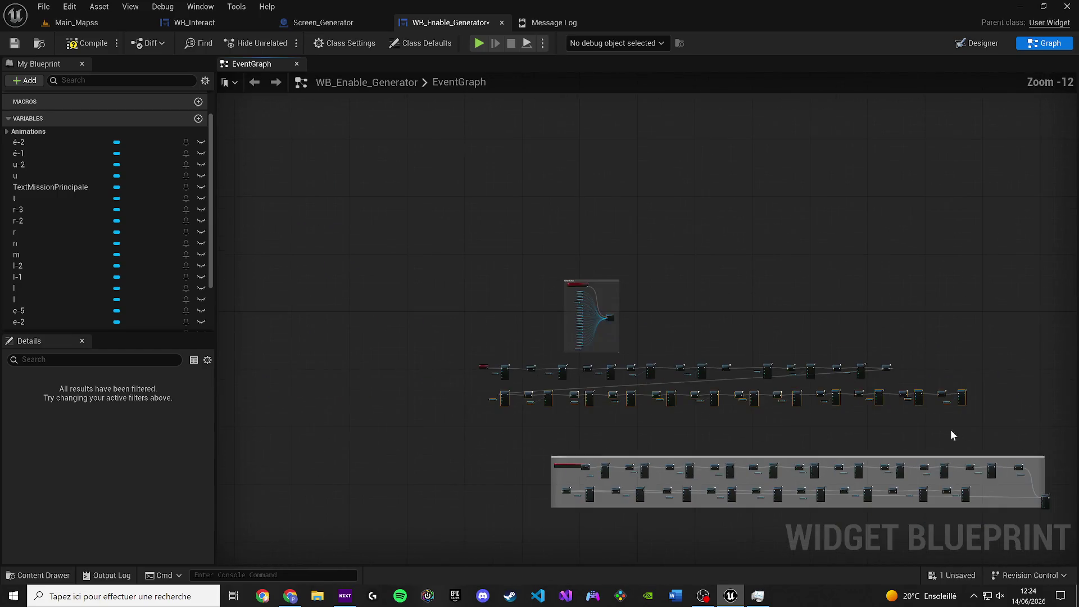
pyautogui.moveTo(950, 429)
pyautogui.mouseDown()
pyautogui.moveTo(509, 371)
pyautogui.moveTo(451, 406)
pyautogui.mouseUp()
pyautogui.press('c')
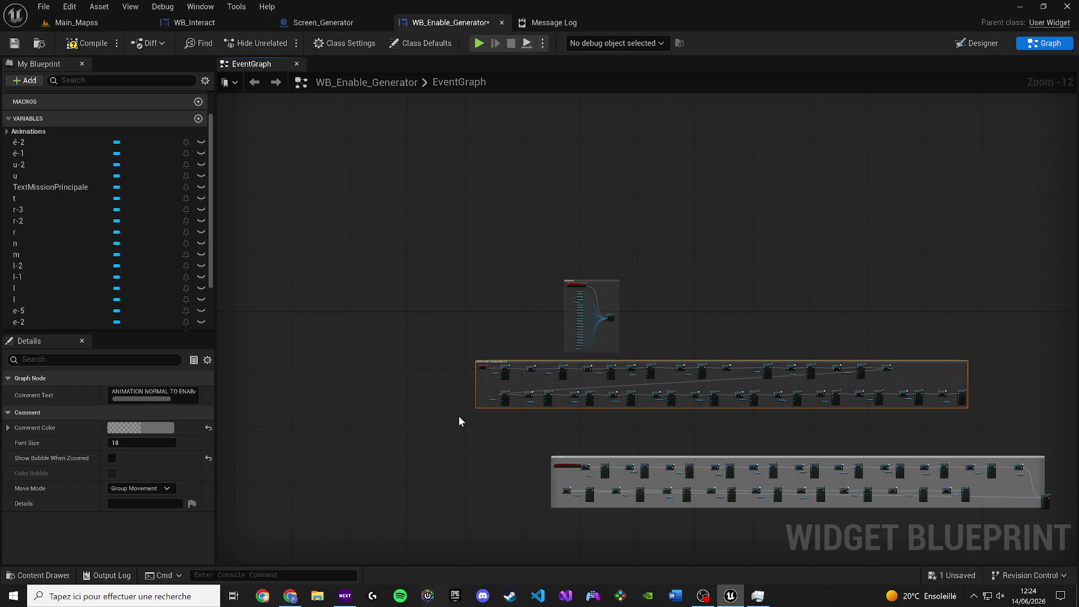
# Colour the ANIMATION NORMAL TO ENABALE MISSION TEXT comment bright green at full opacity.
pyautogui.scroll(3, 443, 410)
pyautogui.click(159, 422)
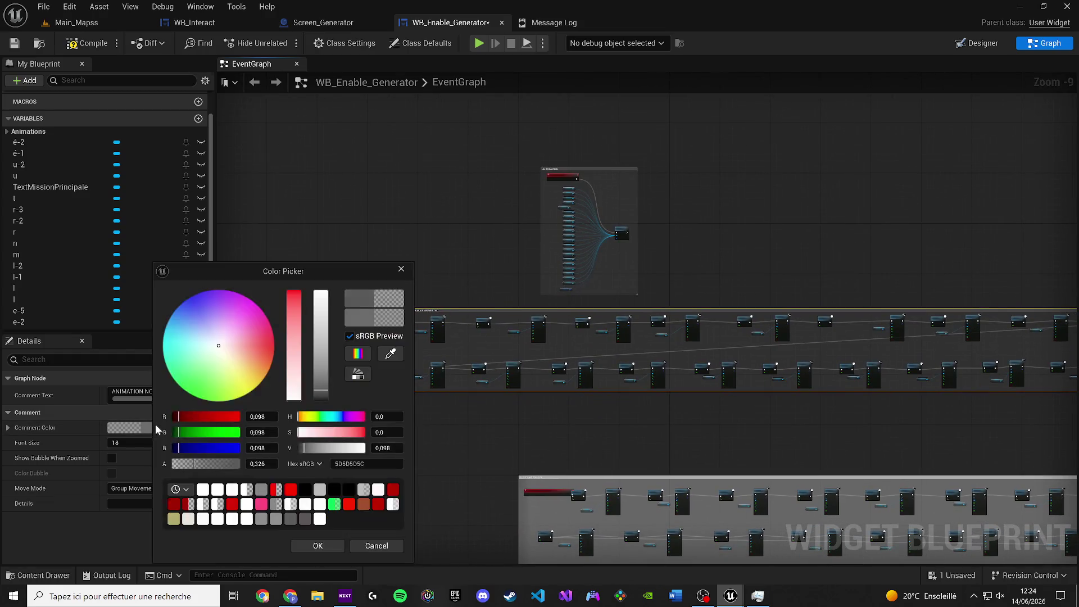
pyautogui.click(180, 386)
pyautogui.moveTo(321, 346); pyautogui.dragTo(324, 281)
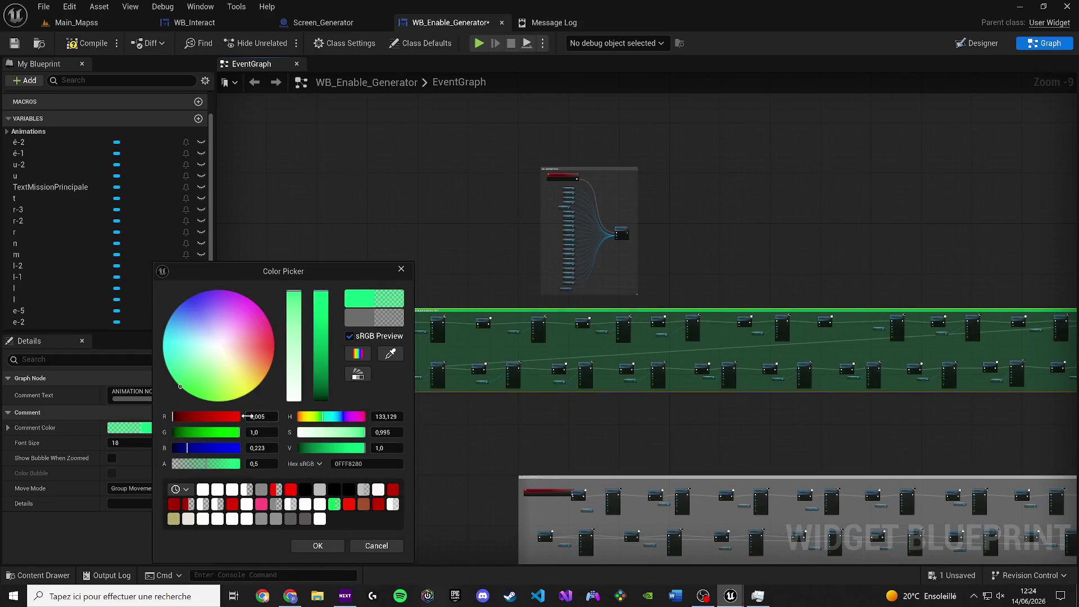
pyautogui.click(236, 465)
pyautogui.click(318, 546)
# Move the green comment up, directly above the REVERSE ANIMATION comment.
pyautogui.scroll(4, 424, 315)
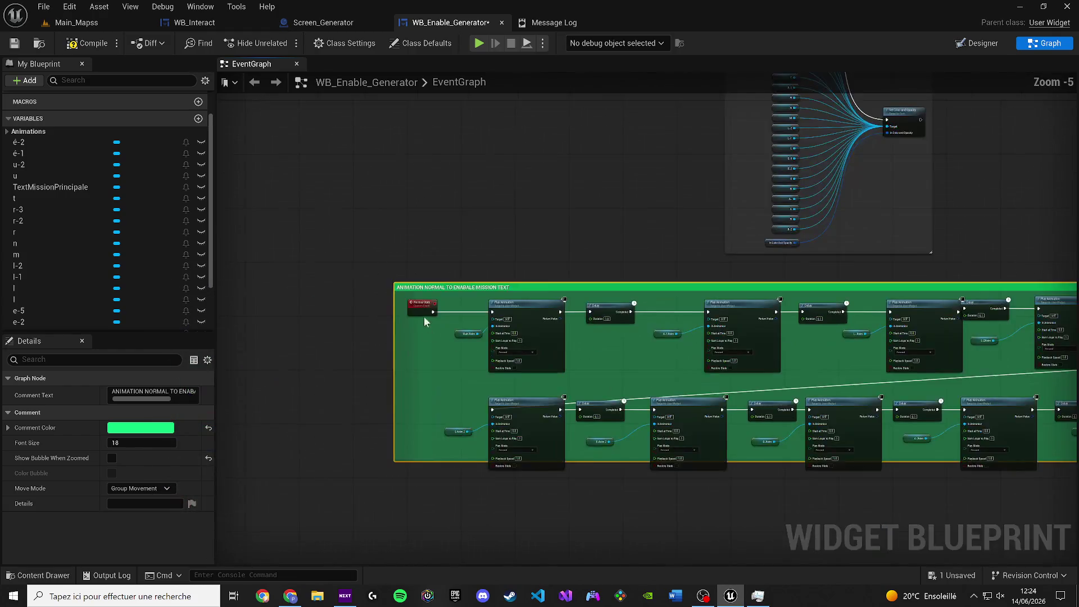
pyautogui.scroll(-1, 424, 316)
pyautogui.scroll(4, 528, 302)
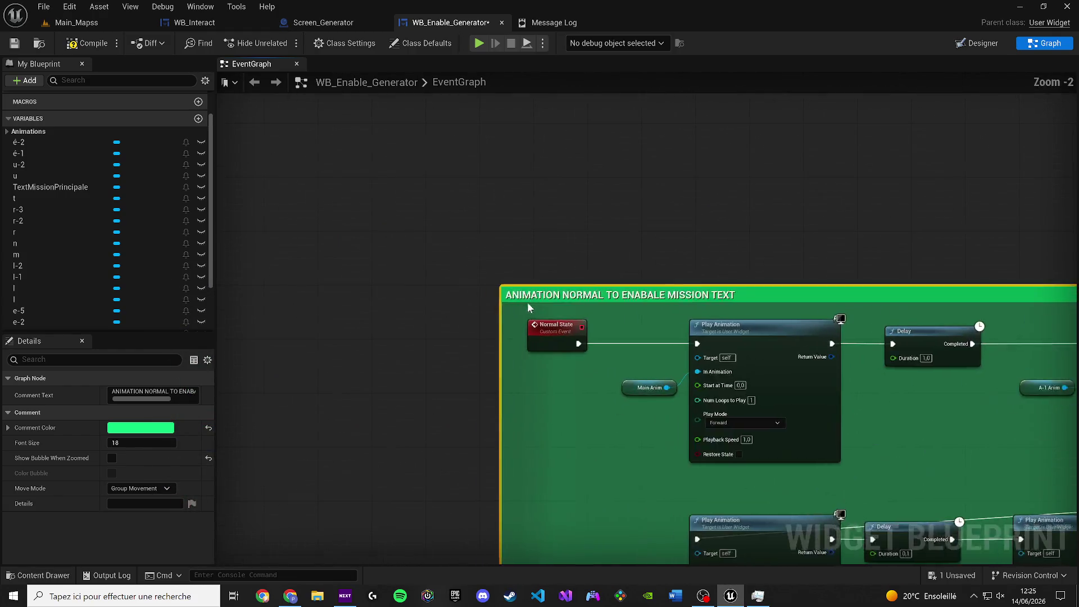
pyautogui.moveTo(529, 308)
pyautogui.mouseDown()
pyautogui.moveTo(518, 123)
pyautogui.moveTo(523, 114)
pyautogui.moveTo(537, 167)
pyautogui.moveTo(532, 99)
pyautogui.moveTo(527, 151)
pyautogui.moveTo(362, 139)
pyautogui.mouseUp()
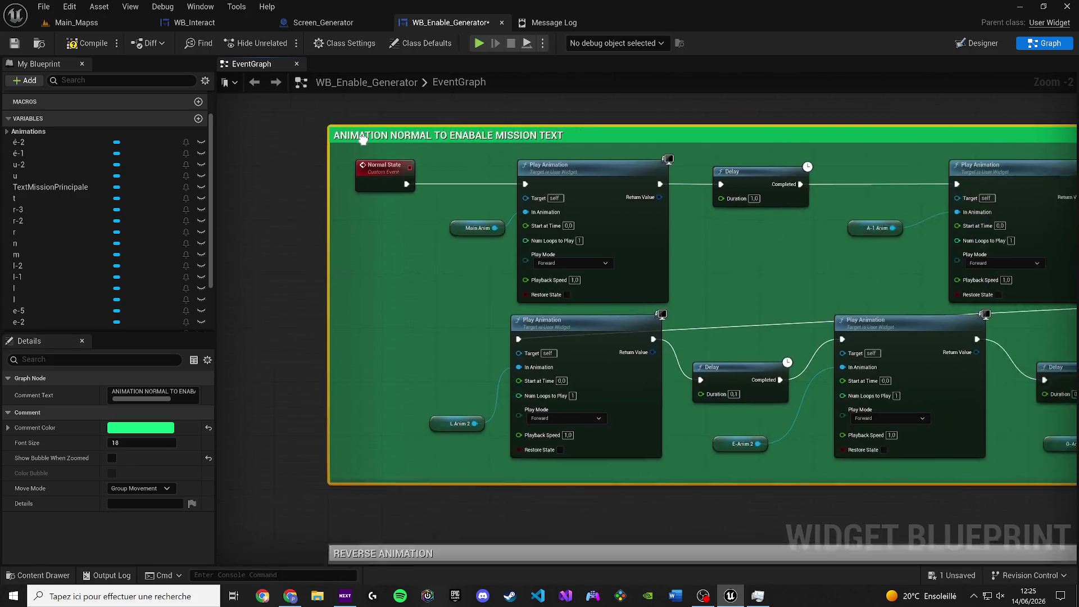
pyautogui.scroll(-8, 363, 139)
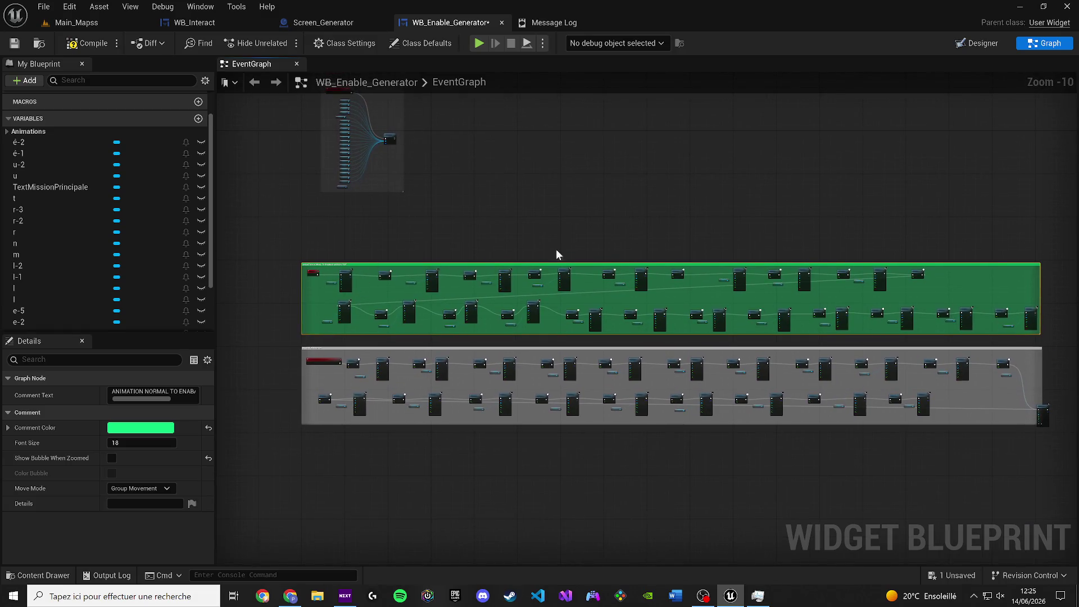
pyautogui.scroll(3, 959, 366)
# Line up the last reverse Play Animation node and widen the grey comment around it.
pyautogui.click(915, 386)
pyautogui.scroll(3, 900, 382)
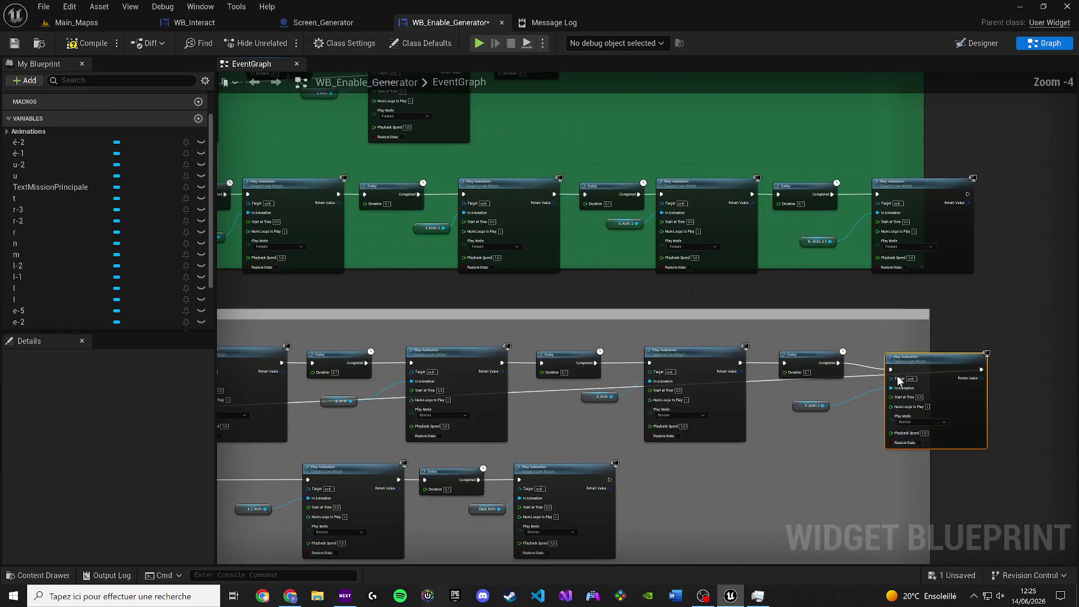
pyautogui.moveTo(899, 381); pyautogui.dragTo(879, 372)
pyautogui.moveTo(928, 331); pyautogui.dragTo(978, 332)
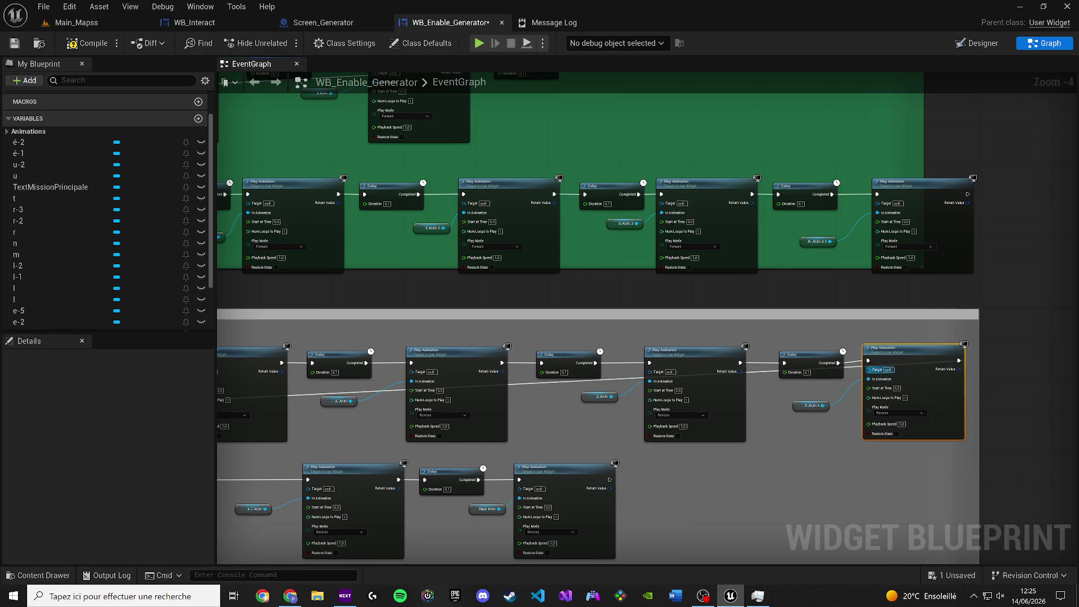
pyautogui.moveTo(901, 359); pyautogui.dragTo(902, 363)
# Enlarge the green comment box and align the final Delay and Play Animation pair.
pyautogui.moveTo(921, 161); pyautogui.dragTo(1015, 166)
pyautogui.moveTo(1014, 268); pyautogui.dragTo(978, 299)
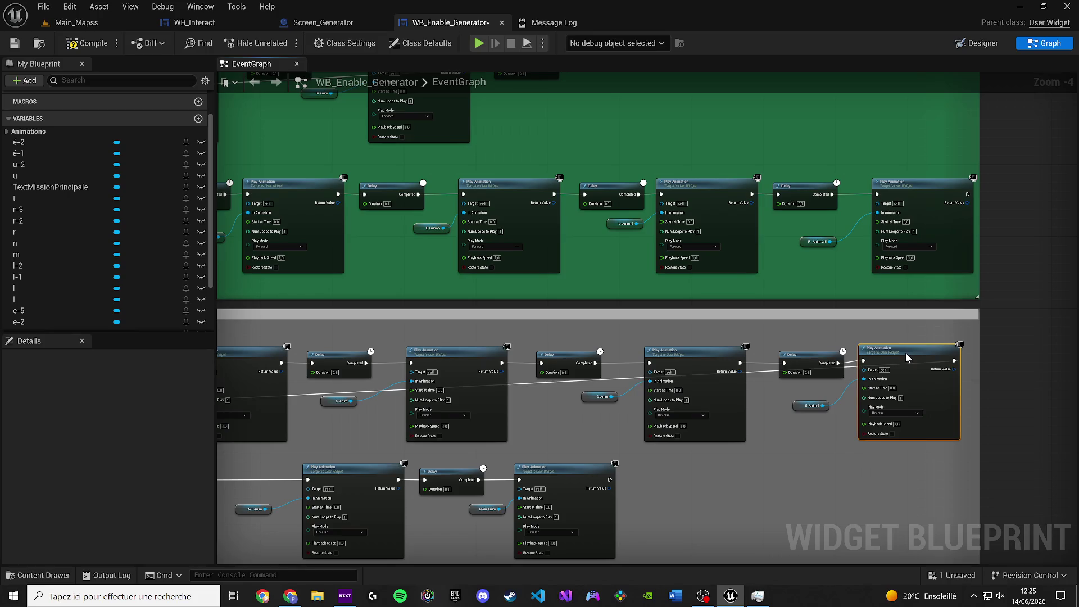
pyautogui.scroll(3, 901, 360)
pyautogui.moveTo(896, 391); pyautogui.dragTo(896, 387)
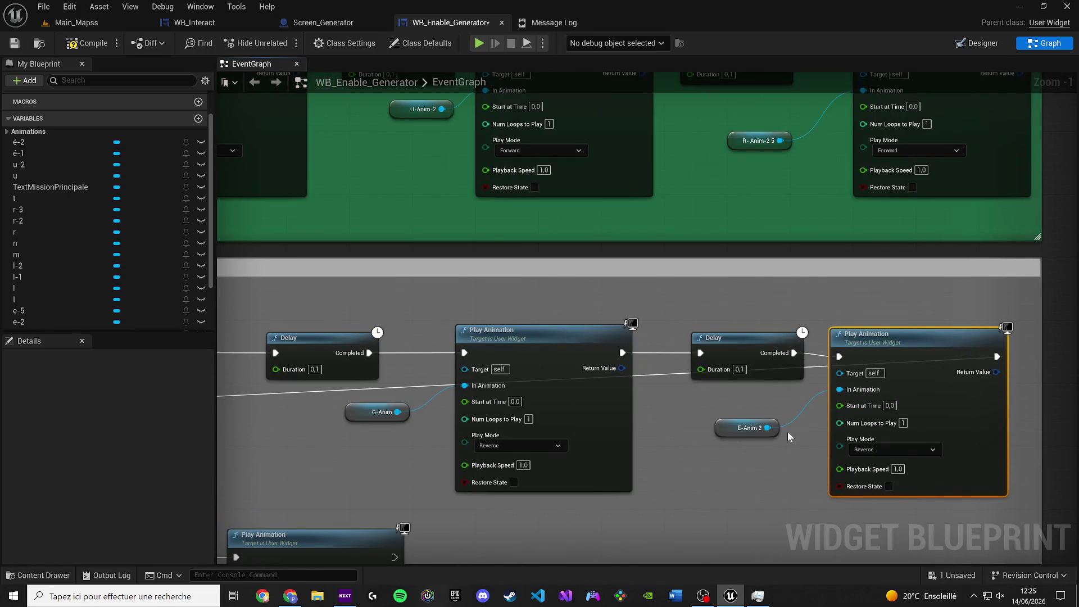
pyautogui.moveTo(807, 302); pyautogui.dragTo(888, 382)
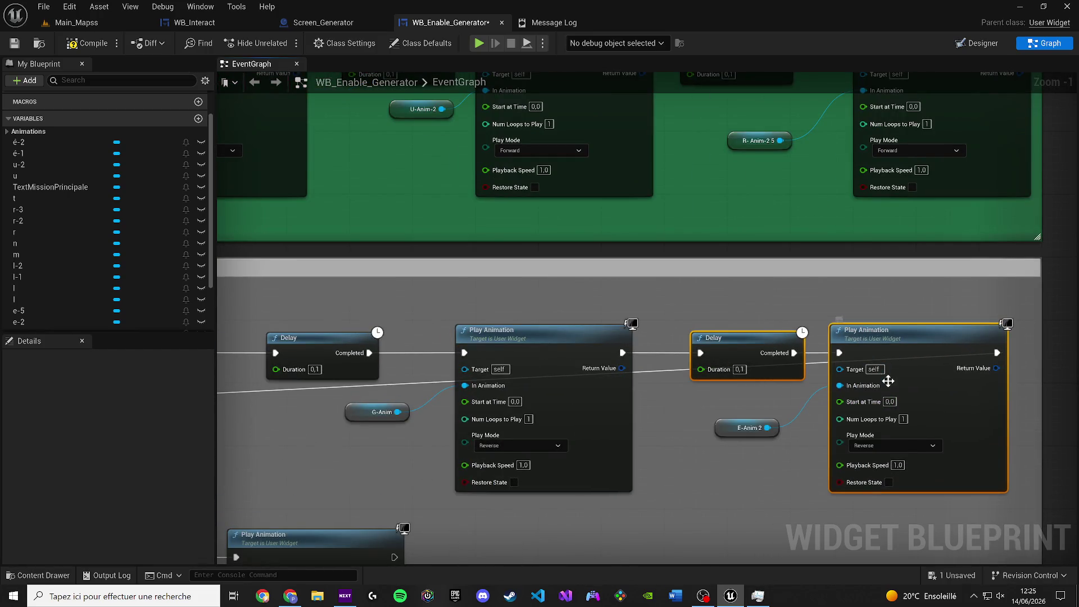
# Add a reroute point on the long reverse-chain wire and slide it left to straighten it.
pyautogui.doubleClick(646, 372)
pyautogui.moveTo(646, 373); pyautogui.dragTo(648, 390)
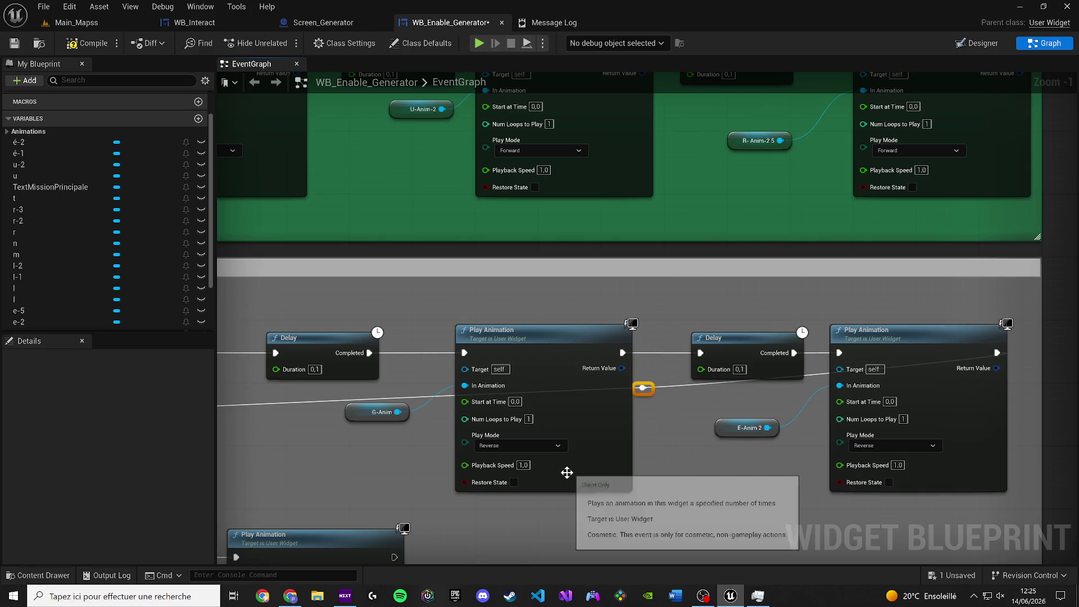
pyautogui.scroll(-3, 784, 448)
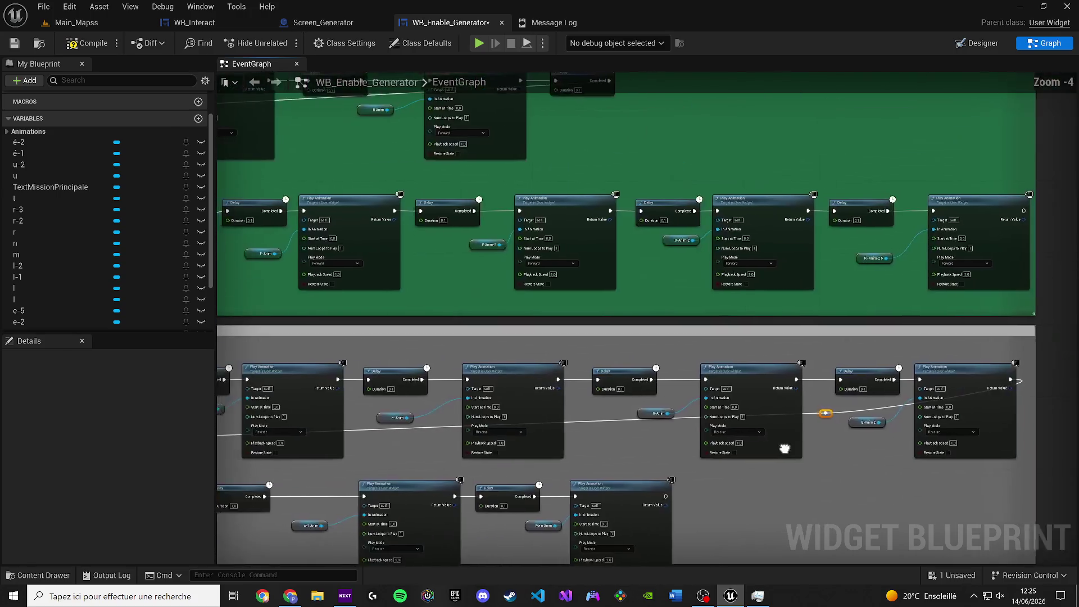
pyautogui.moveTo(784, 448); pyautogui.dragTo(825, 447)
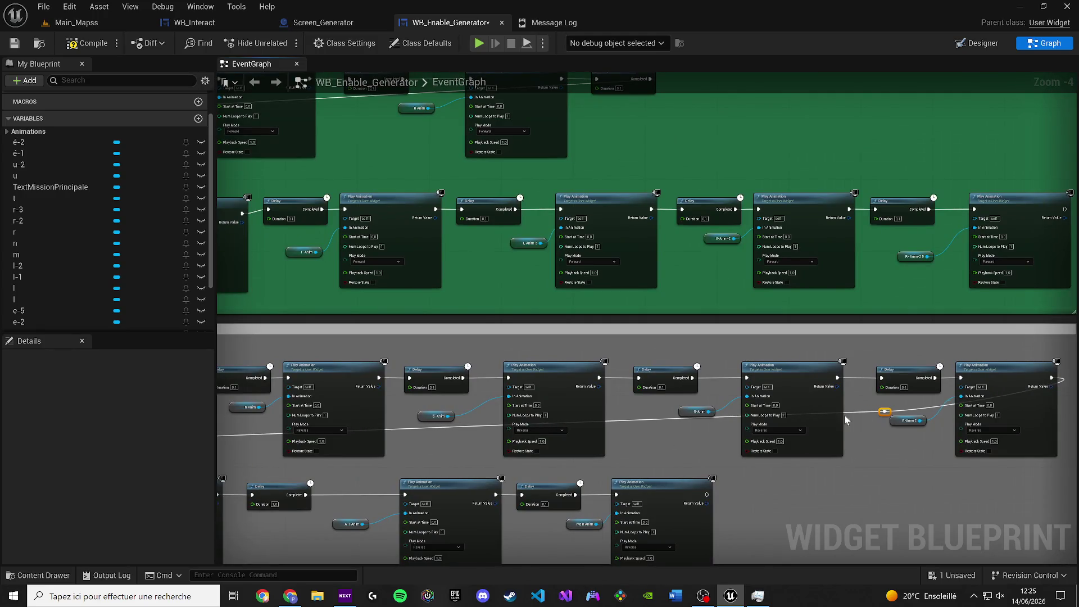
pyautogui.moveTo(754, 443)
pyautogui.mouseDown()
pyautogui.moveTo(683, 424)
pyautogui.moveTo(671, 405)
pyautogui.moveTo(613, 393)
pyautogui.moveTo(565, 359)
pyautogui.moveTo(804, 365)
pyautogui.mouseUp()
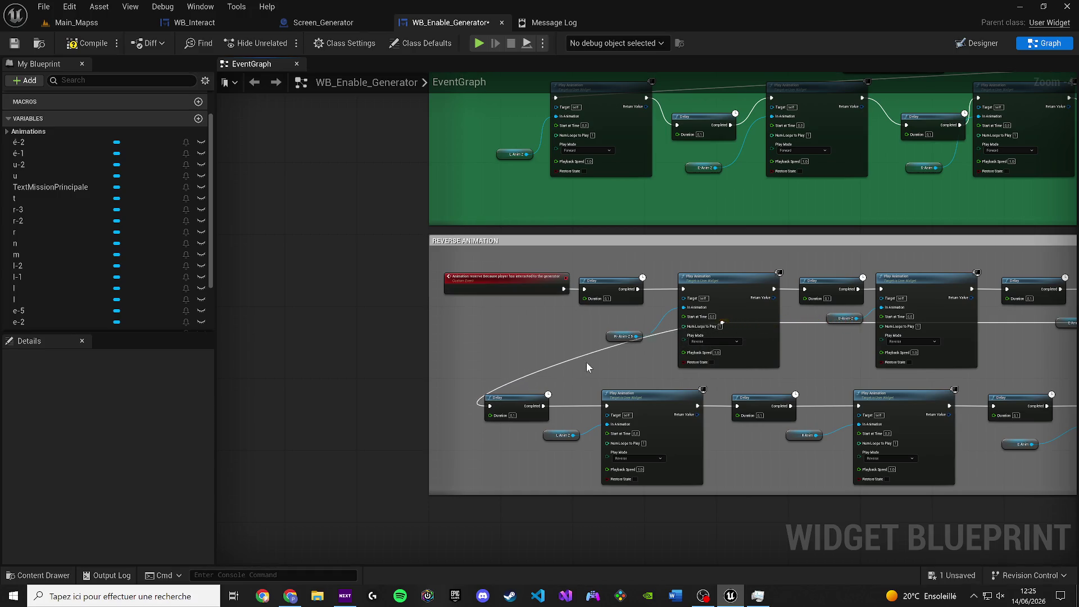
pyautogui.moveTo(722, 323); pyautogui.dragTo(493, 323)
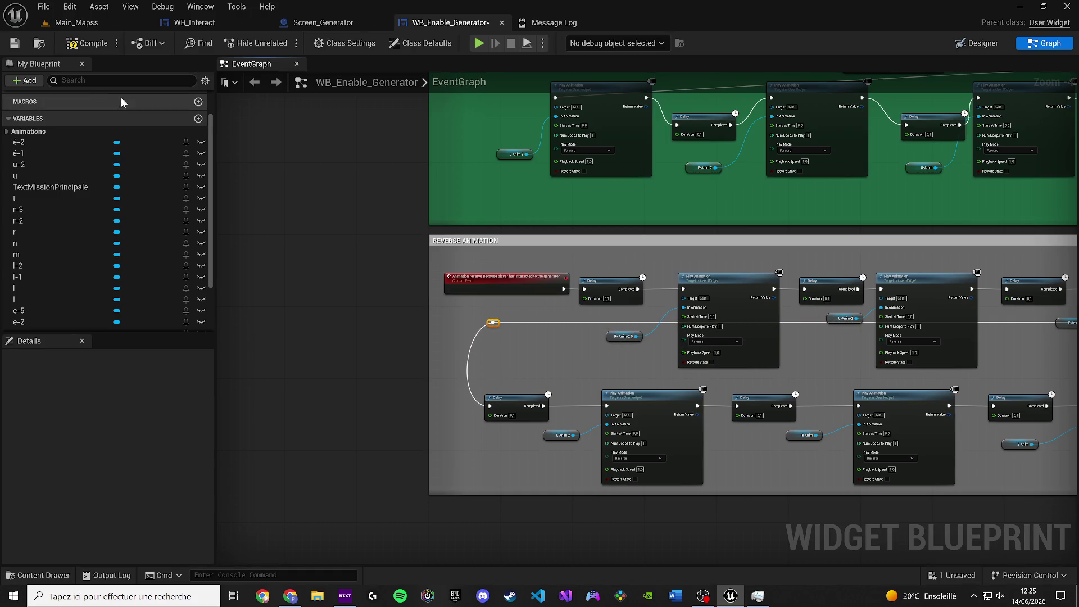
# Route the green comment's wire through a knot below the Delay and straighten it with Q.
pyautogui.scroll(-5, 431, 263)
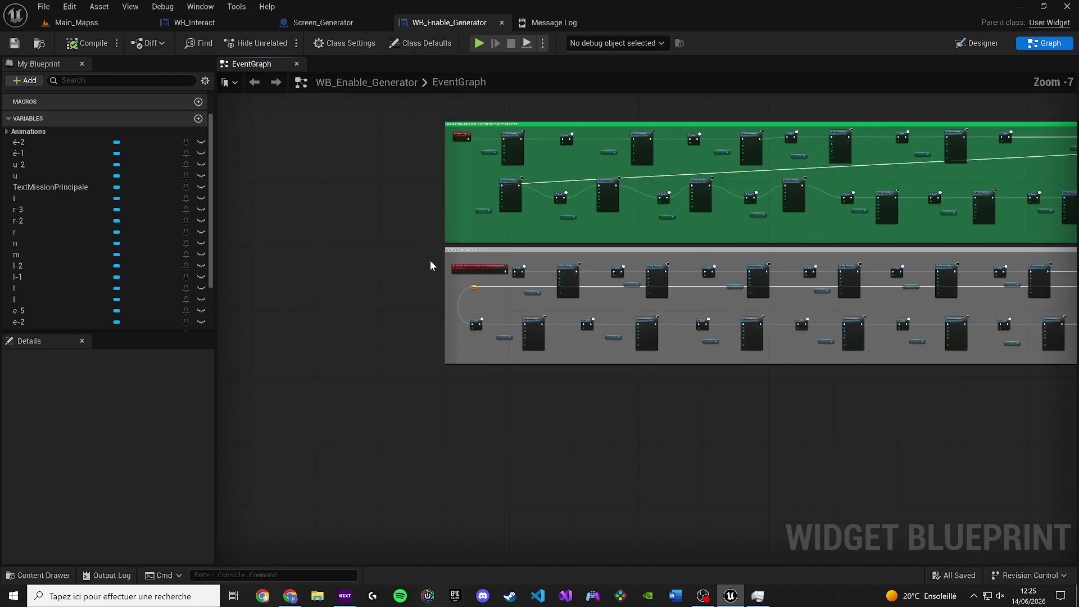
pyautogui.moveTo(431, 265)
pyautogui.mouseDown()
pyautogui.moveTo(318, 309)
pyautogui.moveTo(299, 337)
pyautogui.moveTo(888, 333)
pyautogui.mouseUp()
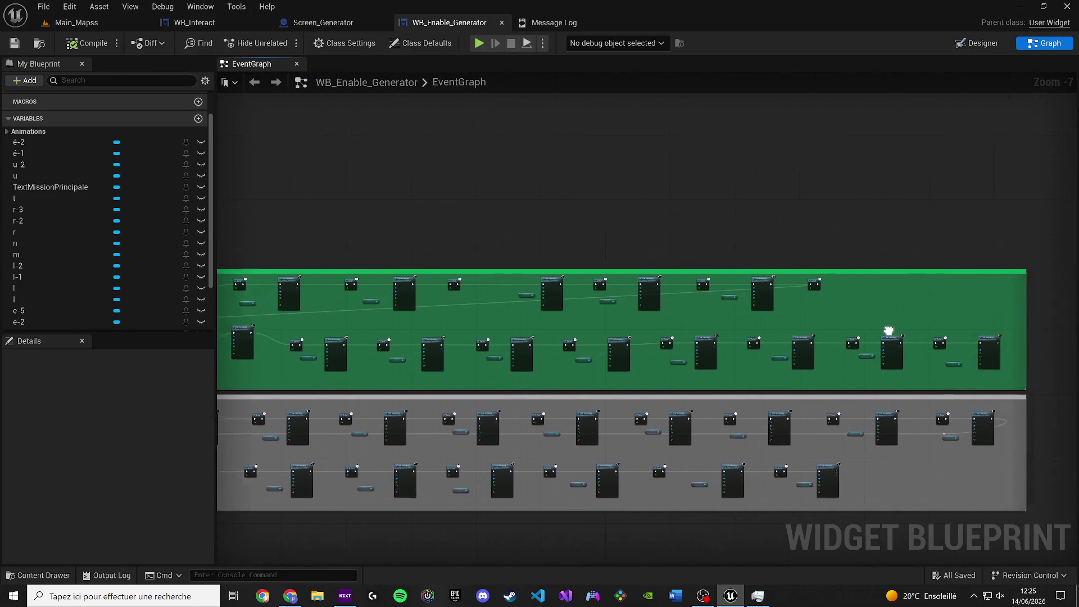
pyautogui.scroll(4, 567, 292)
pyautogui.moveTo(595, 285); pyautogui.dragTo(714, 303)
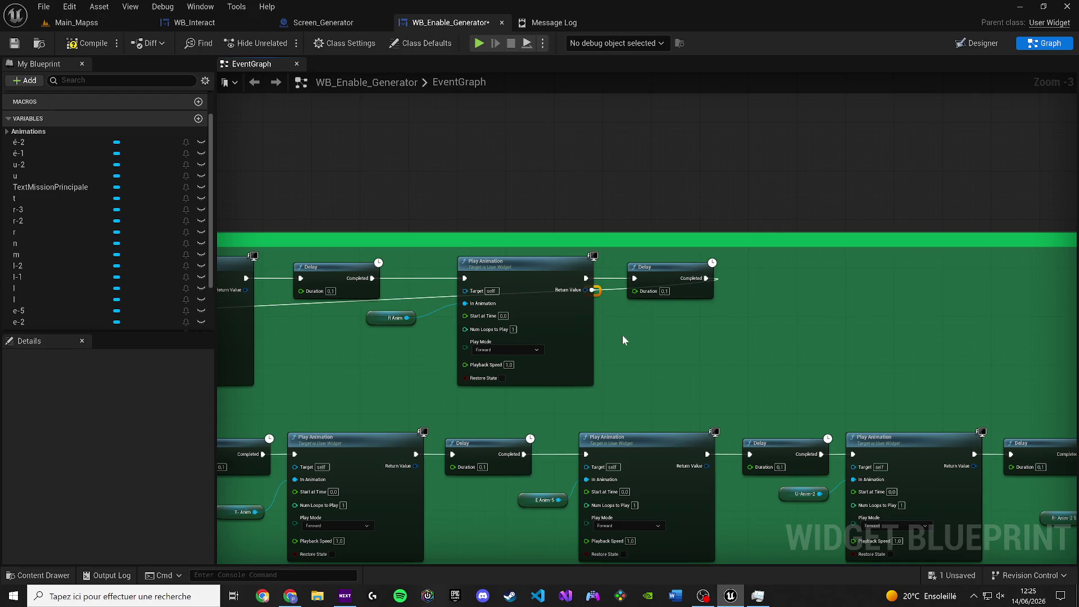
pyautogui.press('q')
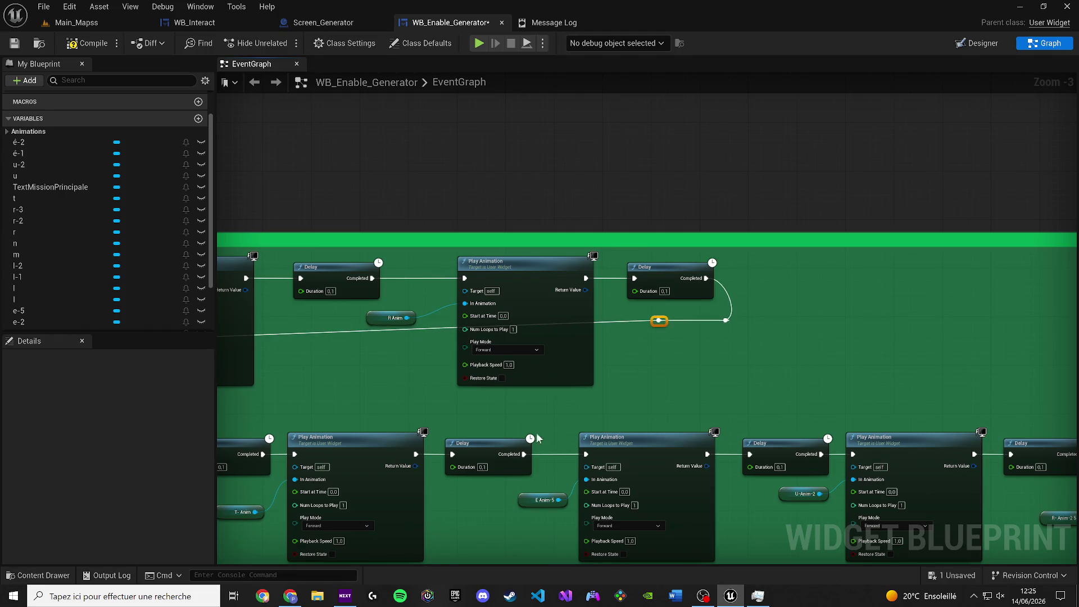
# Lift the Main Anim node slightly and save WB_Enable_Generator.
pyautogui.scroll(-4, 667, 322)
pyautogui.scroll(3, 540, 382)
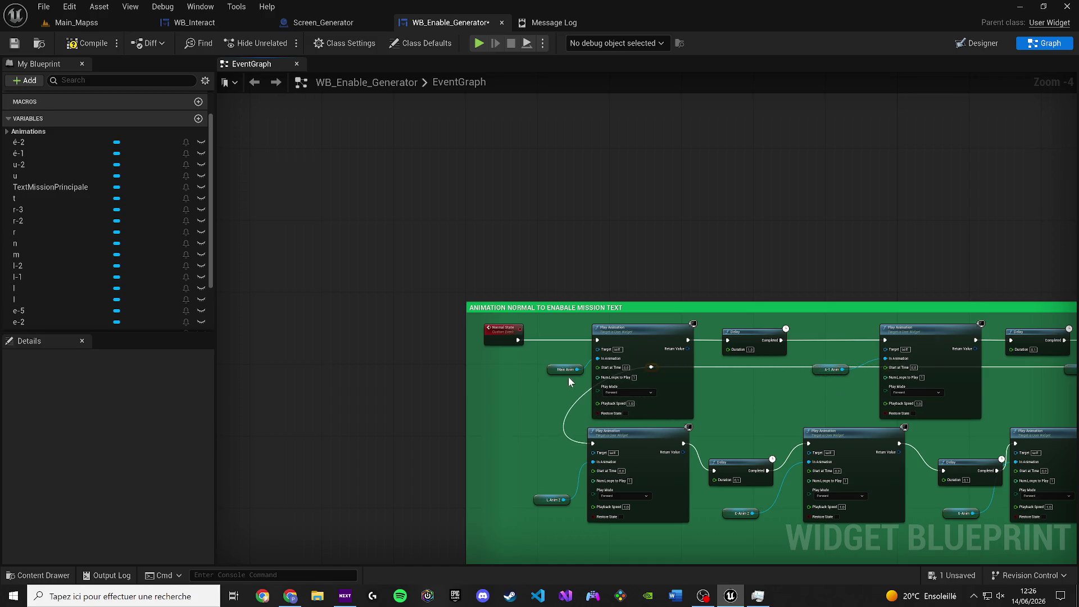
pyautogui.moveTo(558, 366); pyautogui.dragTo(557, 351)
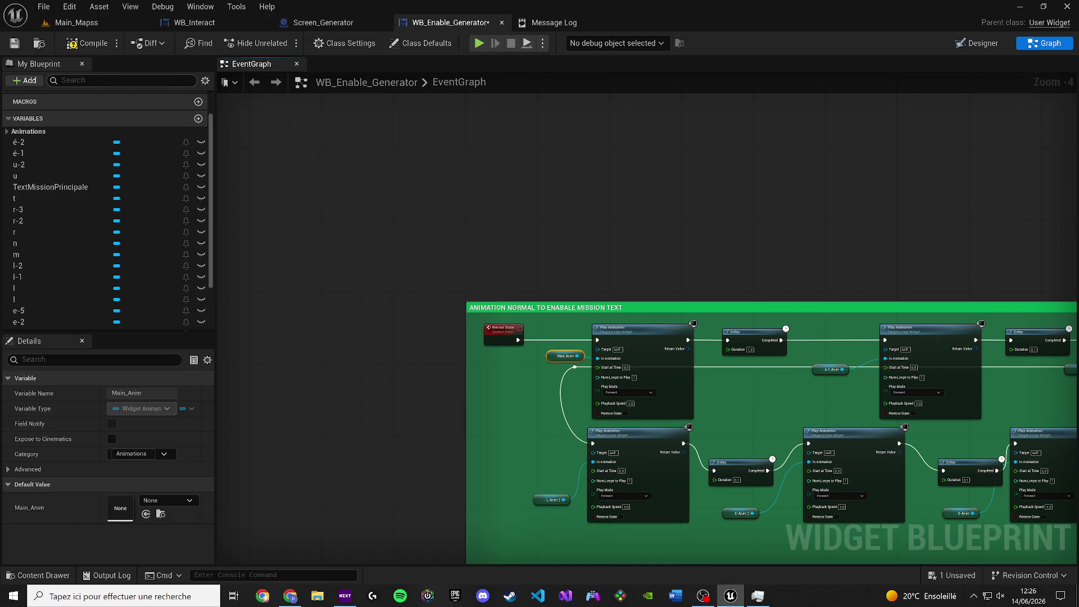
pyautogui.click(14, 43)
# Close the WB_Enable_Generator and Screen_Generator editors.
pyautogui.click(502, 23)
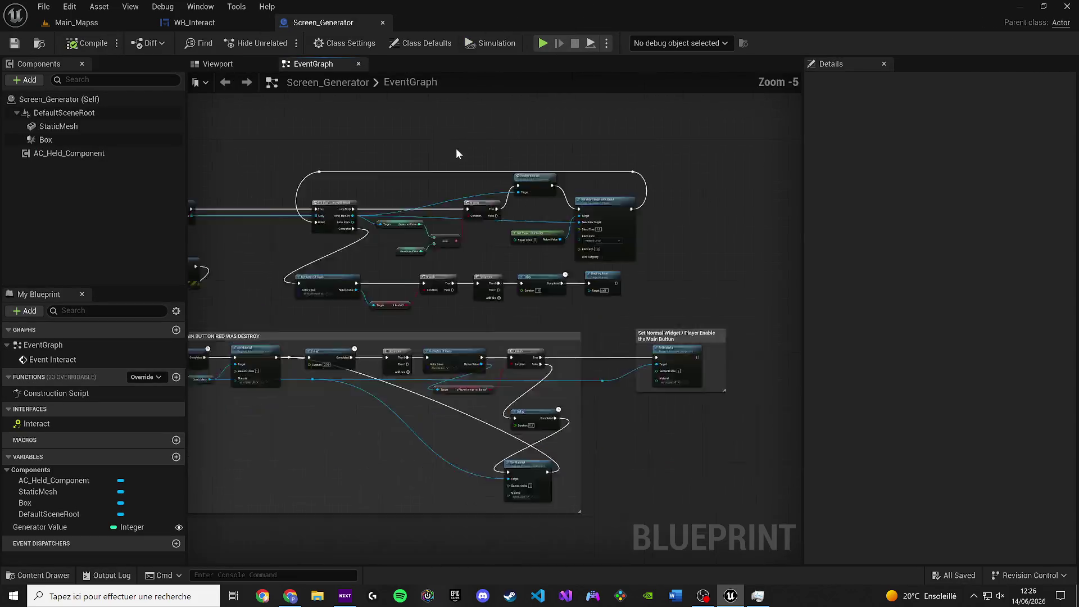
pyautogui.scroll(-3, 357, 214)
pyautogui.moveTo(357, 213)
pyautogui.mouseDown()
pyautogui.moveTo(650, 289)
pyautogui.moveTo(576, 291)
pyautogui.mouseUp()
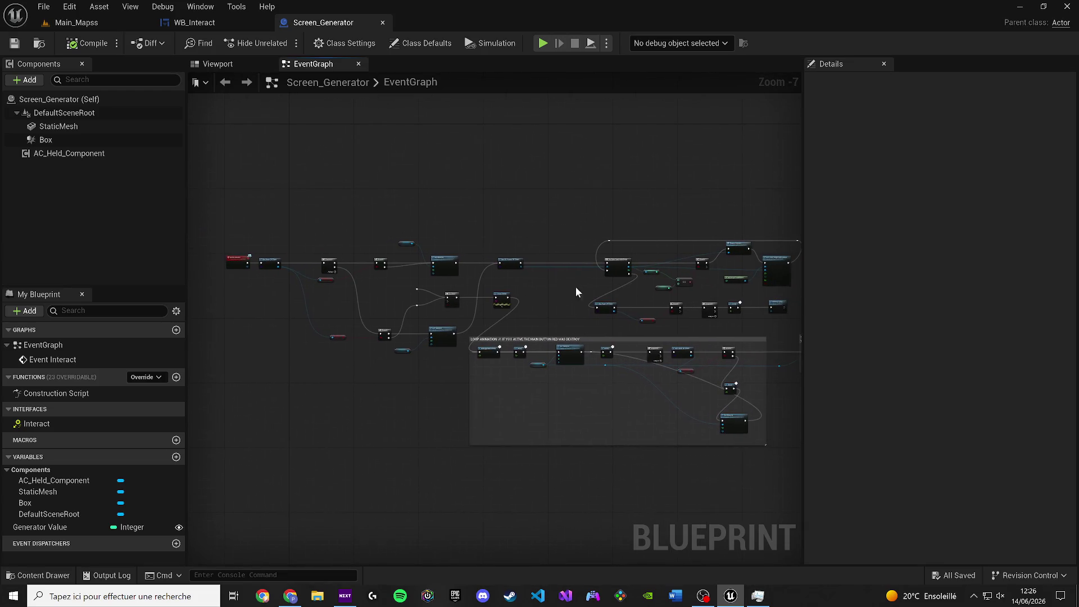
pyautogui.click(383, 24)
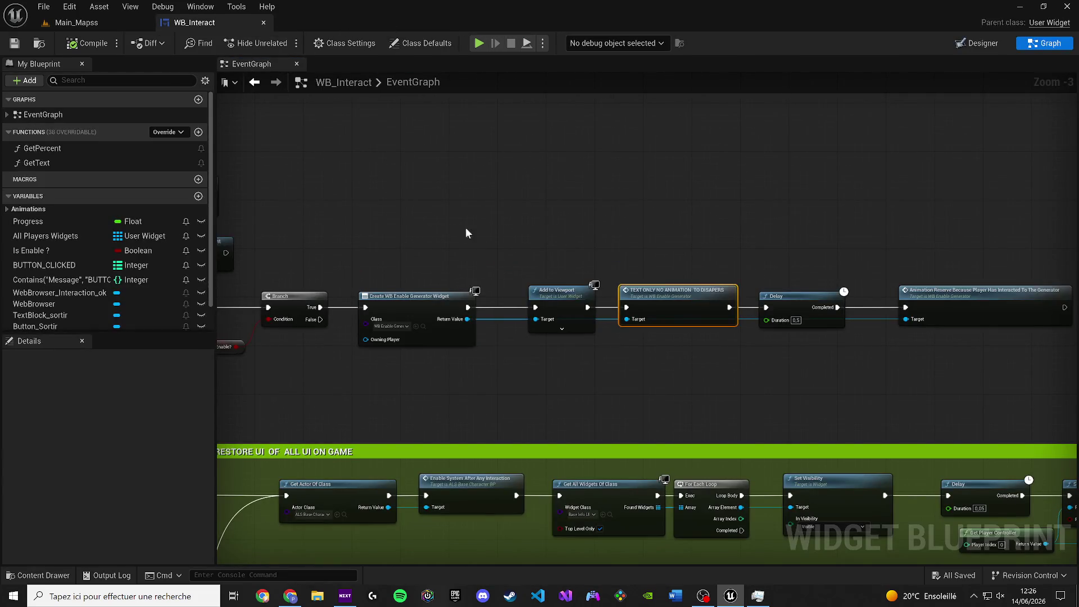
# Look over the WB_Interact event graph, ending on its lower Delay and Play Animation nodes.
pyautogui.scroll(-2, 503, 231)
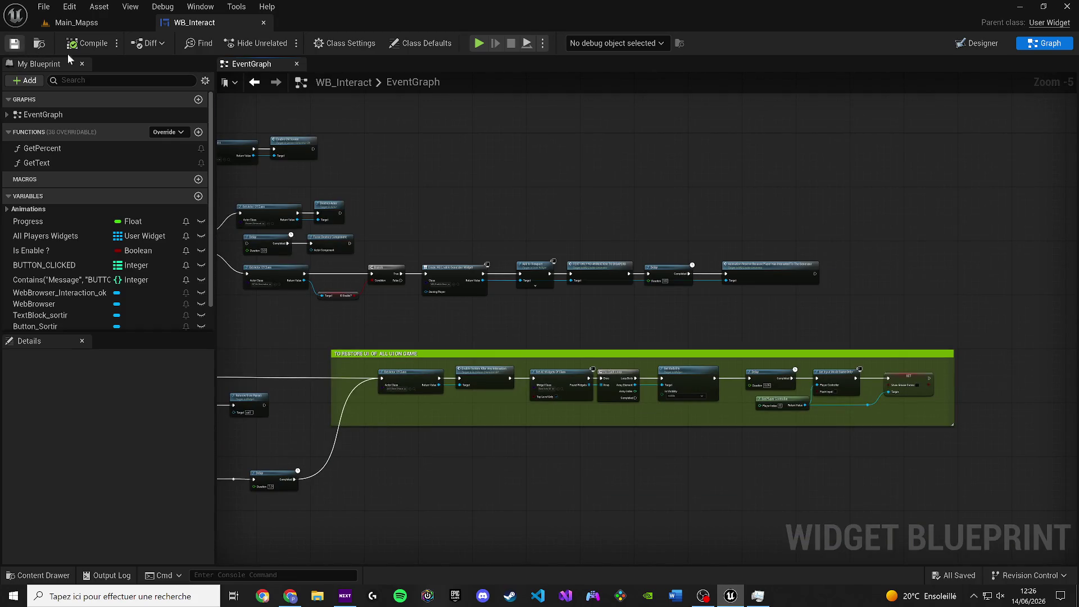
pyautogui.moveTo(319, 291); pyautogui.dragTo(414, 277)
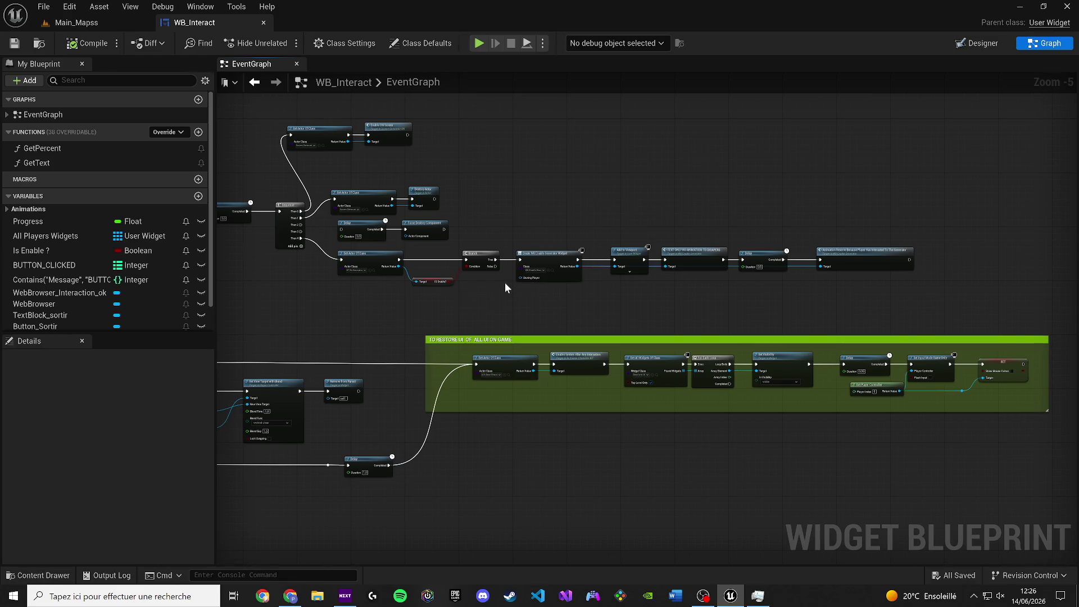
pyautogui.moveTo(494, 281); pyautogui.dragTo(518, 276)
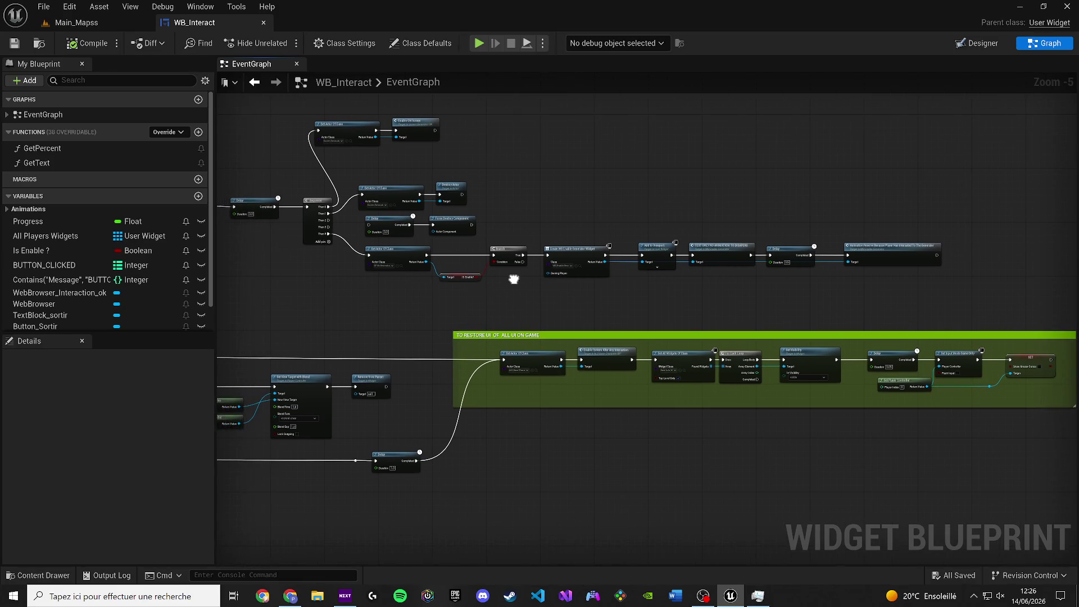
pyautogui.moveTo(396, 402)
pyautogui.mouseDown()
pyautogui.moveTo(478, 368)
pyautogui.moveTo(884, 368)
pyautogui.moveTo(866, 367)
pyautogui.mouseUp()
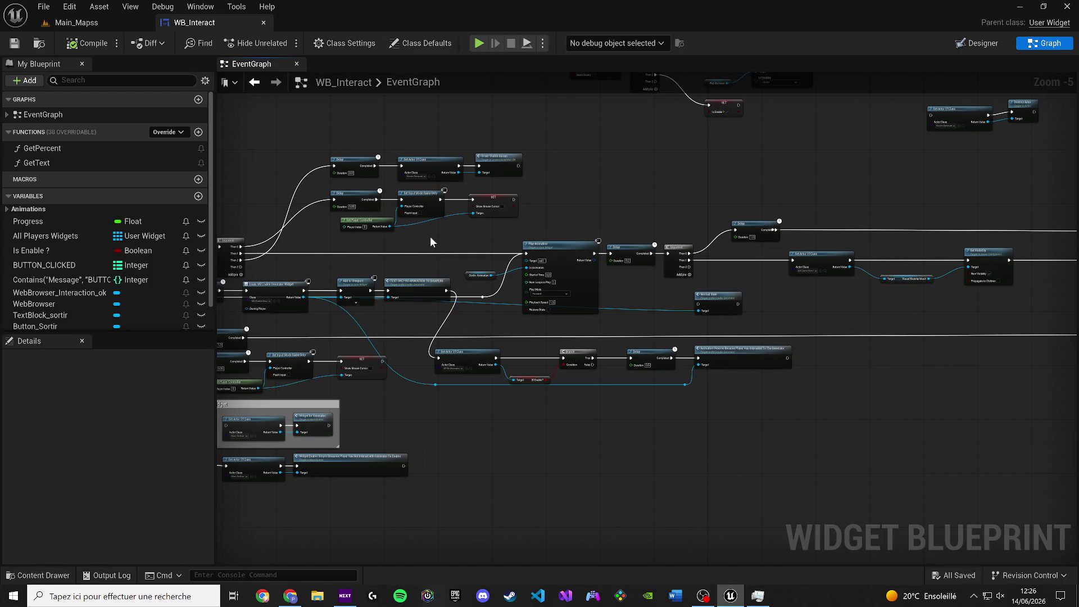
pyautogui.moveTo(355, 325); pyautogui.dragTo(534, 278)
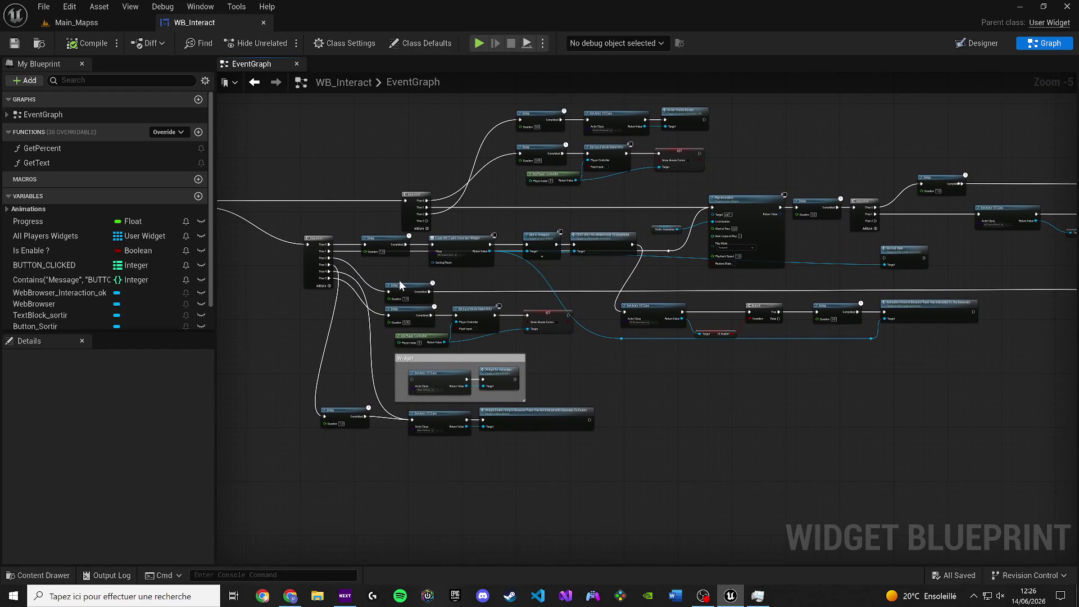
pyautogui.scroll(-1, 668, 256)
pyautogui.moveTo(669, 256)
pyautogui.mouseDown()
pyautogui.moveTo(437, 258)
pyautogui.moveTo(332, 233)
pyautogui.moveTo(440, 236)
pyautogui.moveTo(443, 272)
pyautogui.moveTo(1068, 284)
pyautogui.moveTo(473, 278)
pyautogui.mouseUp()
pyautogui.scroll(1, 919, 289)
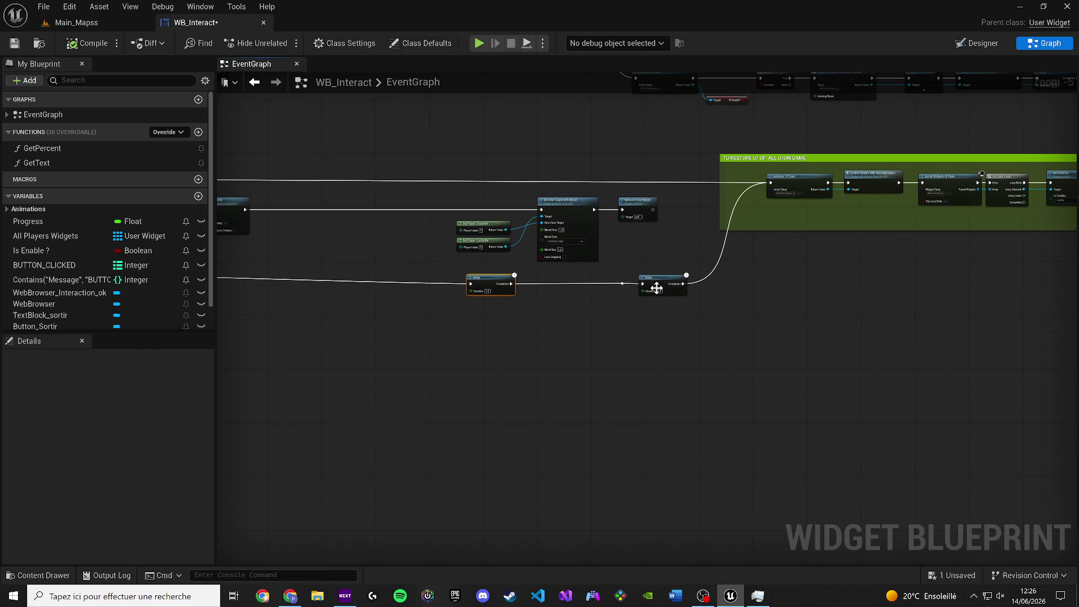
pyautogui.scroll(-1, 403, 274)
pyautogui.moveTo(402, 274)
pyautogui.mouseDown()
pyautogui.moveTo(944, 291)
pyautogui.moveTo(811, 302)
pyautogui.mouseUp()
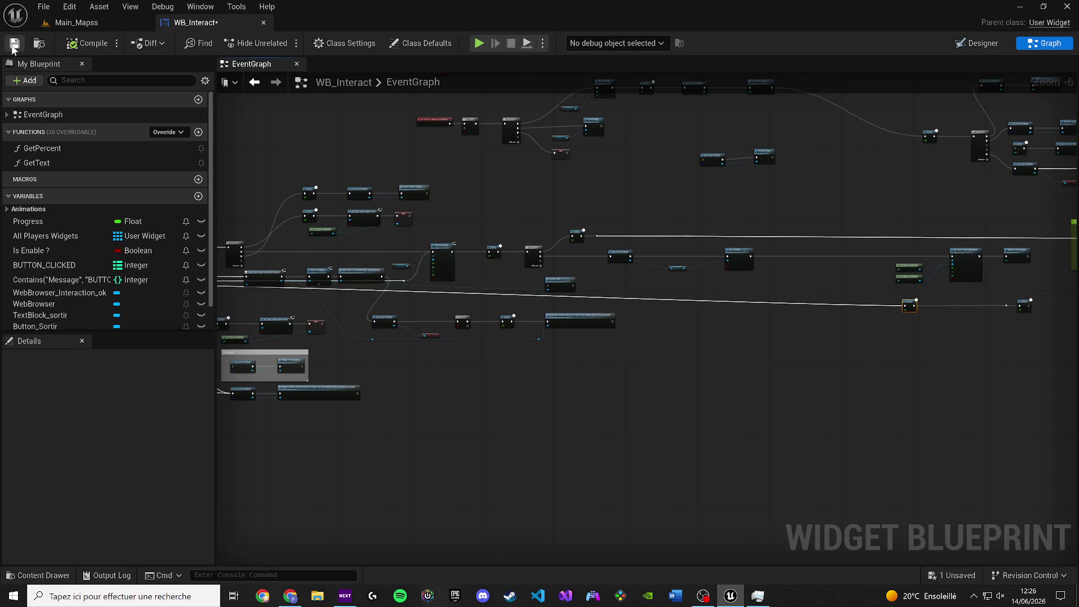
pyautogui.scroll(2, 575, 163)
pyautogui.moveTo(656, 231)
pyautogui.mouseDown()
pyautogui.moveTo(281, 241)
pyautogui.moveTo(673, 250)
pyautogui.moveTo(635, 257)
pyautogui.mouseUp()
pyautogui.scroll(-1, 674, 250)
# Play-test Main_Mapss: interact with the terminal, click REACTIVER, then exit with Sortir.
pyautogui.click(89, 22)
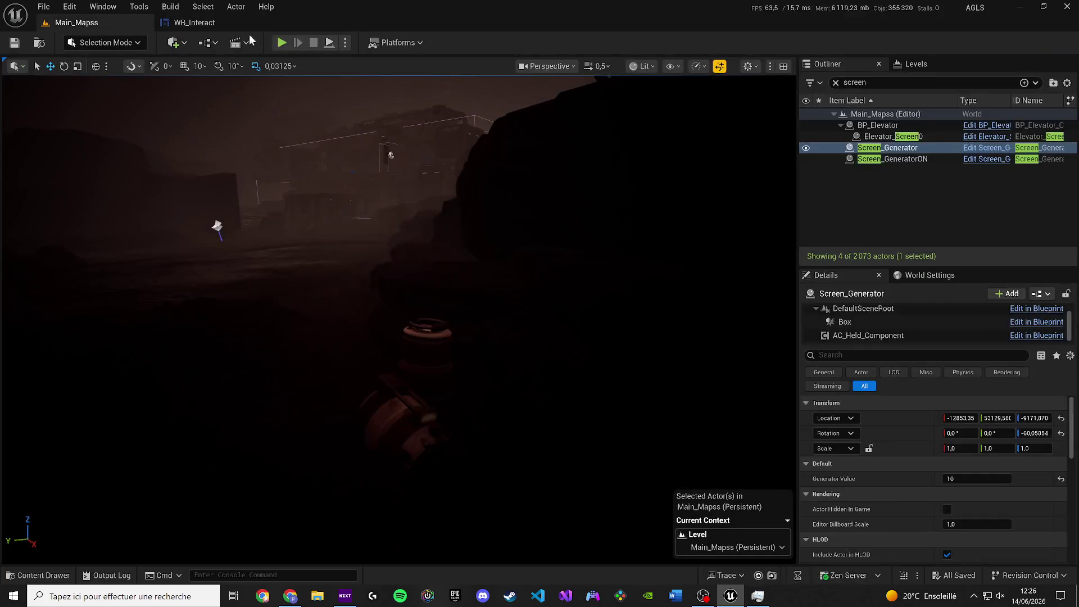
pyautogui.hotkey('alt', 'p')
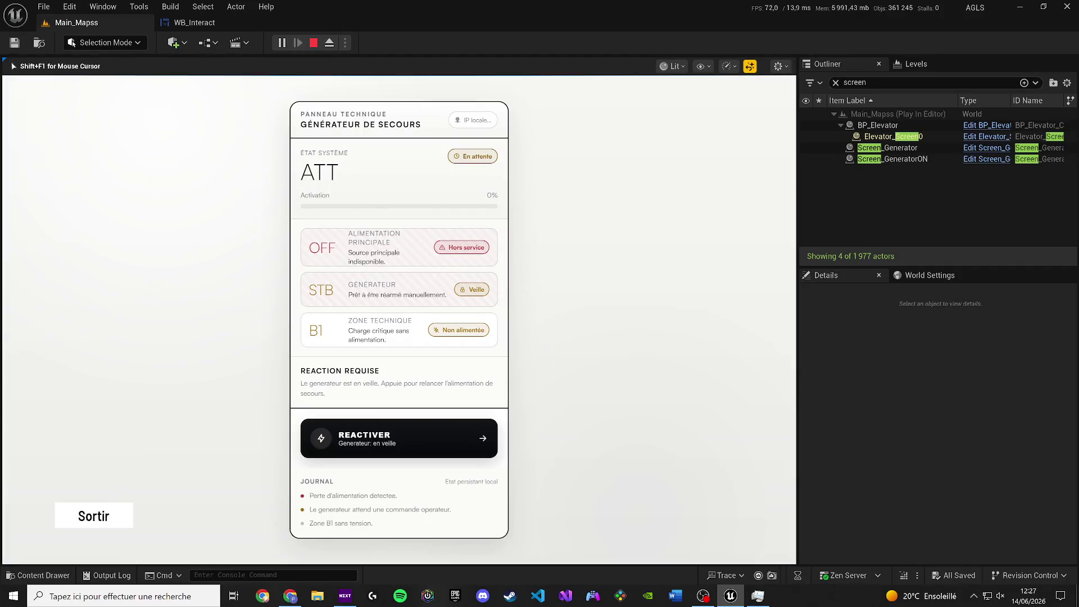
pyautogui.click(119, 514)
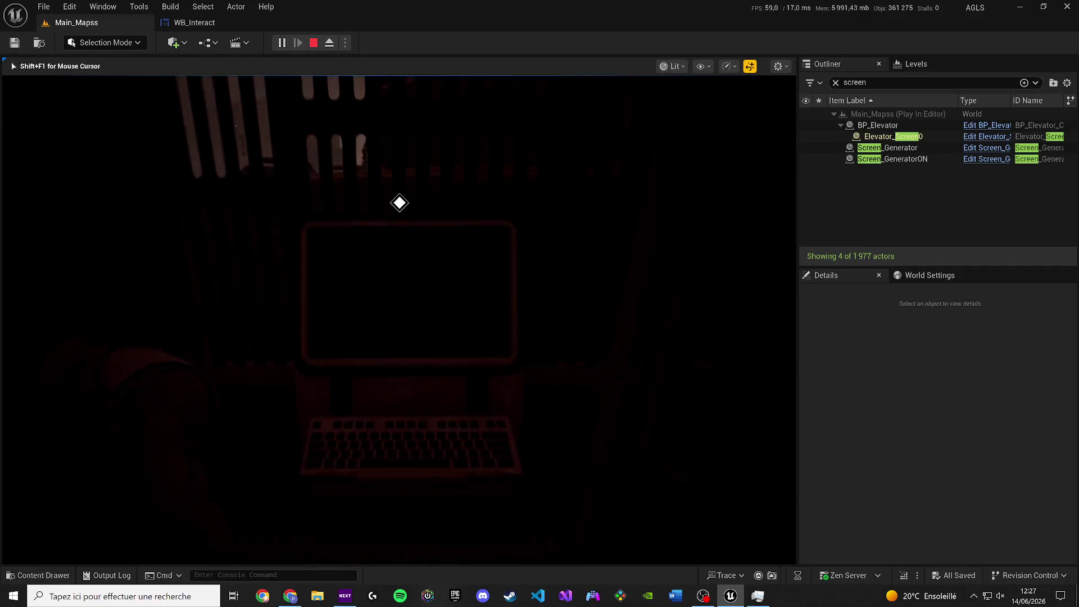
pyautogui.press('e')
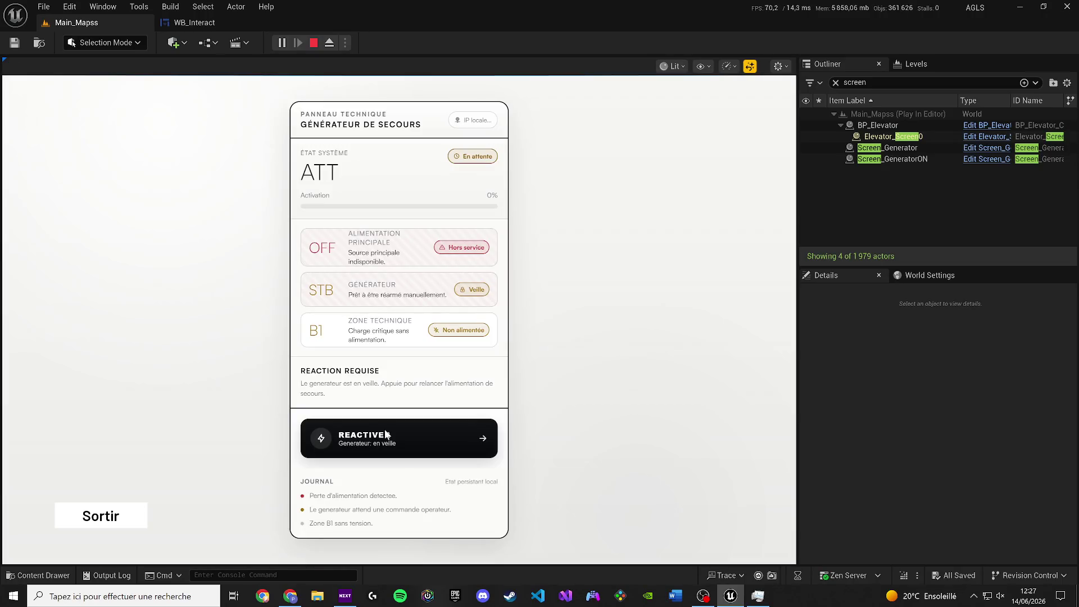
pyautogui.click(389, 437)
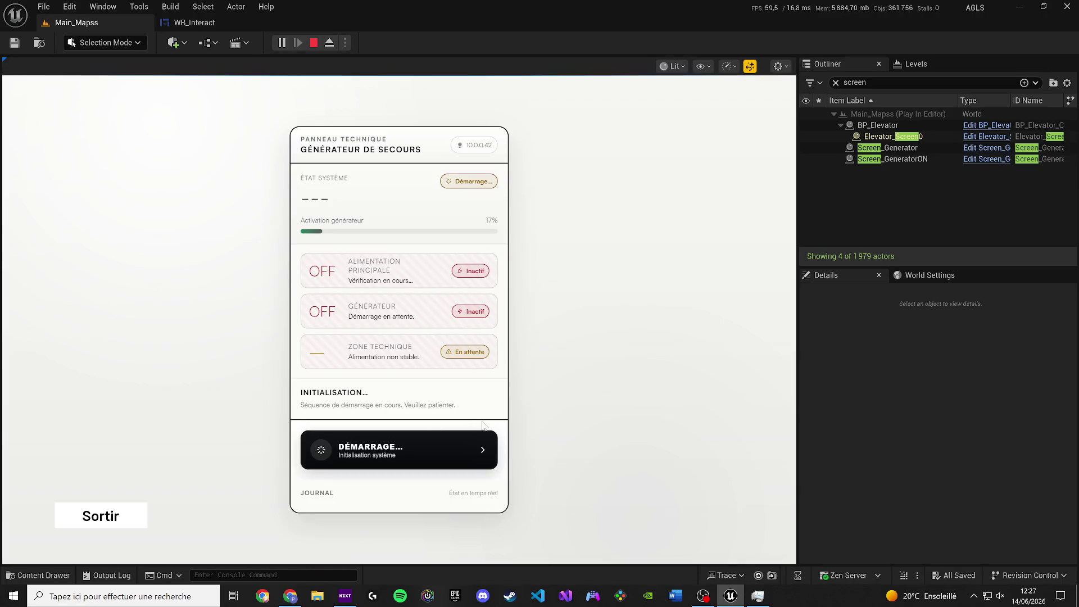
pyautogui.click(128, 517)
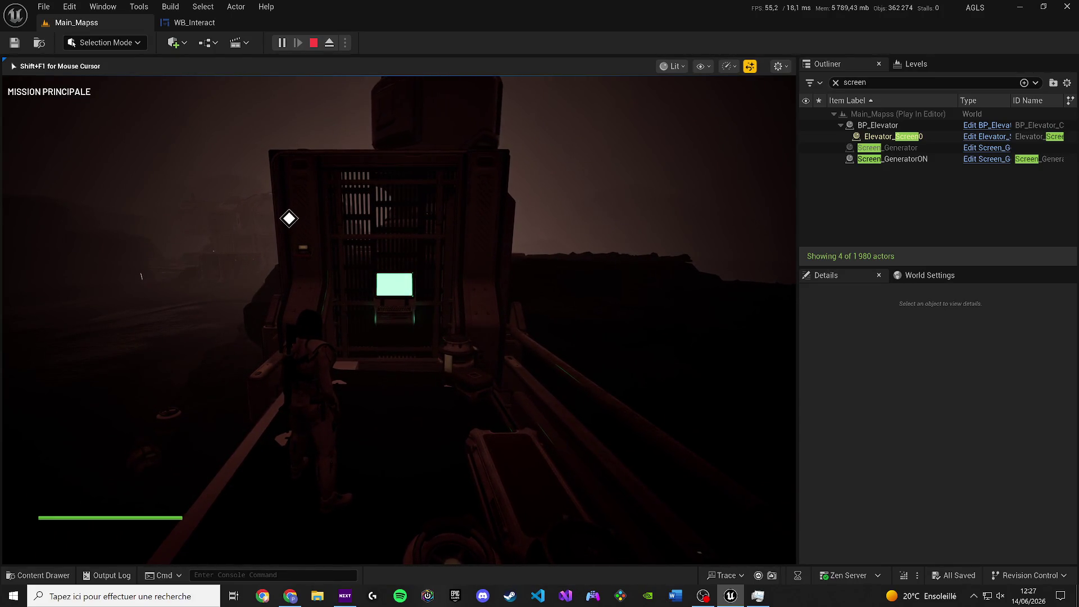
pyautogui.press('Escape')
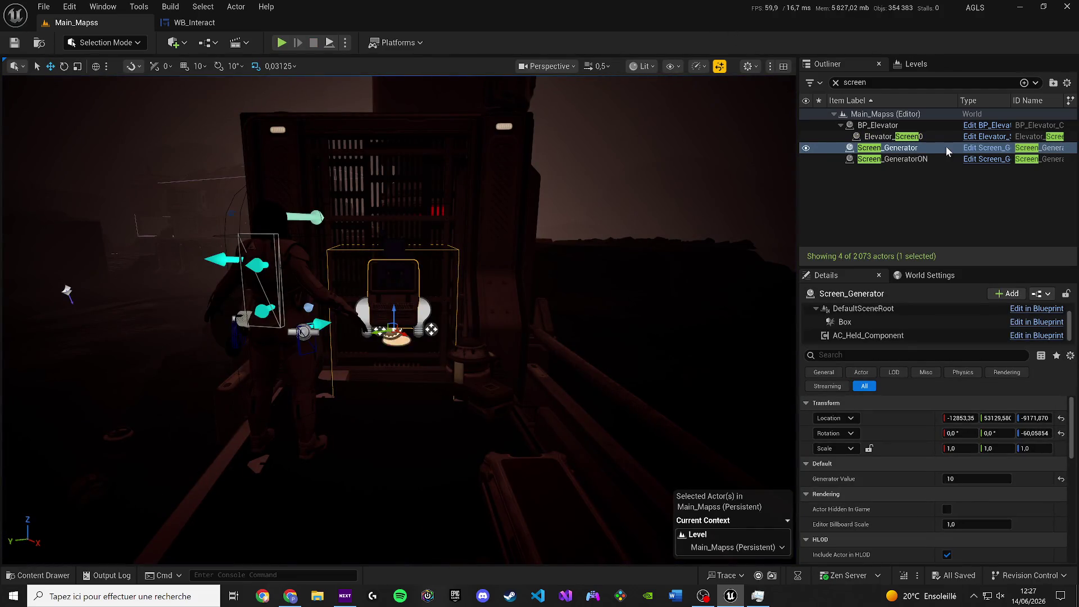
# Open WB_Interact and double-click the Enable Generator node to reach its event graph.
pyautogui.click(836, 82)
pyautogui.click(205, 23)
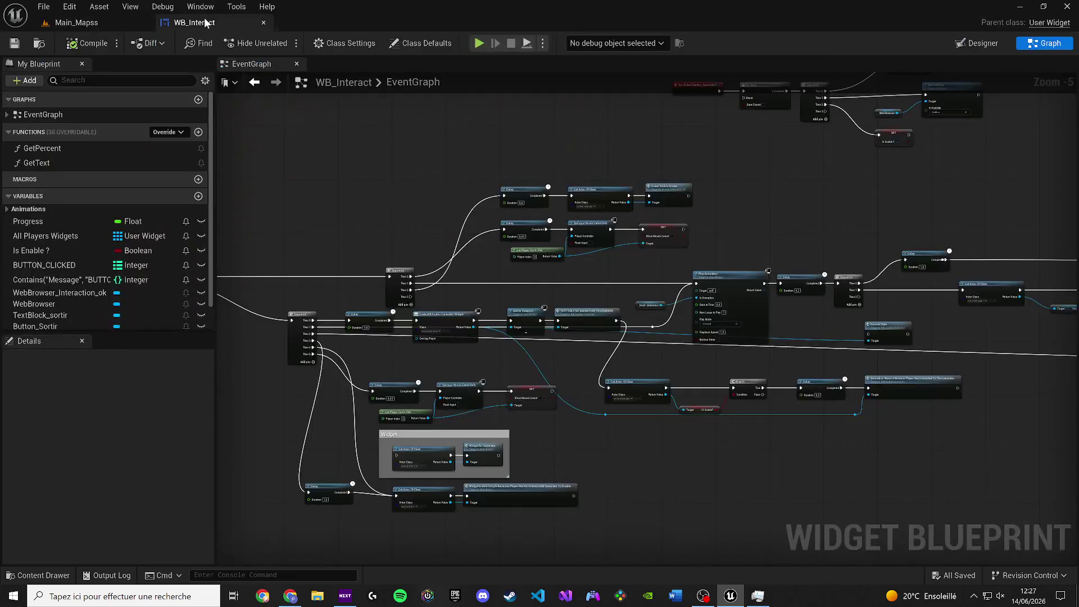
pyautogui.click(976, 43)
pyautogui.click(1049, 44)
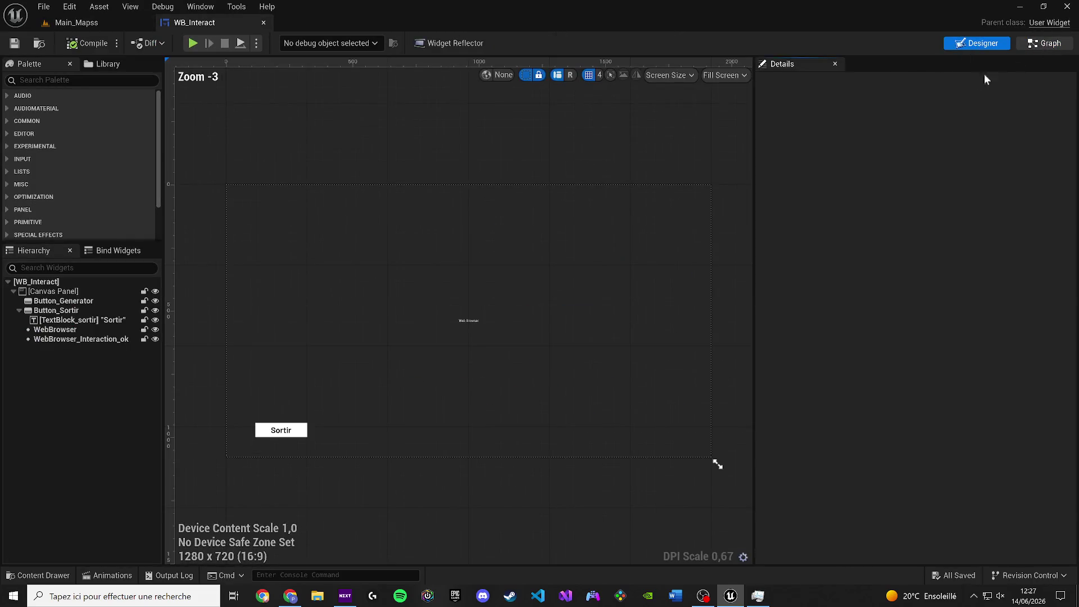
pyautogui.scroll(-3, 427, 269)
pyautogui.scroll(3, 355, 259)
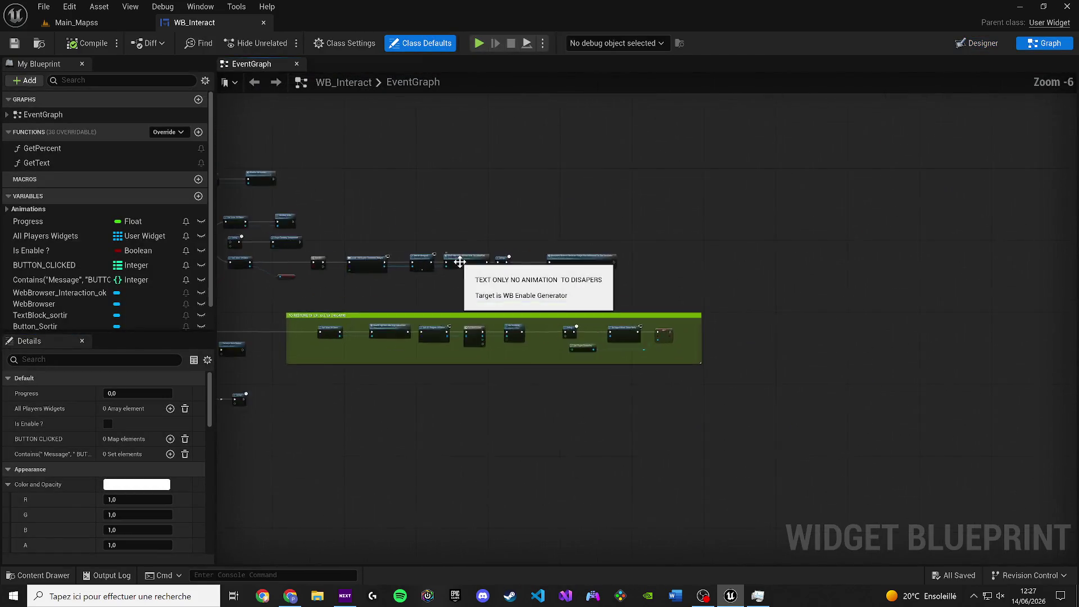
pyautogui.doubleClick(634, 264)
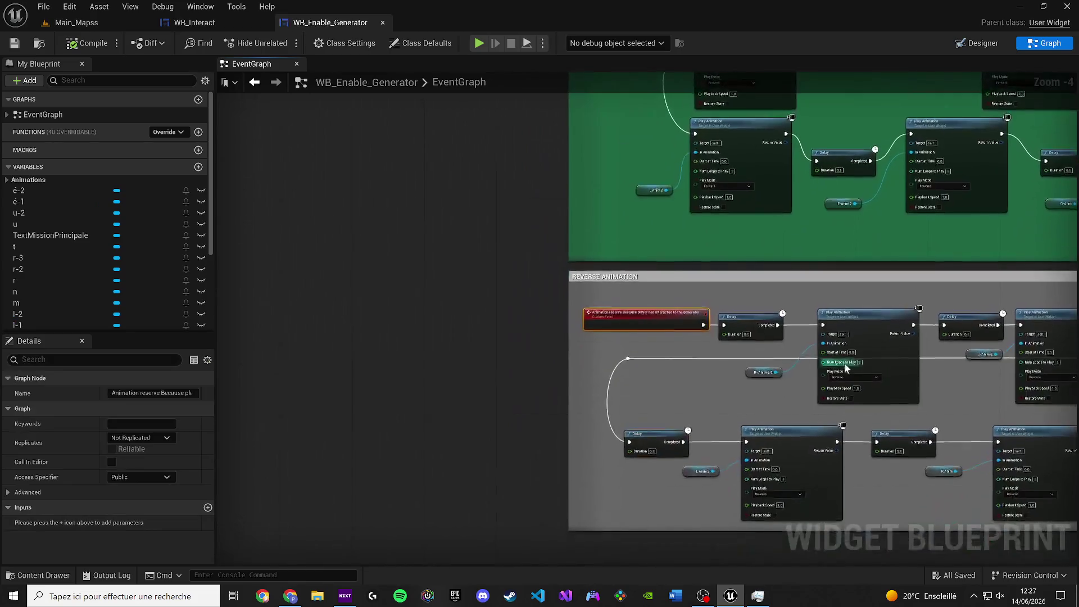
# Follow WB_Enable_Generator's reverse Play Animation chain to locate the empty Delay node.
pyautogui.moveTo(844, 363)
pyautogui.mouseDown()
pyautogui.moveTo(737, 359)
pyautogui.moveTo(400, 308)
pyautogui.moveTo(632, 276)
pyautogui.mouseUp()
pyautogui.scroll(2, 506, 317)
pyautogui.scroll(-2, 427, 303)
pyautogui.scroll(1, 632, 275)
pyautogui.scroll(1, 607, 285)
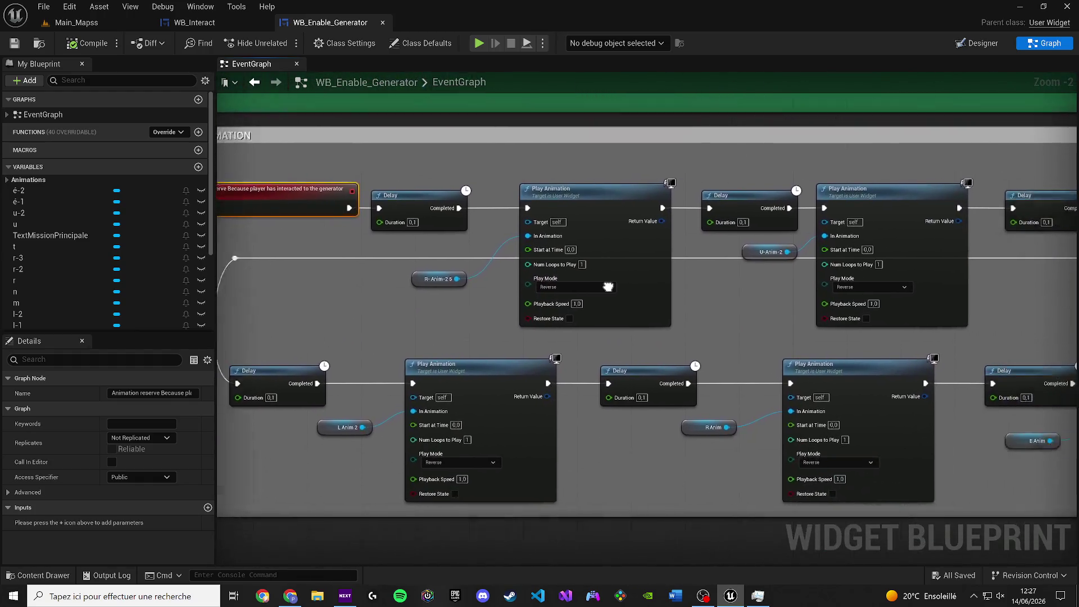
pyautogui.moveTo(781, 260); pyautogui.dragTo(587, 265)
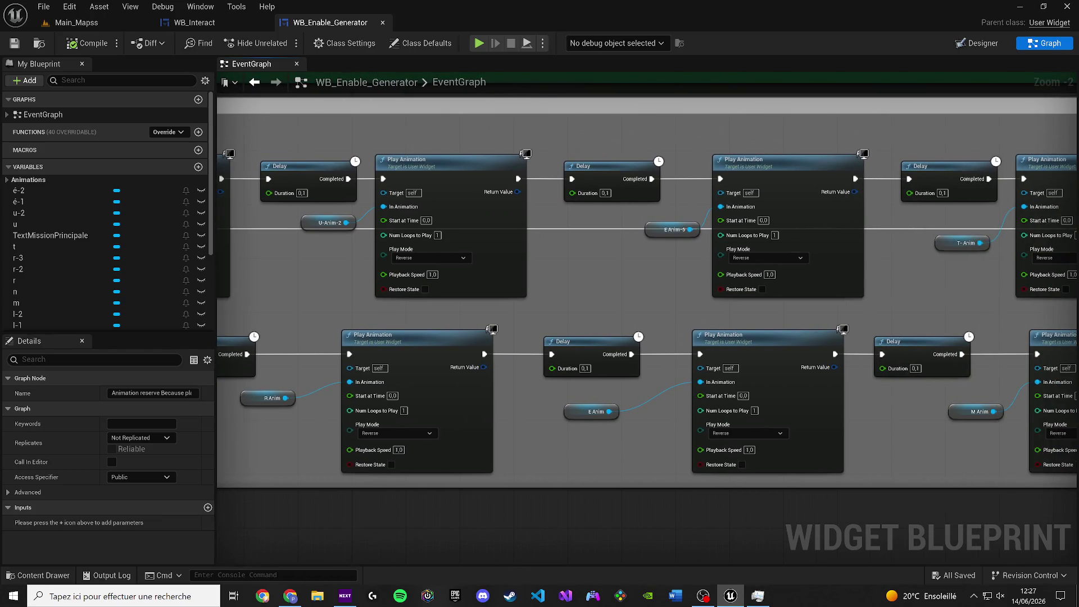
pyautogui.moveTo(768, 266); pyautogui.dragTo(474, 272)
pyautogui.moveTo(693, 303); pyautogui.dragTo(188, 307)
pyautogui.click(964, 43)
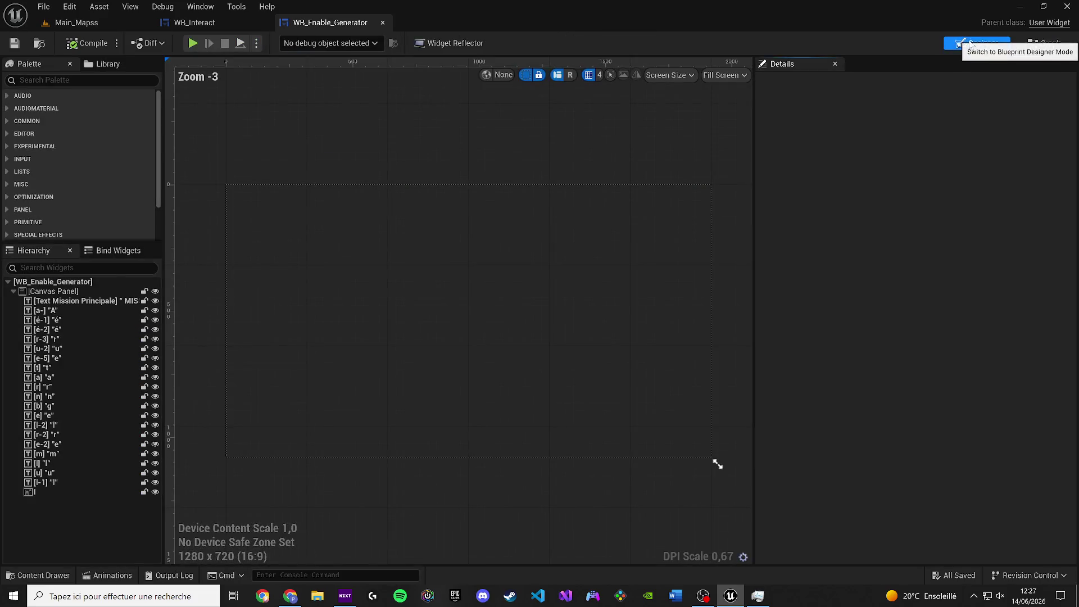
pyautogui.click(1045, 44)
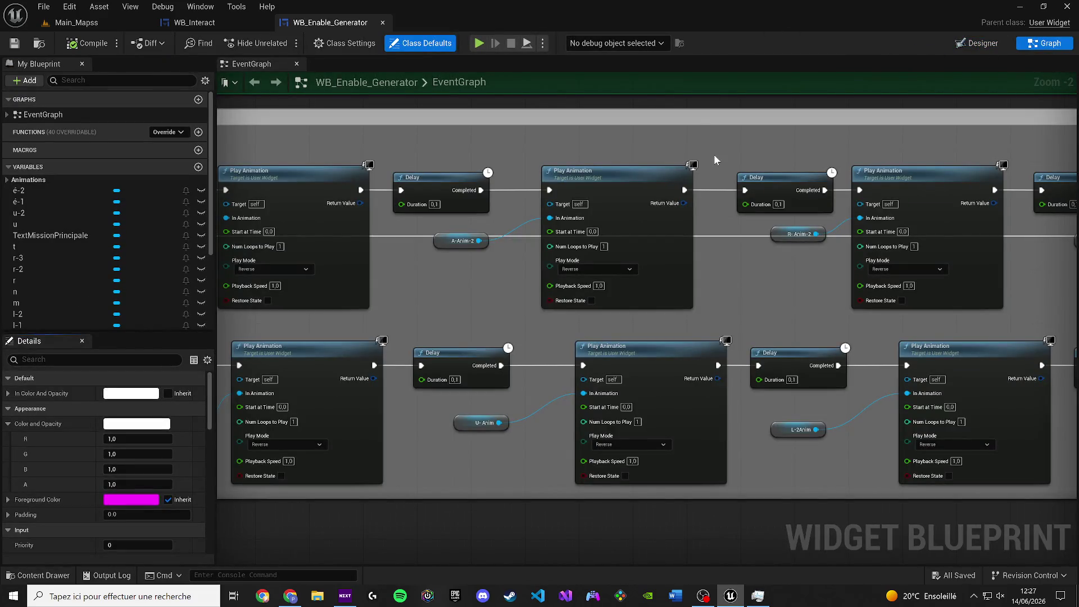
pyautogui.moveTo(793, 210); pyautogui.dragTo(236, 197)
pyautogui.moveTo(964, 337); pyautogui.dragTo(399, 353)
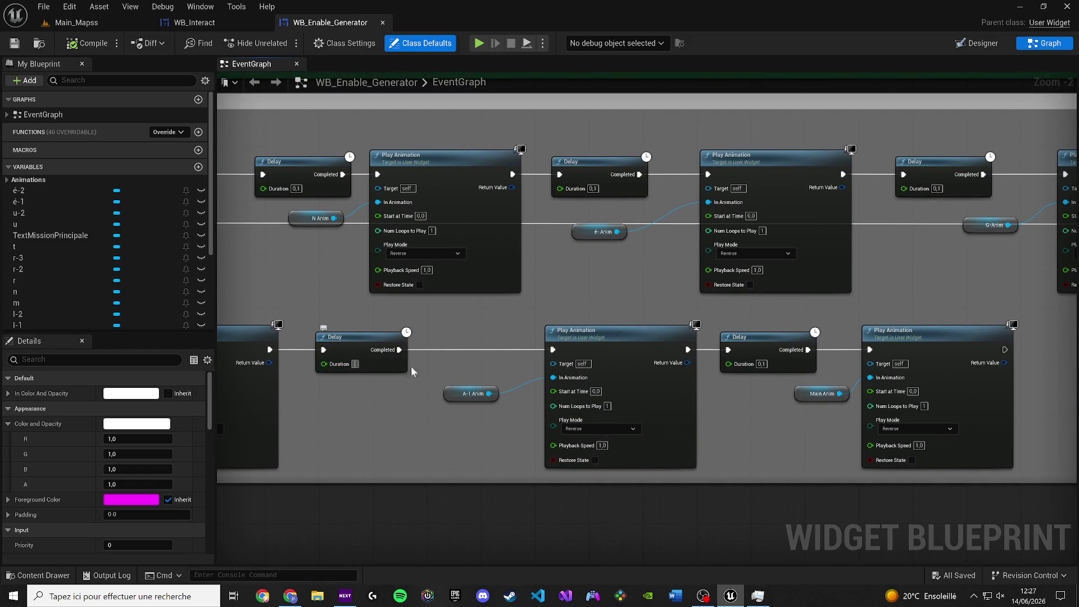
# Give the Delay before A-1 Anim a 0,1 duration, save, and return to Main_Mapss.
pyautogui.hotkey('ctrl', 'z')
pyautogui.moveTo(662, 326); pyautogui.dragTo(335, 284)
pyautogui.moveTo(663, 315); pyautogui.dragTo(294, 325)
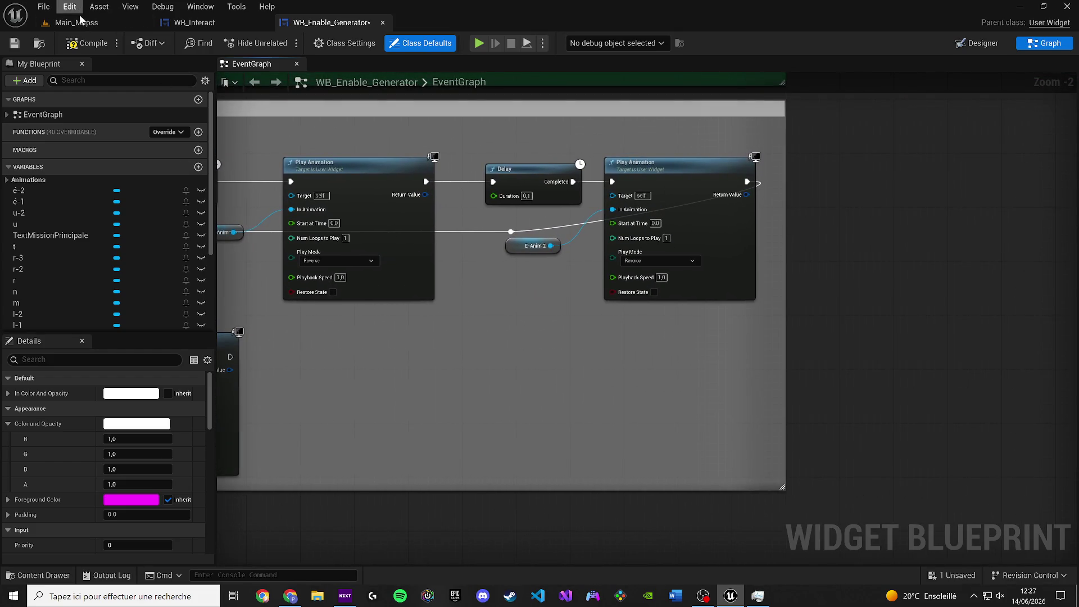
pyautogui.click(15, 45)
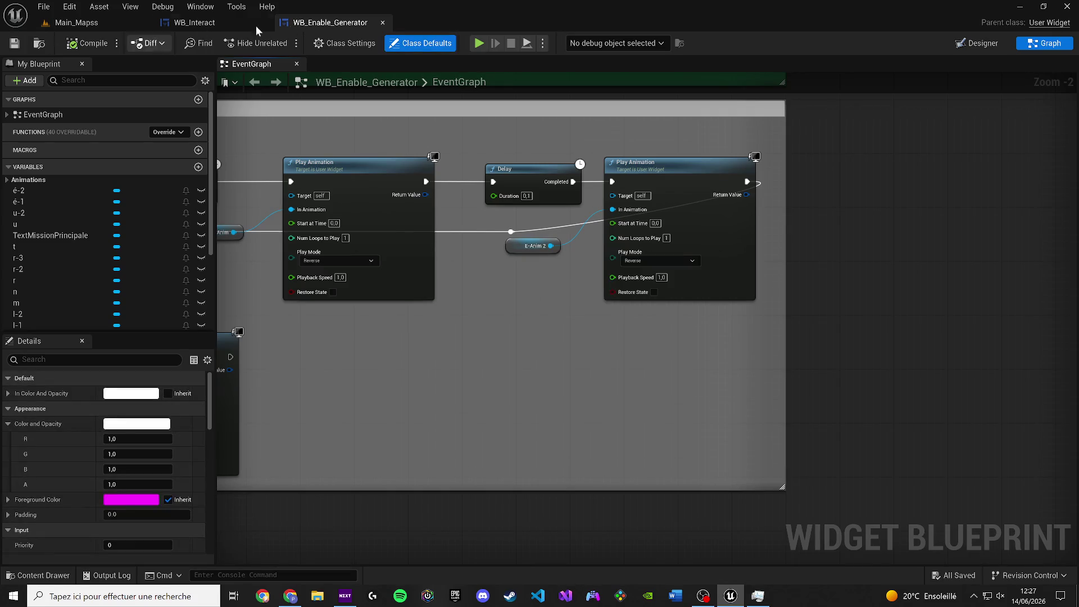
pyautogui.click(123, 21)
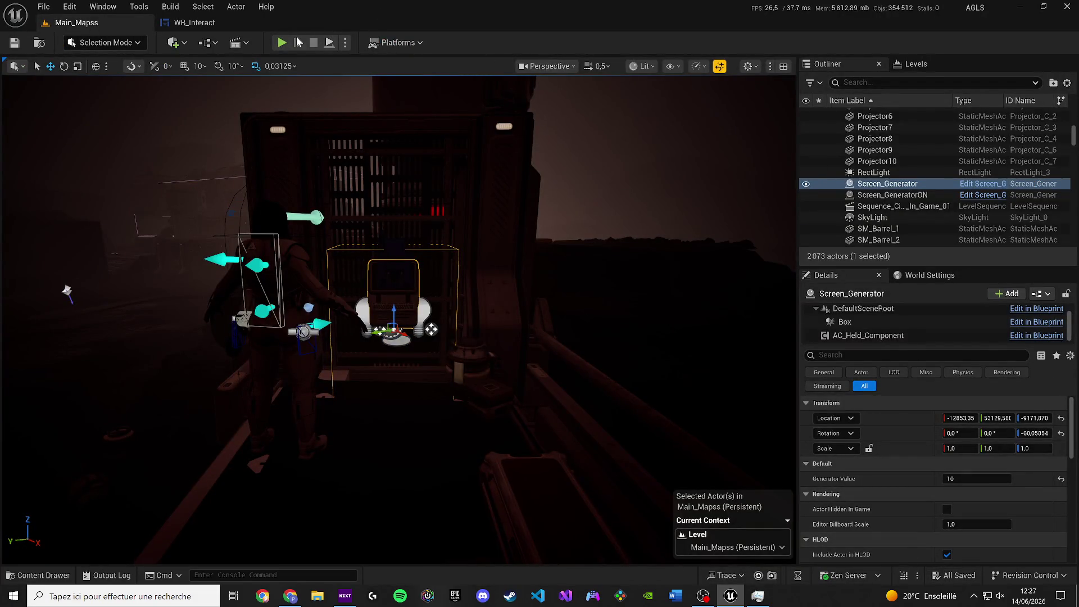
pyautogui.hotkey('alt', 'p')
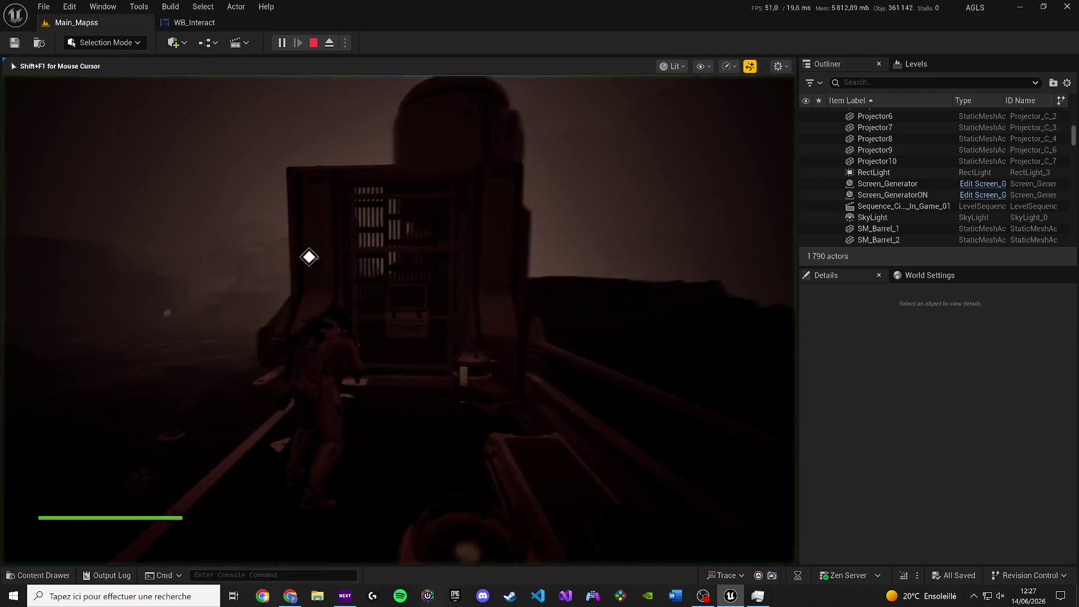
pyautogui.click(72, 556)
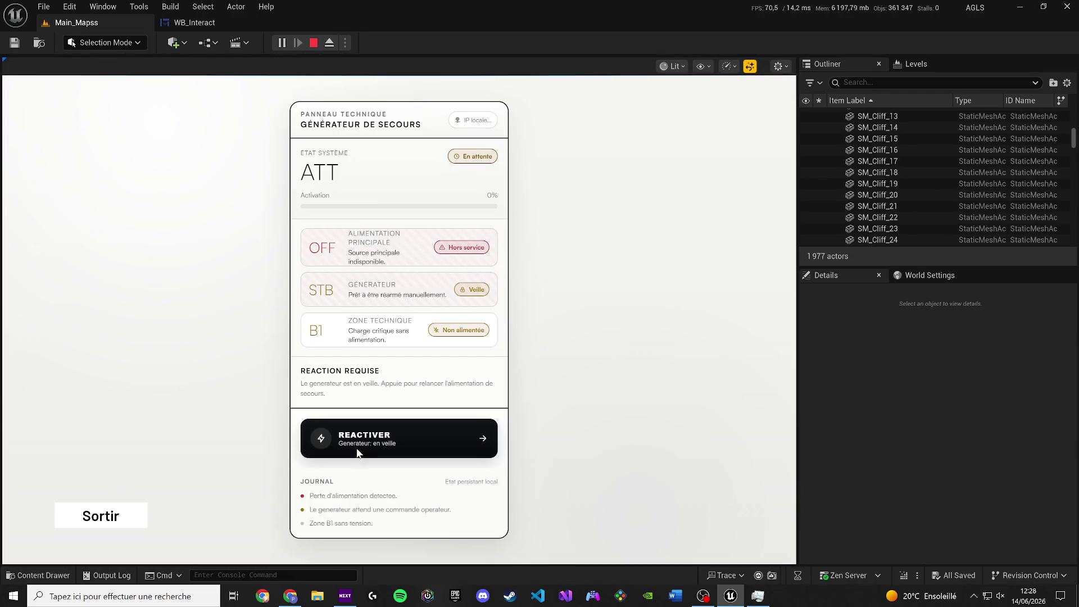
pyautogui.click(357, 453)
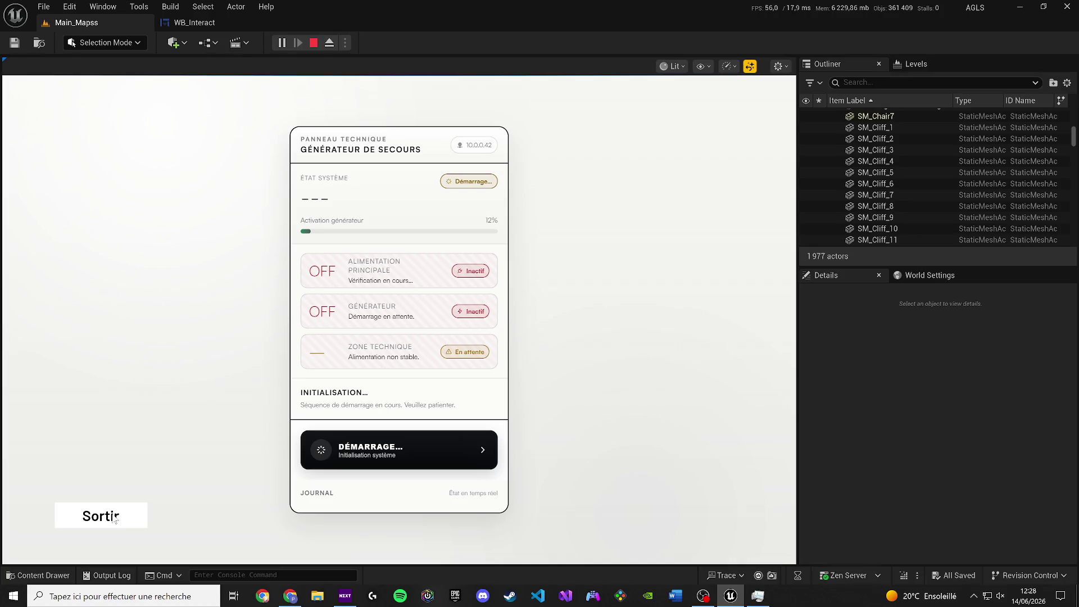
pyautogui.click(114, 519)
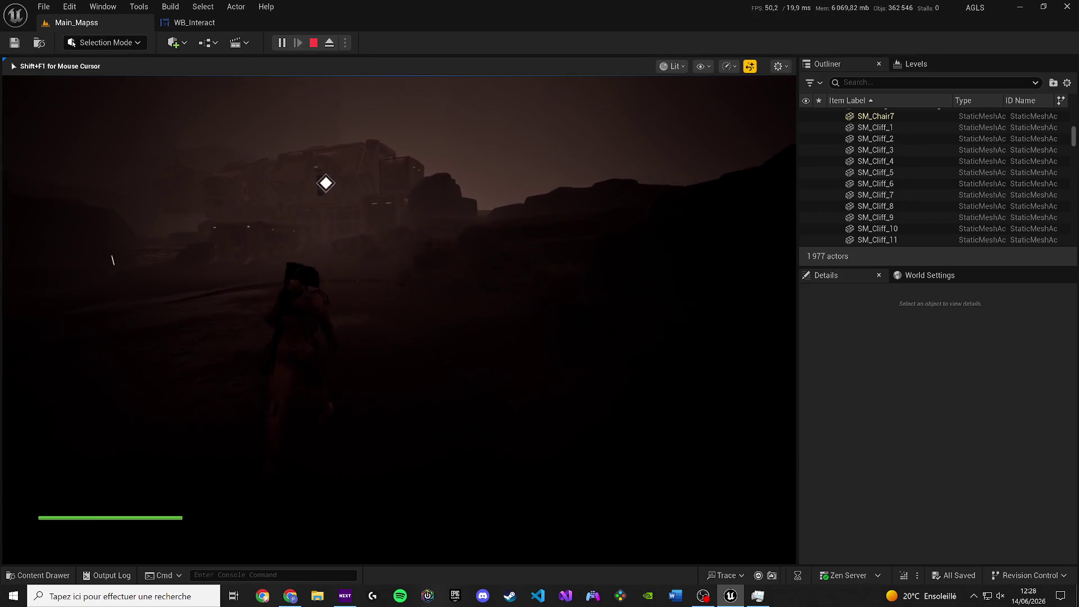
pyautogui.press('XF86AudioLowerVolume')
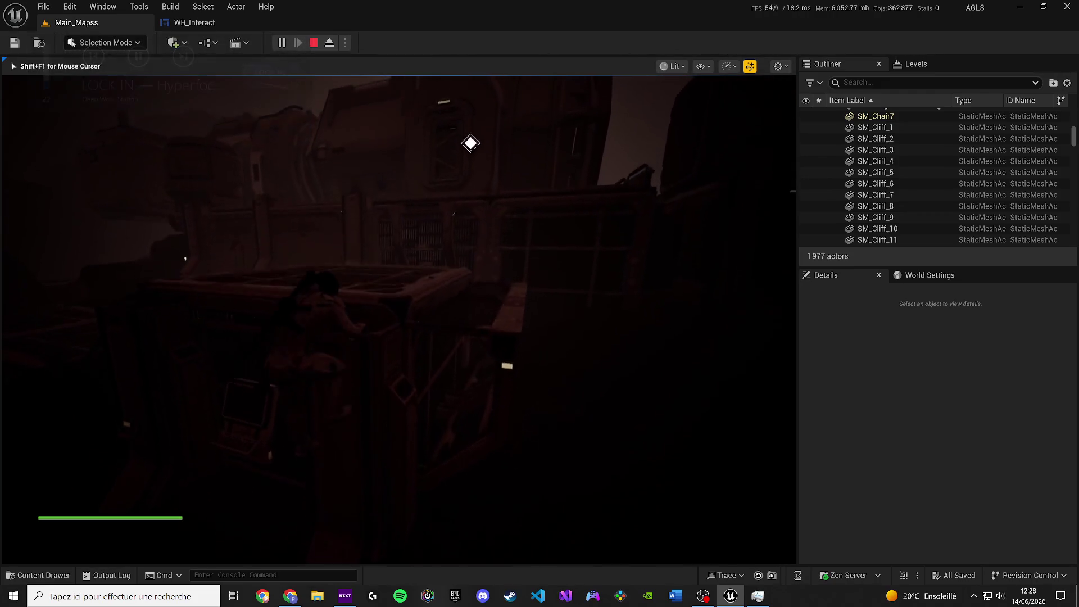
pyautogui.press('XF86AudioLowerVolume')
pyautogui.press('XF86AudioLowerVolume')
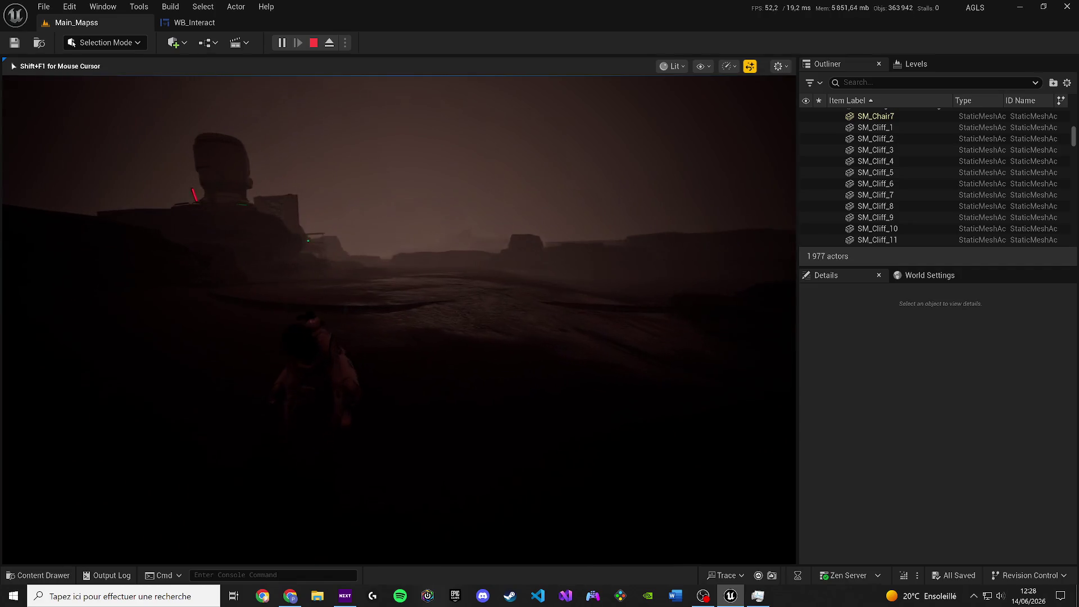
pyautogui.press('Escape')
pyautogui.scroll(3, 733, 470)
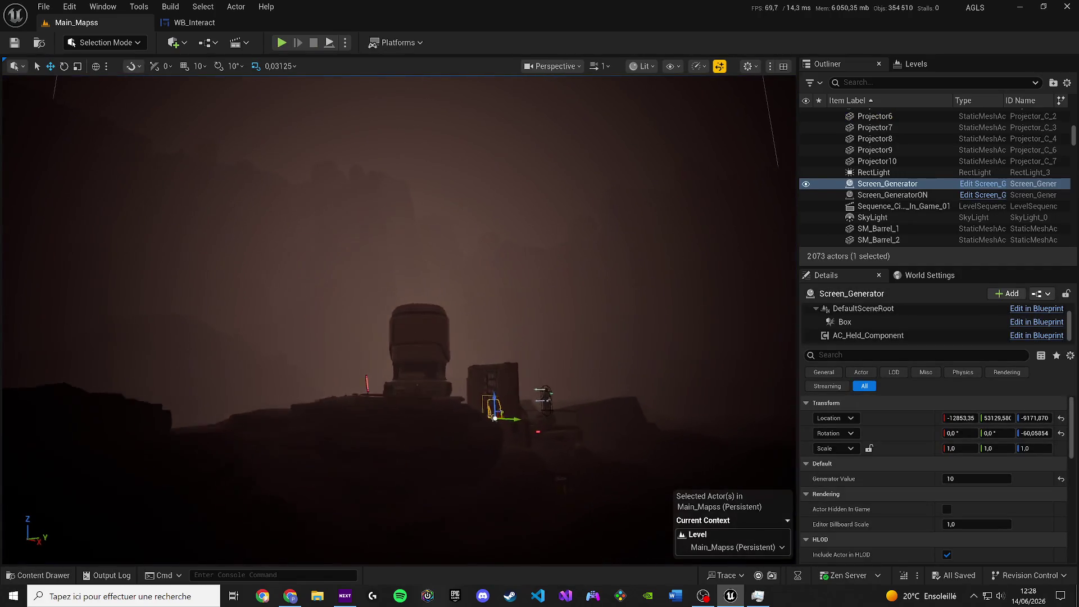
# Open the Screen_Generator blueprint from the level and dock its EventGraph.
pyautogui.moveTo(272, 381)
pyautogui.mouseDown()
pyautogui.moveTo(395, 225)
pyautogui.moveTo(449, 264)
pyautogui.moveTo(478, 314)
pyautogui.mouseUp()
pyautogui.click(983, 184)
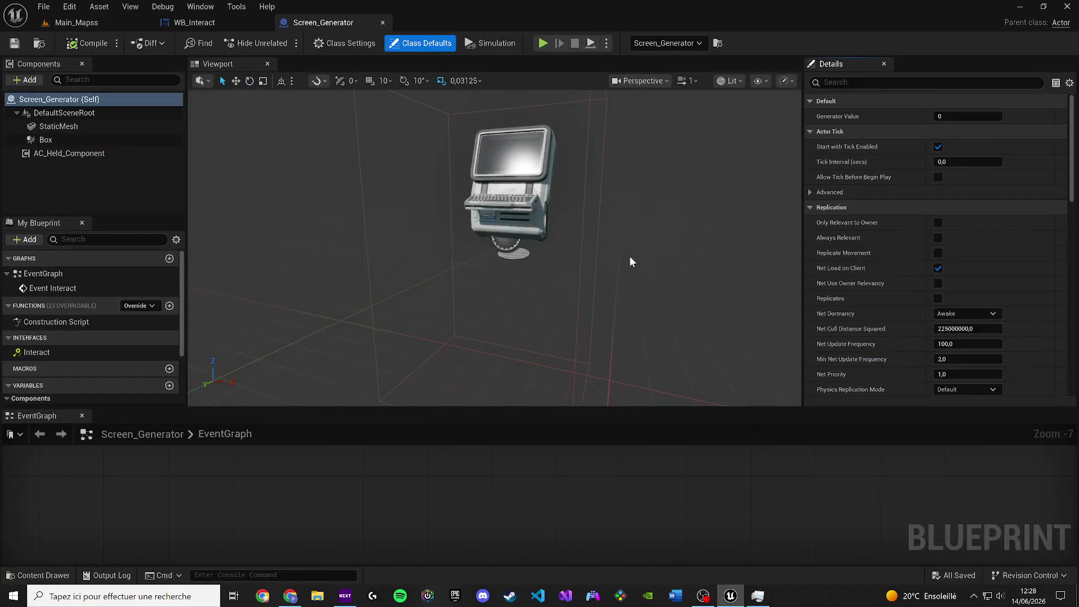
pyautogui.moveTo(36, 415)
pyautogui.mouseDown()
pyautogui.moveTo(236, 67)
pyautogui.moveTo(314, 64)
pyautogui.mouseUp()
pyautogui.scroll(2, 330, 212)
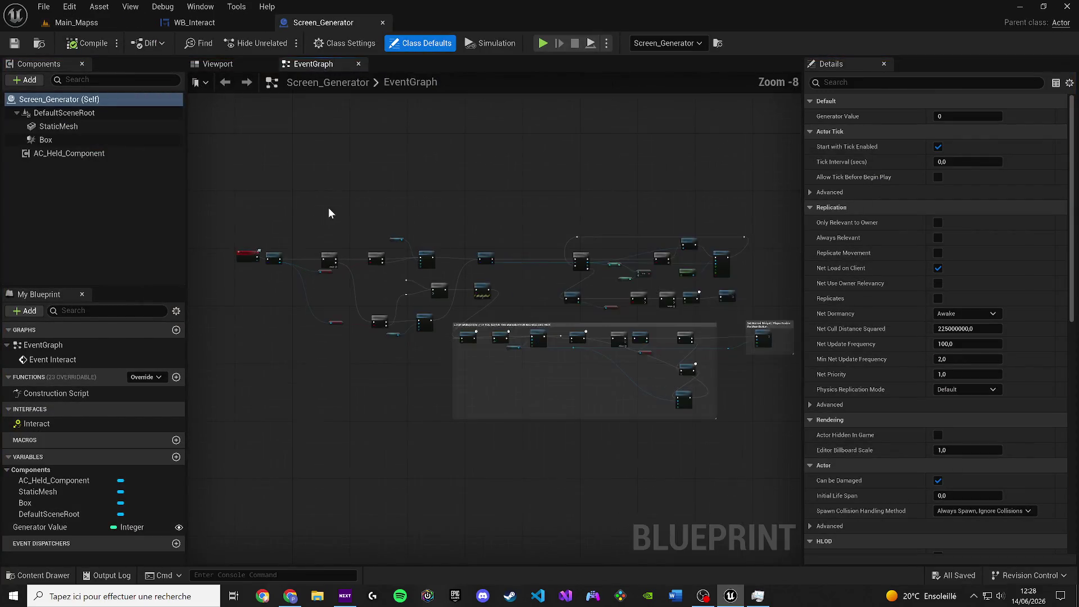
# Review the Event Interact, loop animation and destroy nodes, then show the terminal mesh viewport.
pyautogui.moveTo(356, 236); pyautogui.dragTo(529, 174)
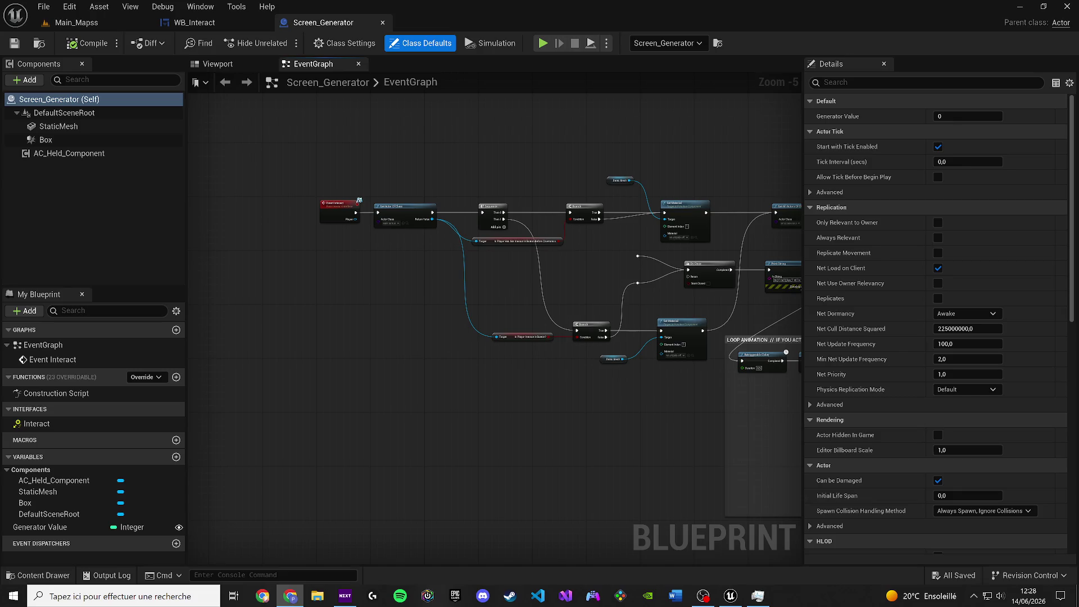
pyautogui.moveTo(412, 244); pyautogui.dragTo(224, 238)
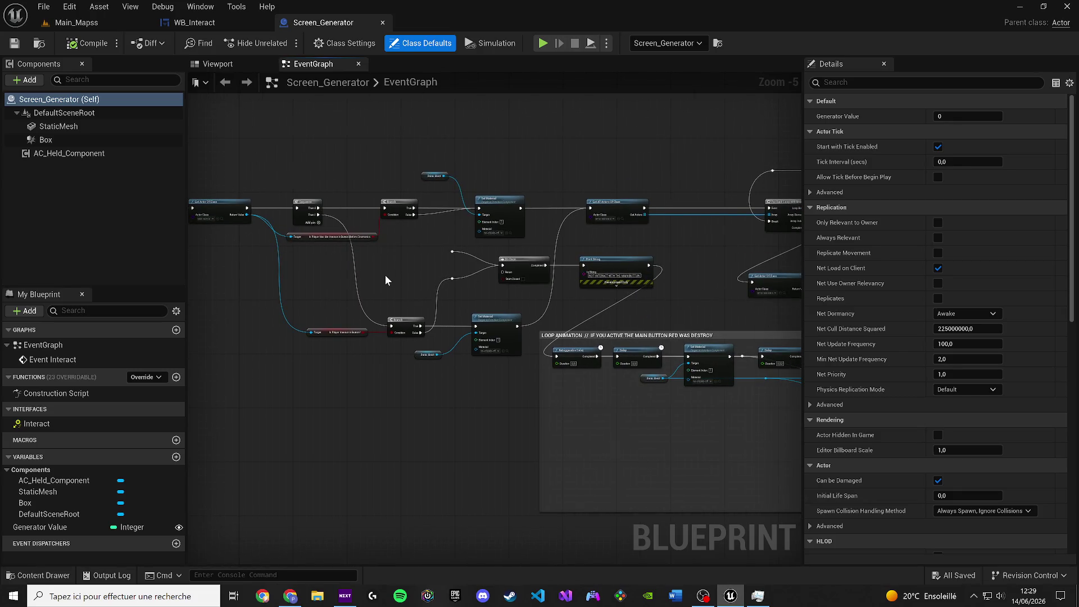
pyautogui.moveTo(384, 281); pyautogui.dragTo(302, 280)
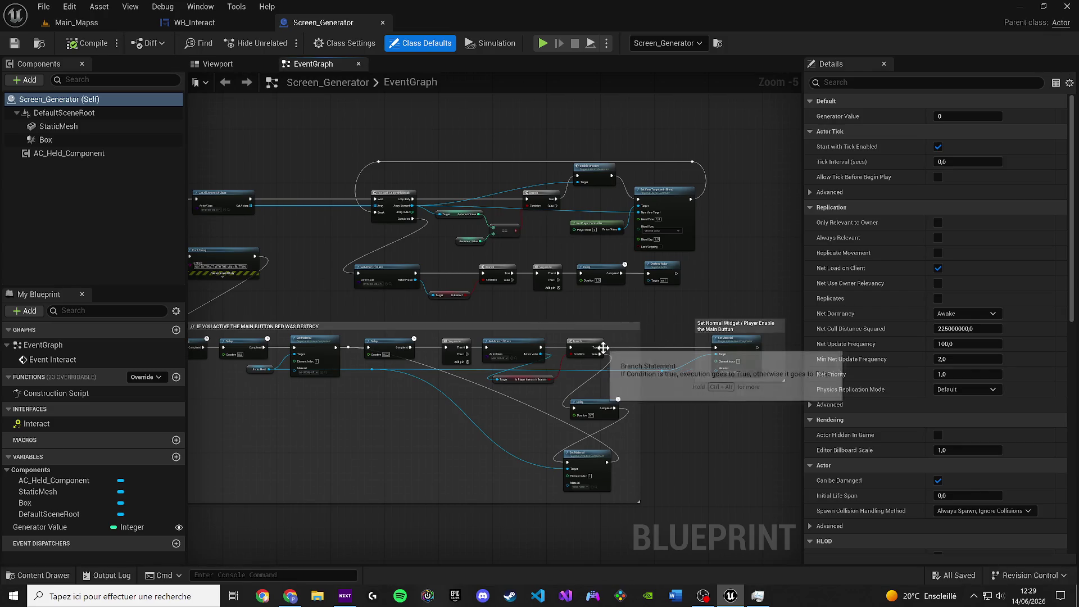
pyautogui.moveTo(396, 292); pyautogui.dragTo(722, 342)
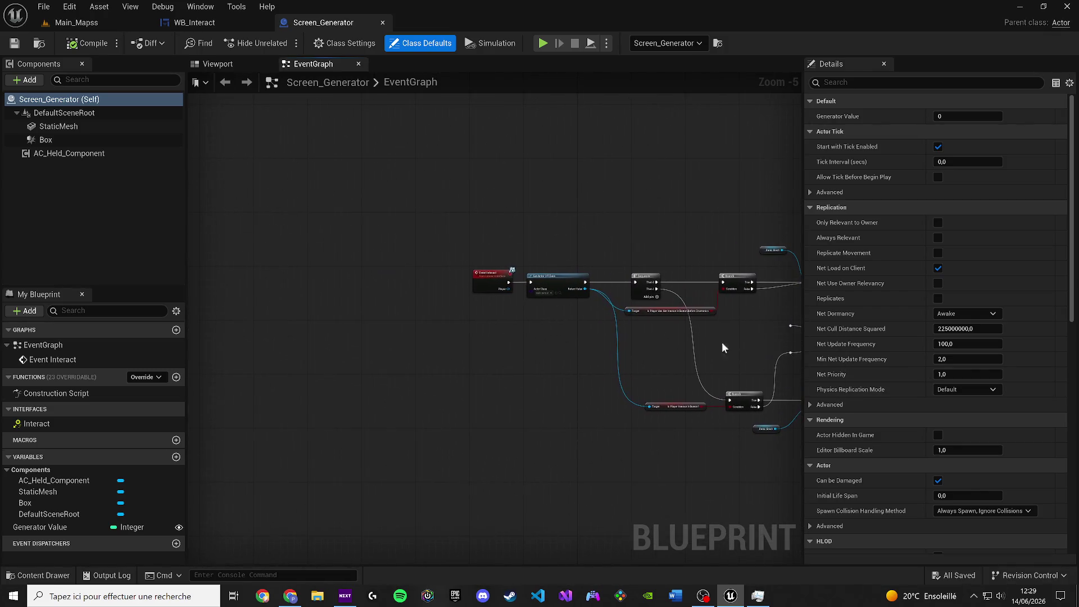
pyautogui.click(212, 64)
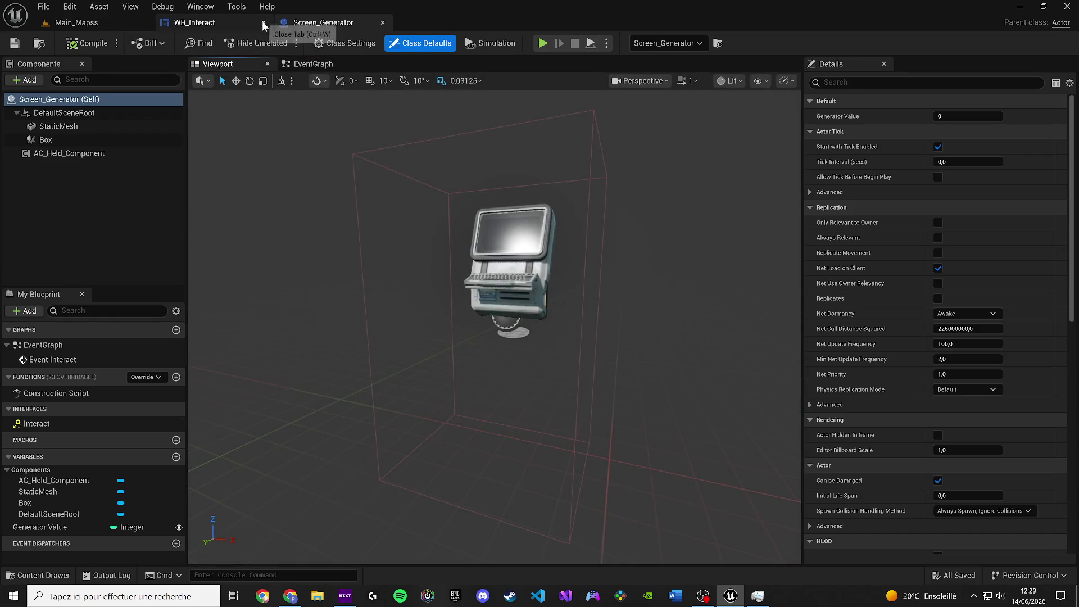
# Close the WB_Interact widget and open the Main_Button actor's blueprint from the level.
pyautogui.click(264, 23)
pyautogui.click(75, 23)
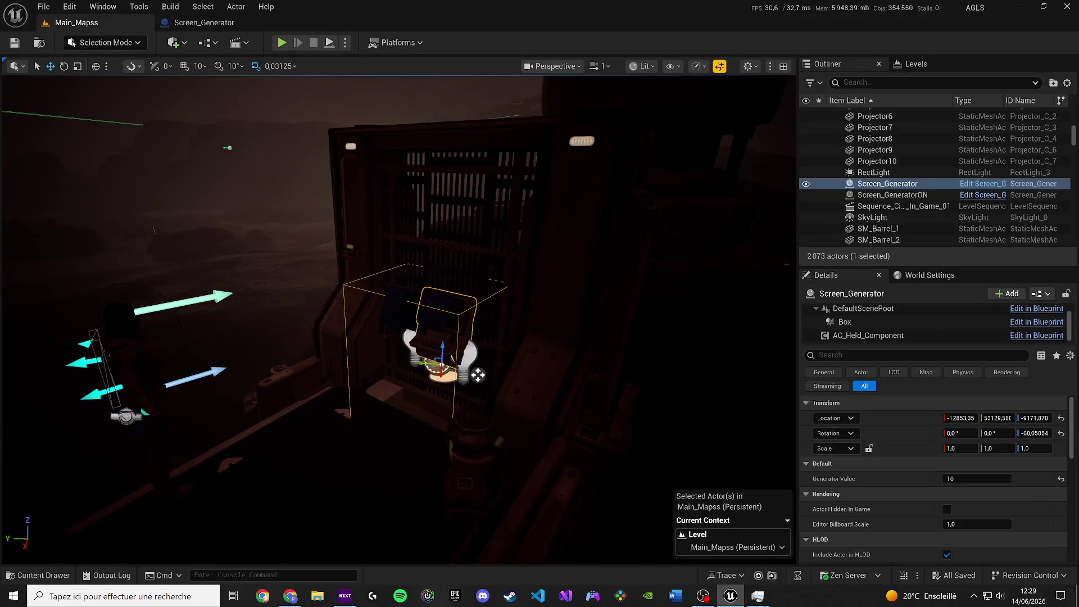
pyautogui.press('w')
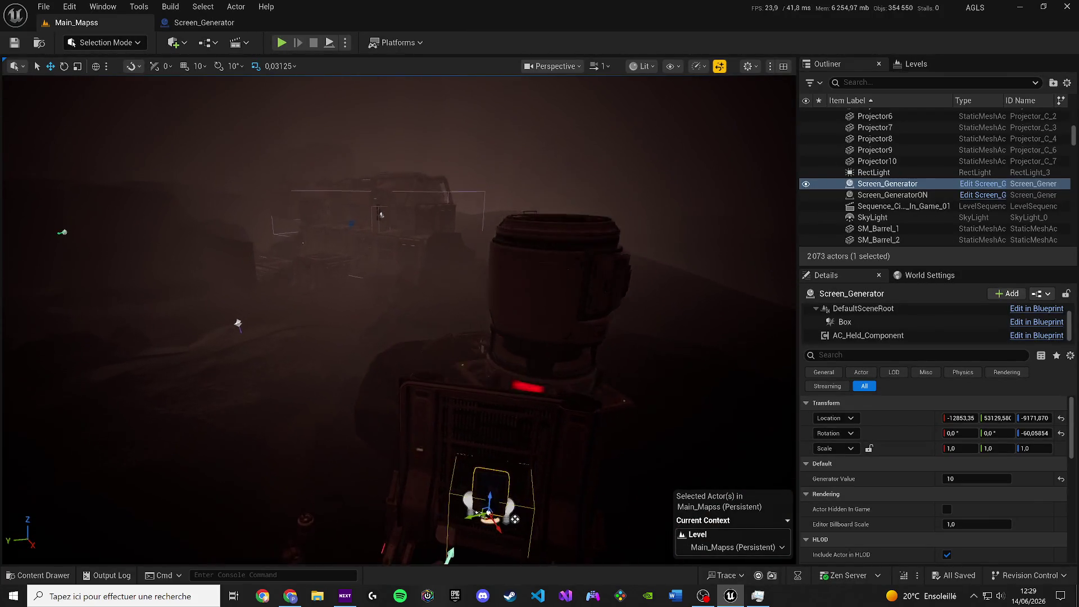
pyautogui.click(364, 129)
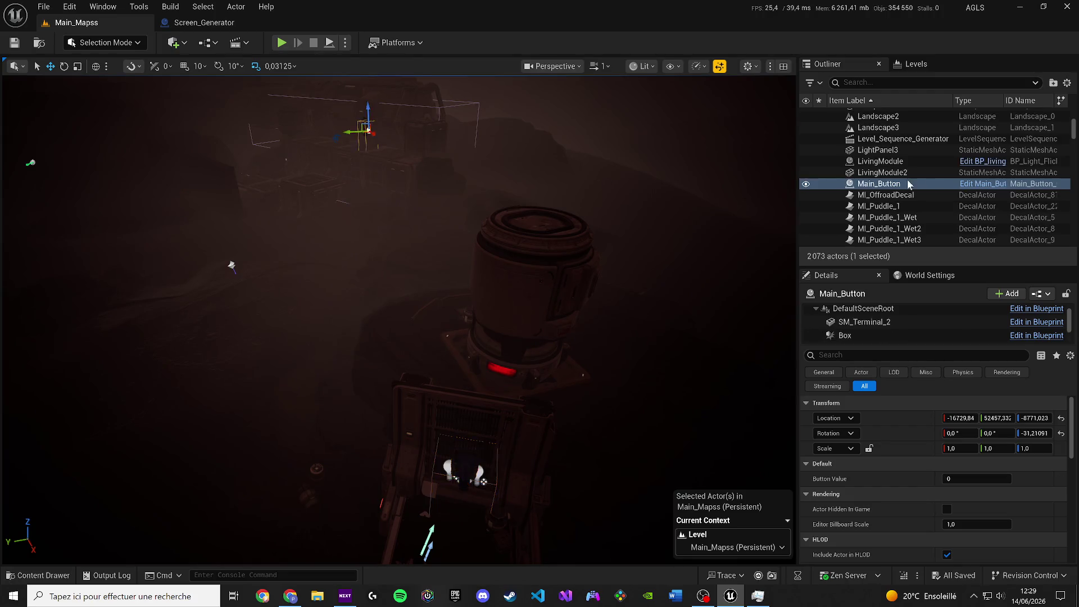
pyautogui.hotkey('ctrl', 'e')
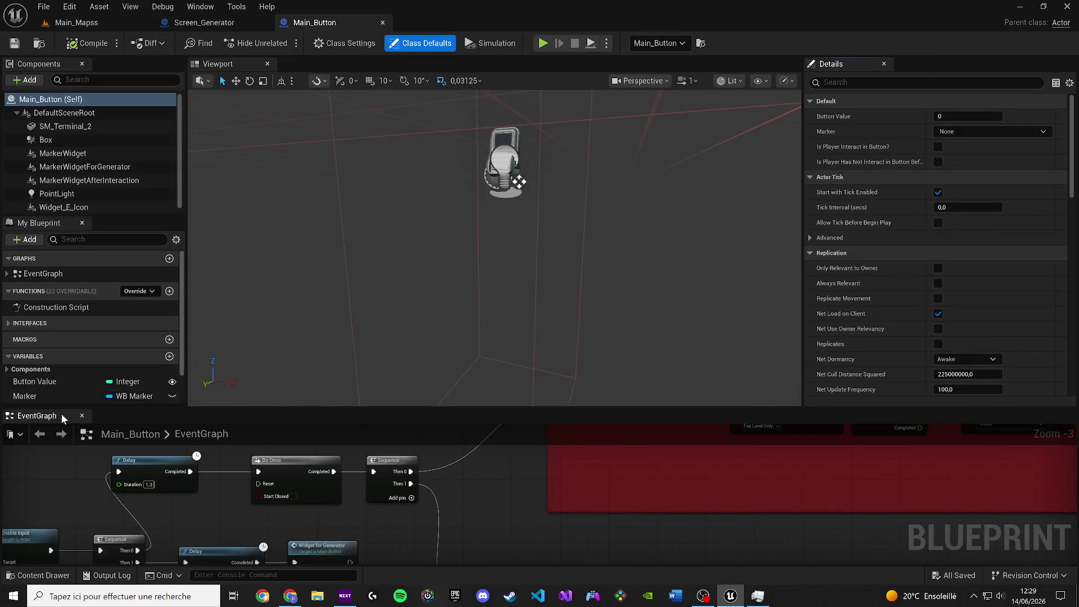
# Dock Main_Button's EventGraph and browse its interact logic toward the red comment block.
pyautogui.moveTo(37, 416)
pyautogui.mouseDown()
pyautogui.moveTo(345, 90)
pyautogui.moveTo(337, 67)
pyautogui.mouseUp()
pyautogui.scroll(-5, 373, 177)
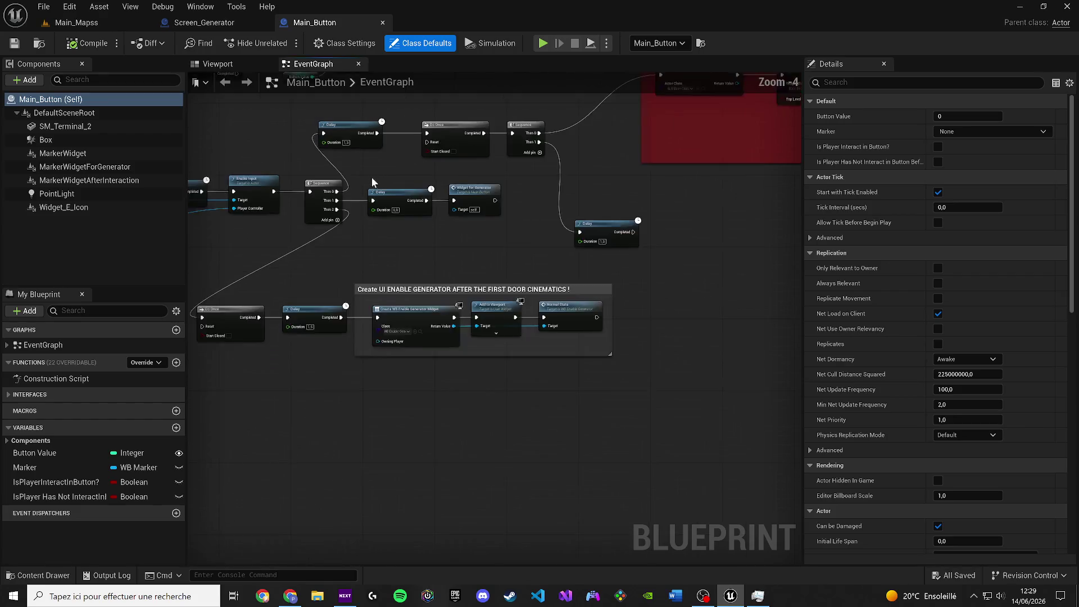
pyautogui.scroll(3, 344, 303)
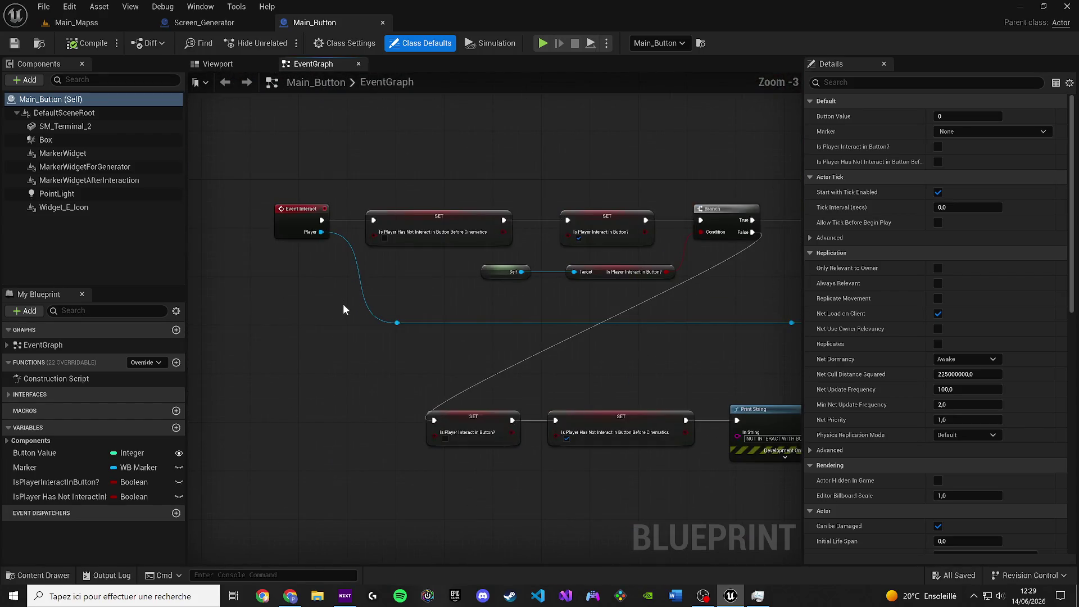
pyautogui.scroll(-1, 382, 308)
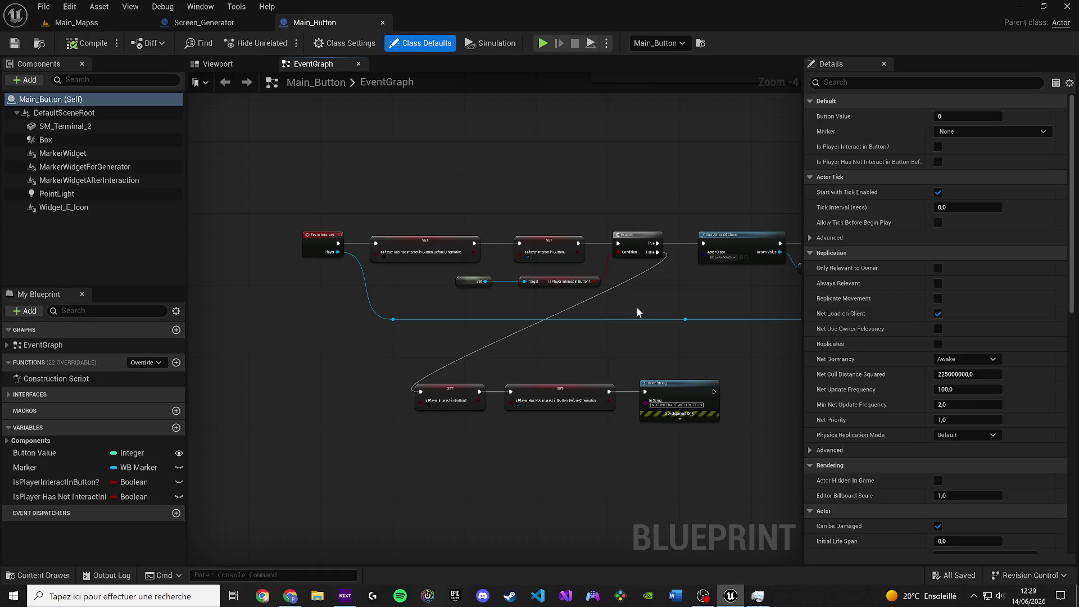
pyautogui.moveTo(635, 312); pyautogui.dragTo(410, 314)
pyautogui.moveTo(423, 235); pyautogui.dragTo(298, 270)
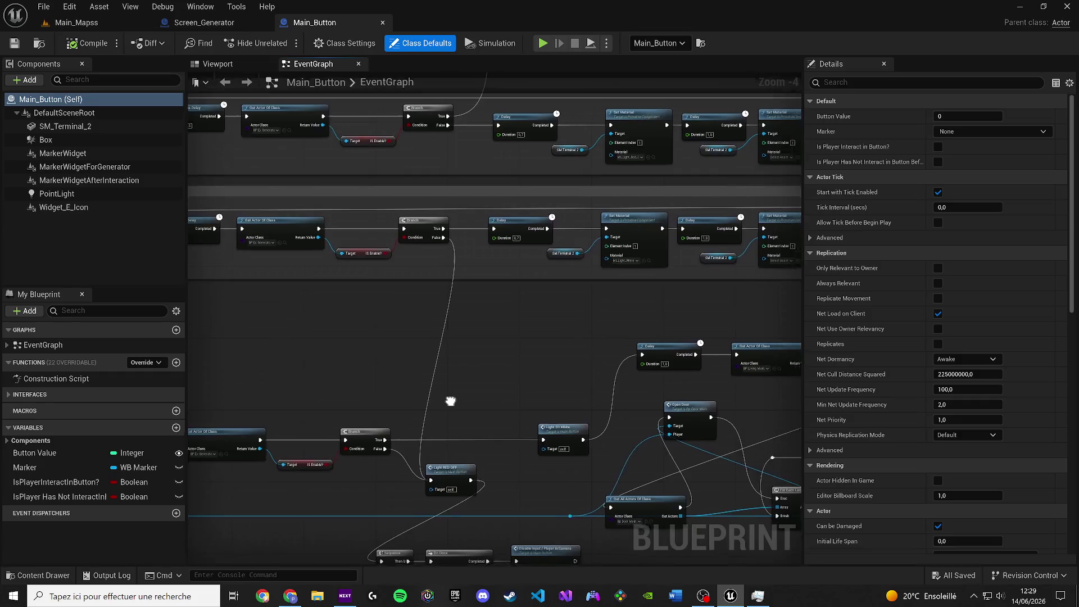
pyautogui.scroll(-2, 234, 286)
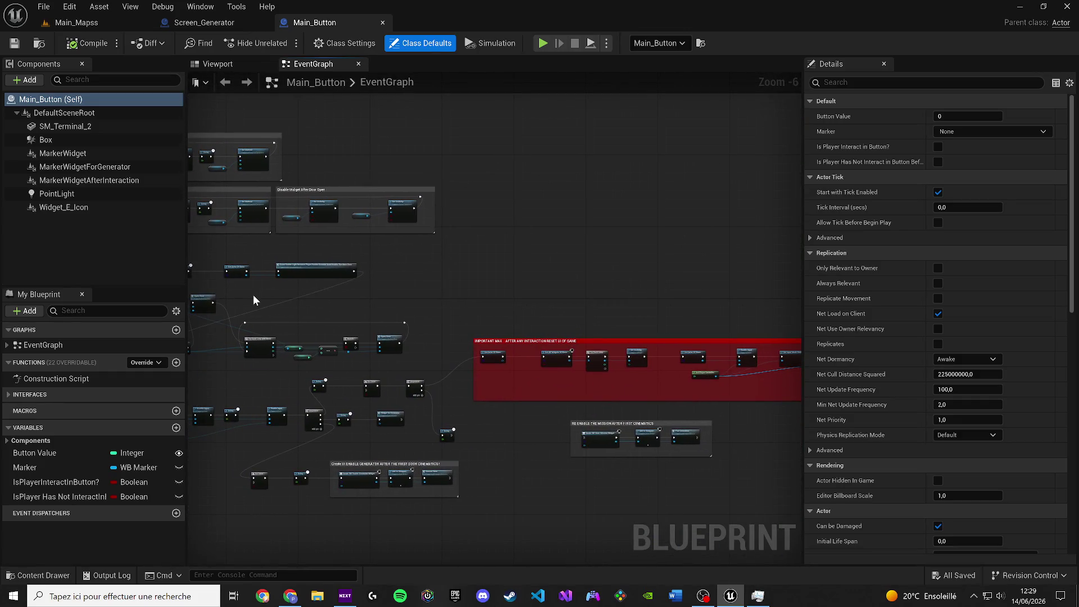
pyautogui.scroll(1, 253, 300)
# Review the Light RED / OFF, Light Green / ON, BeginPlay and Generator Widget comment blocks.
pyautogui.moveTo(407, 321); pyautogui.dragTo(463, 176)
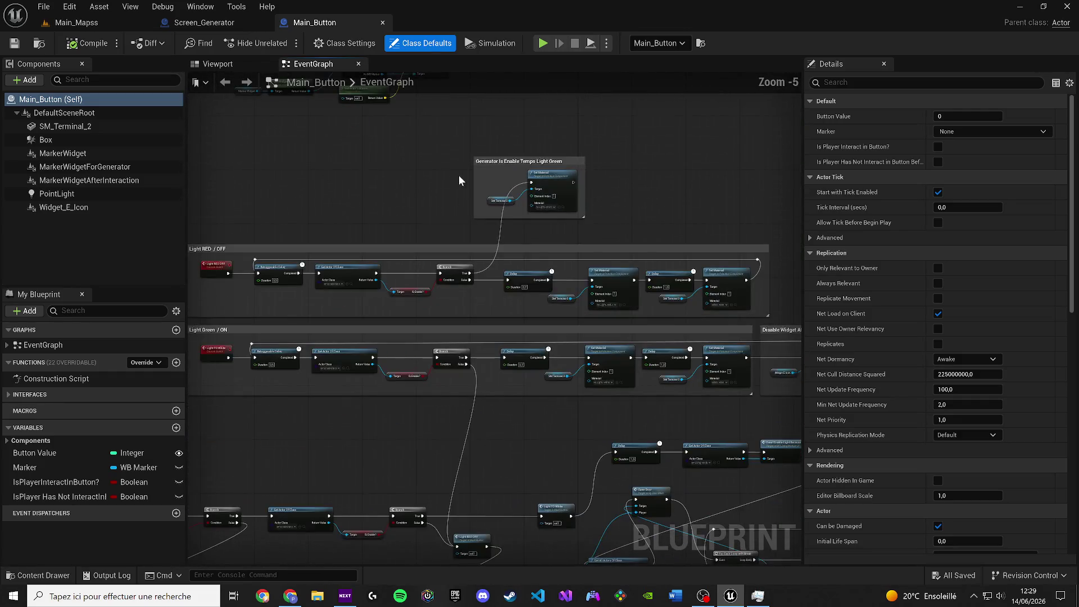
pyautogui.moveTo(359, 273); pyautogui.dragTo(432, 445)
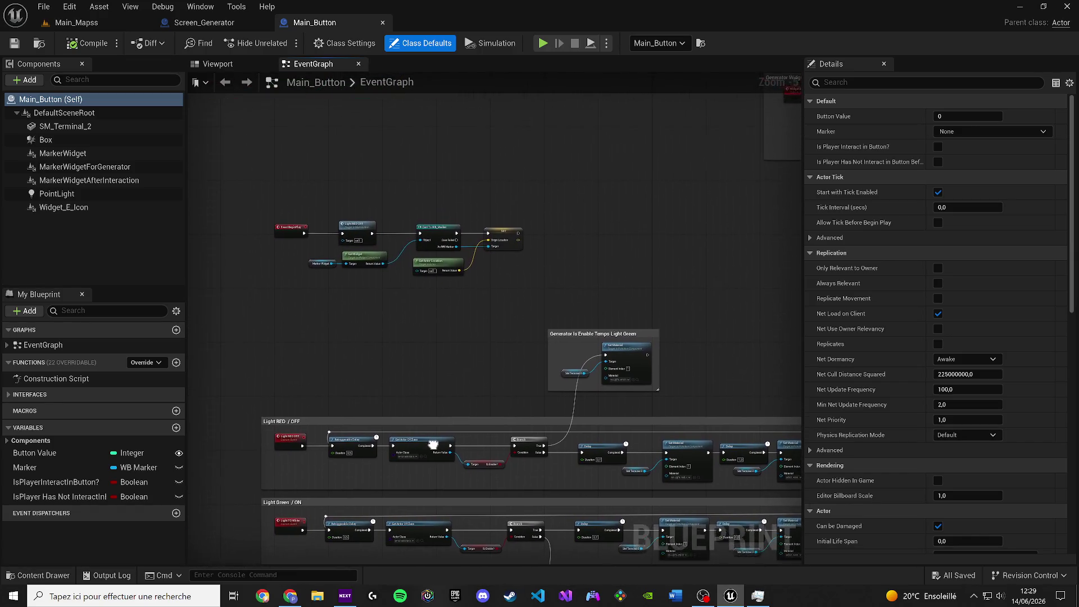
pyautogui.moveTo(585, 252)
pyautogui.mouseDown()
pyautogui.moveTo(198, 420)
pyautogui.moveTo(265, 535)
pyautogui.mouseUp()
pyautogui.scroll(1, 229, 417)
pyautogui.moveTo(230, 417); pyautogui.dragTo(265, 470)
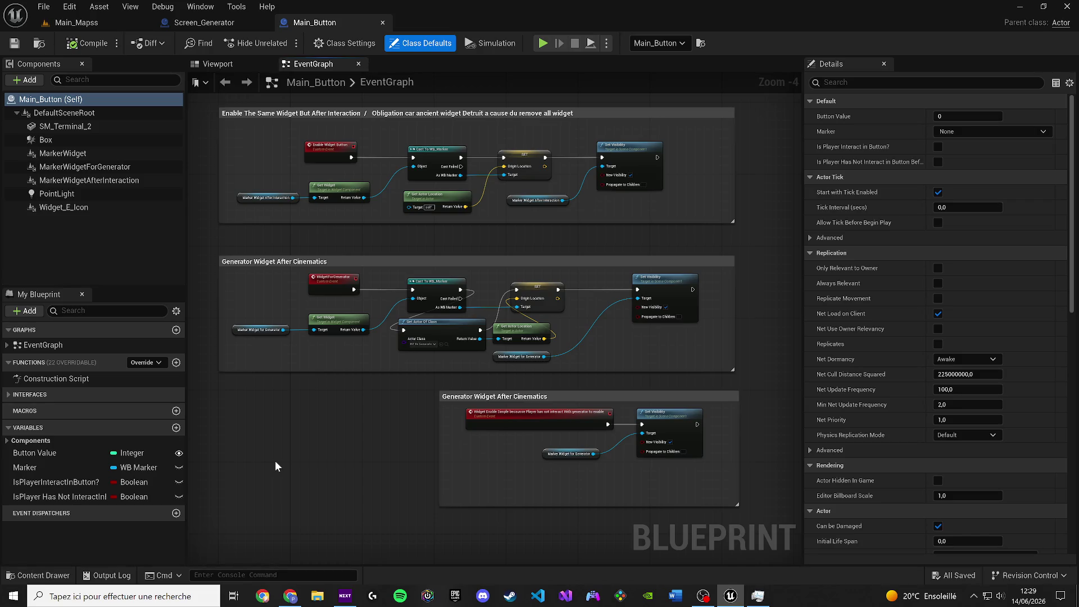
pyautogui.press('XF86AudioLowerVolume')
pyautogui.click(222, 22)
# Show Screen_Generator's maximised EventGraph with the debug reroute framed beside Do Once.
pyautogui.click(306, 66)
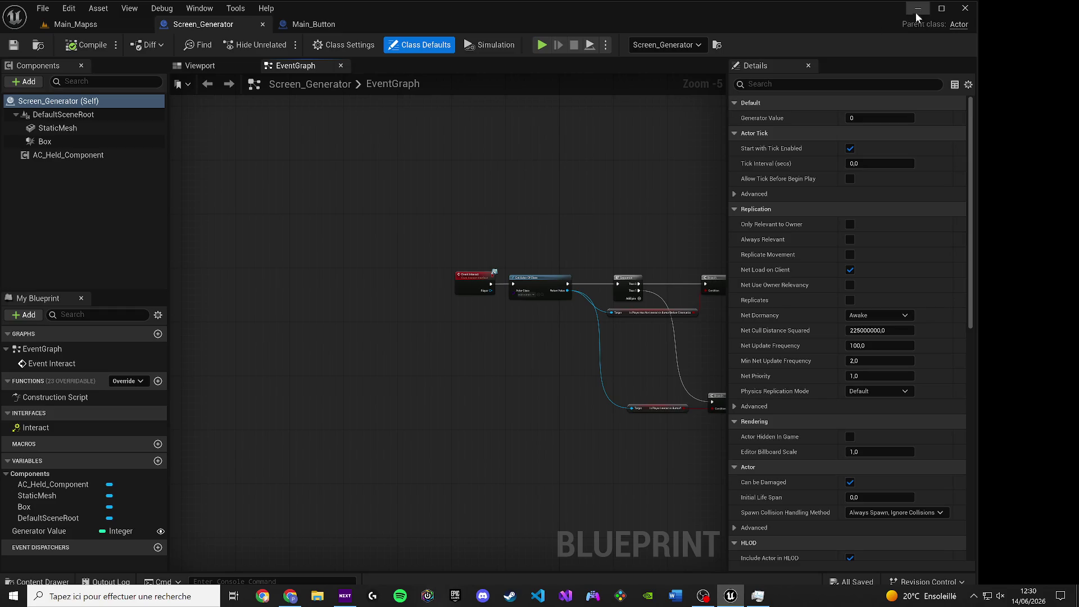
pyautogui.click(941, 8)
pyautogui.scroll(1, 377, 224)
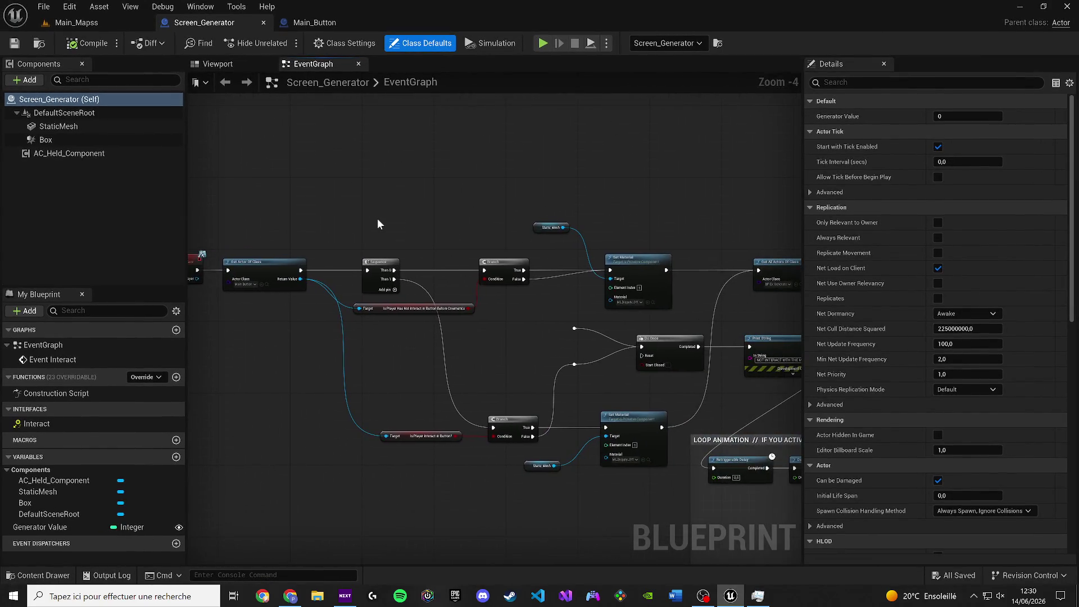
pyautogui.scroll(1, 474, 244)
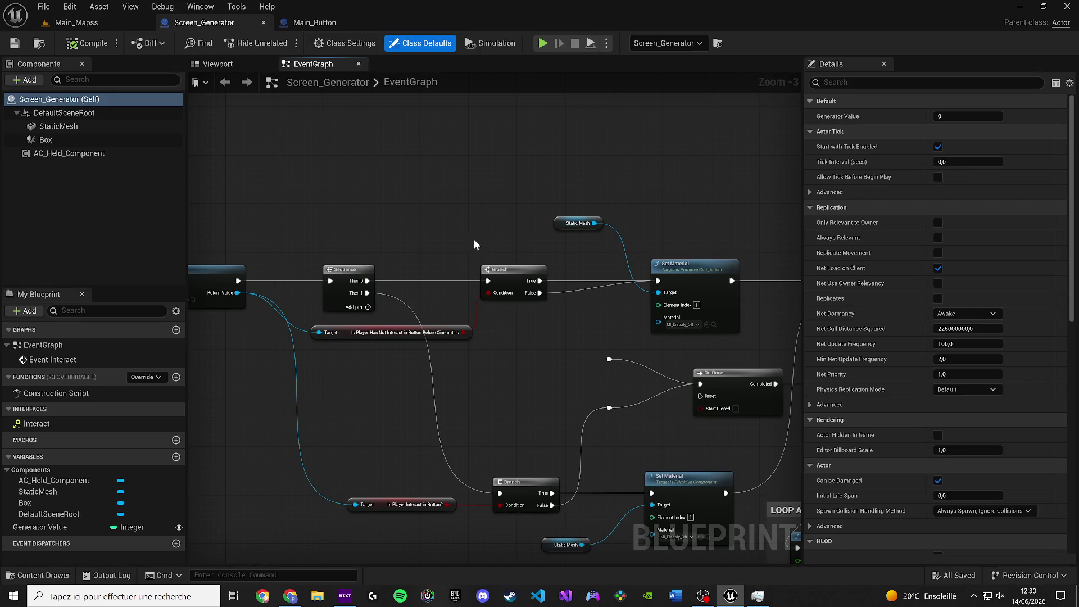
pyautogui.moveTo(474, 239); pyautogui.dragTo(418, 237)
pyautogui.moveTo(450, 242); pyautogui.dragTo(370, 230)
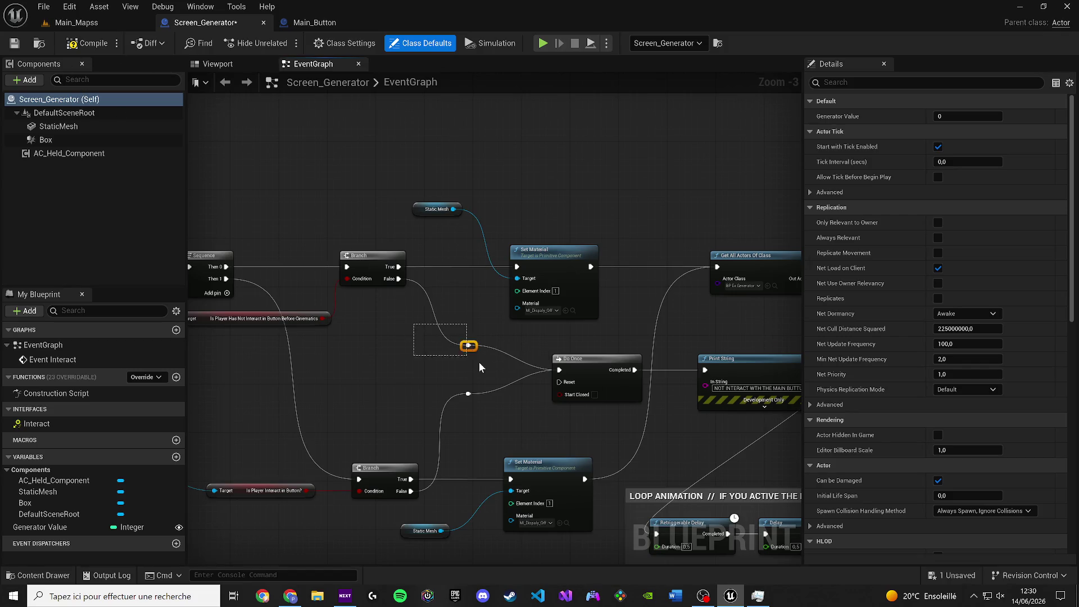
# Wrap the reroute in an olive-yellow comment titled DEBUG OK and return to Main_Mapss.
pyautogui.write('c')
pyautogui.write('DE')
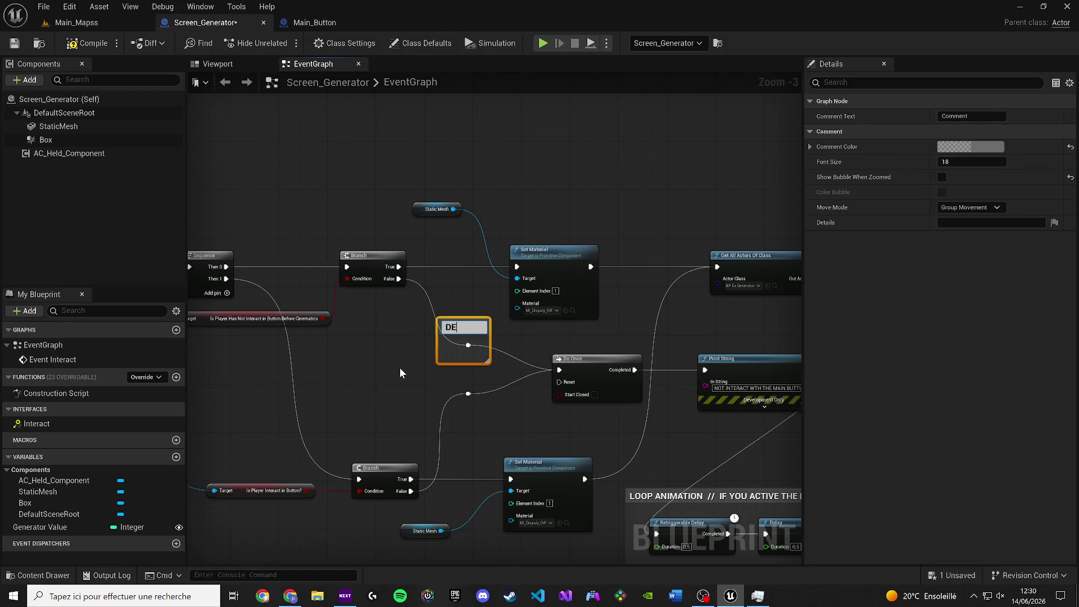
pyautogui.write('BUG')
pyautogui.press('Return')
pyautogui.hotkey('shift', 'Return')
pyautogui.write('OK')
pyautogui.click(971, 147)
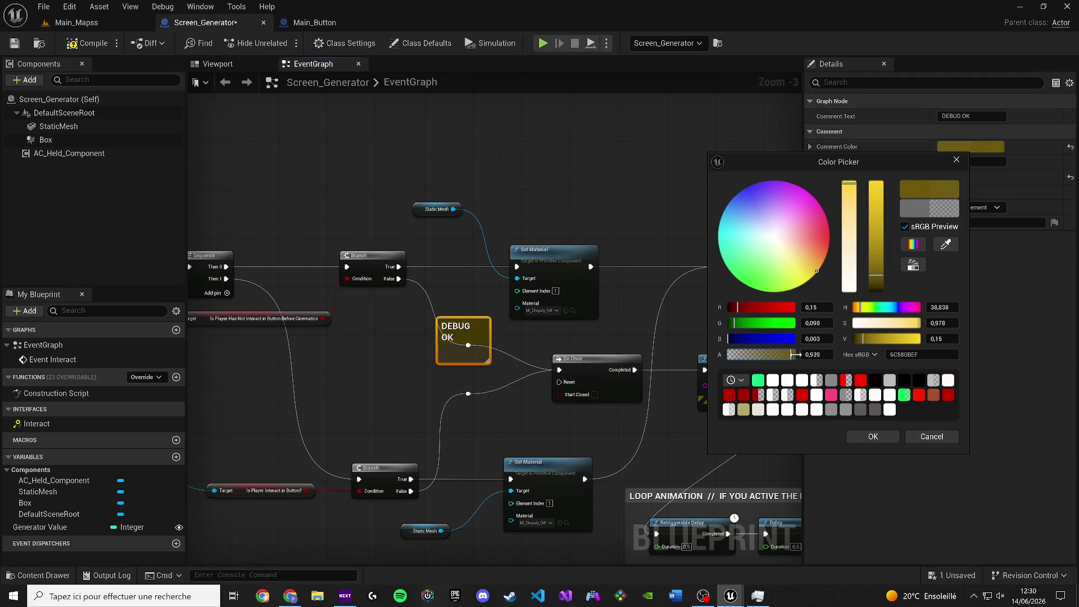
pyautogui.click(863, 439)
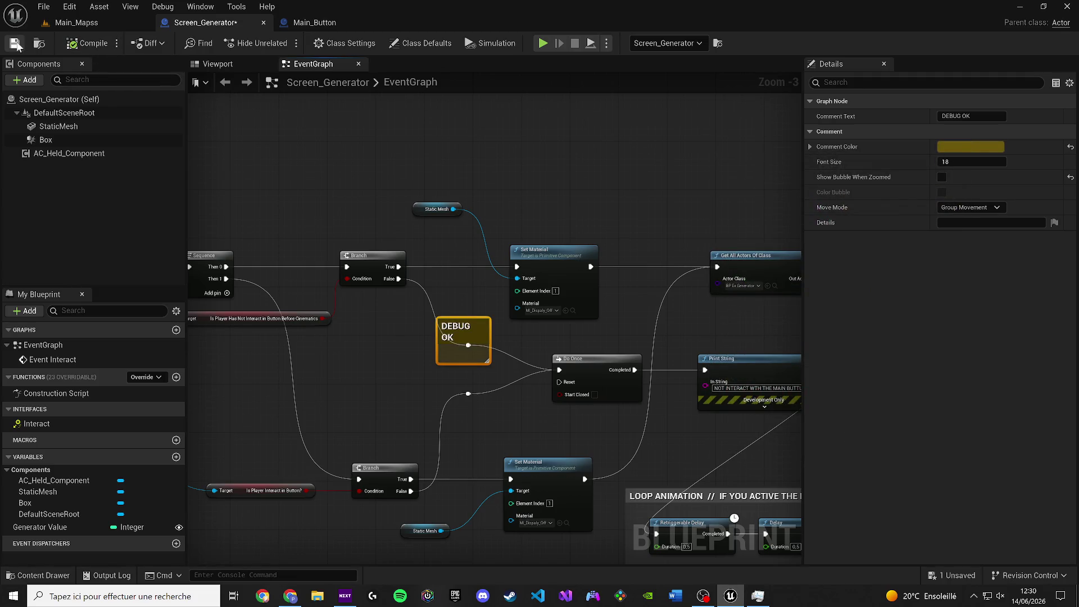
pyautogui.click(134, 25)
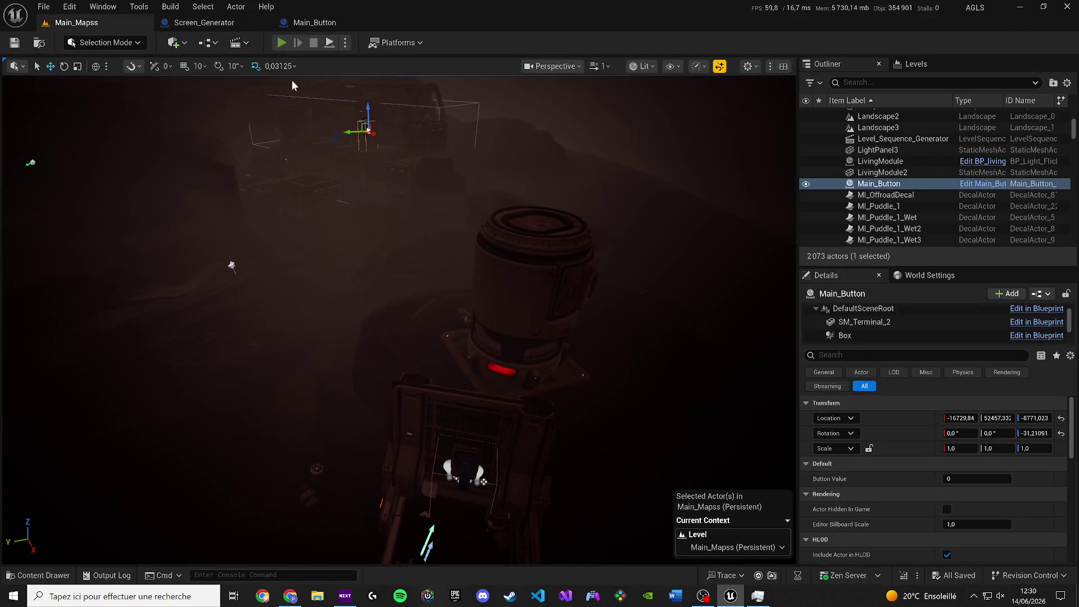
# Playtest and interact with the generator to show the NOT INTERACT WITH THE MAIN BUTTUN message.
pyautogui.hotkey('alt', 'p')
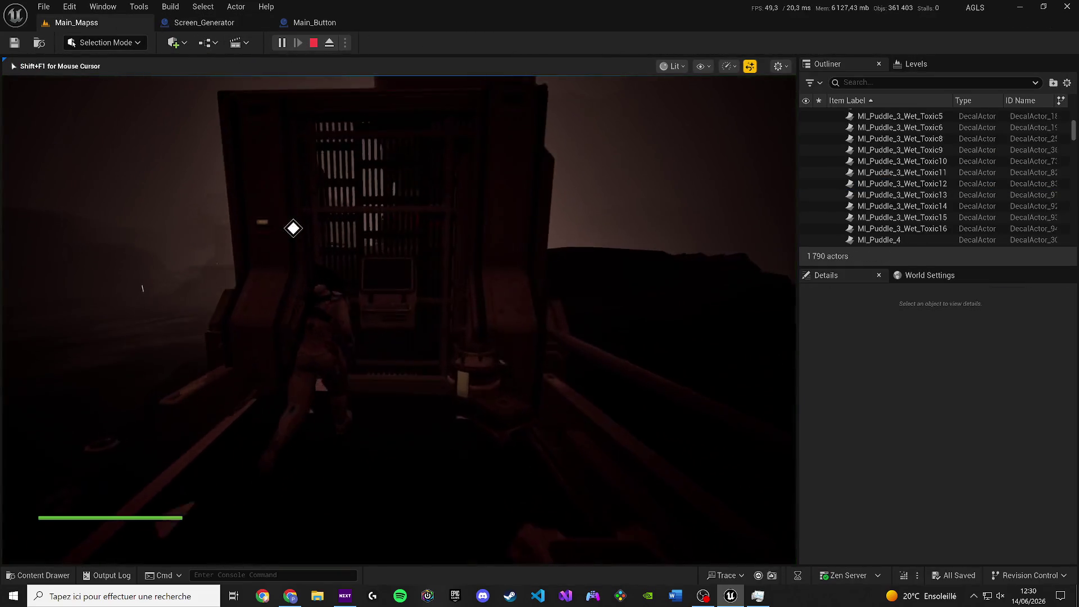
pyautogui.press('e')
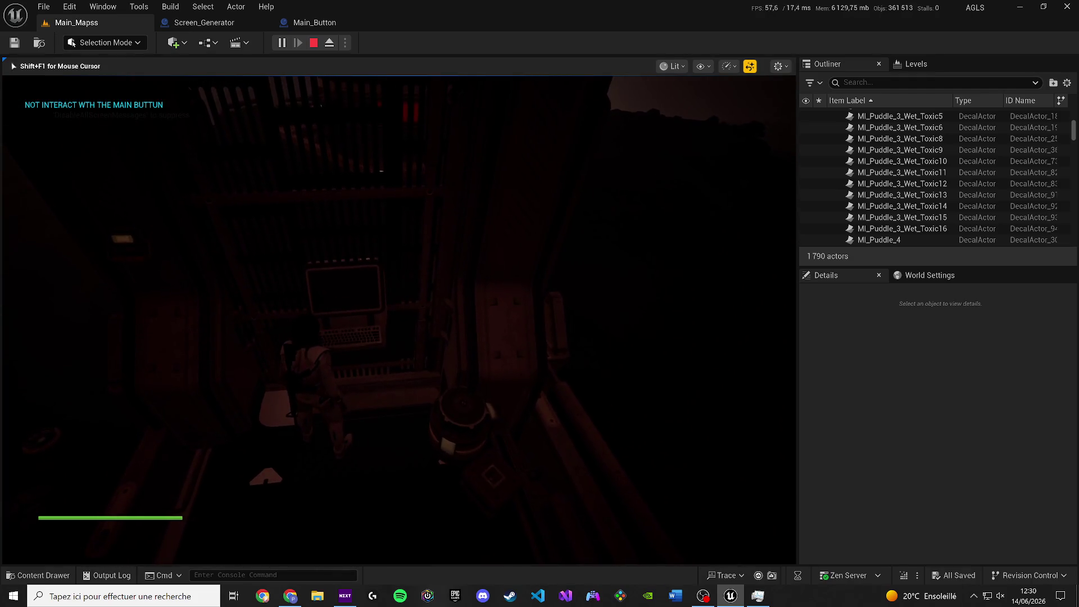
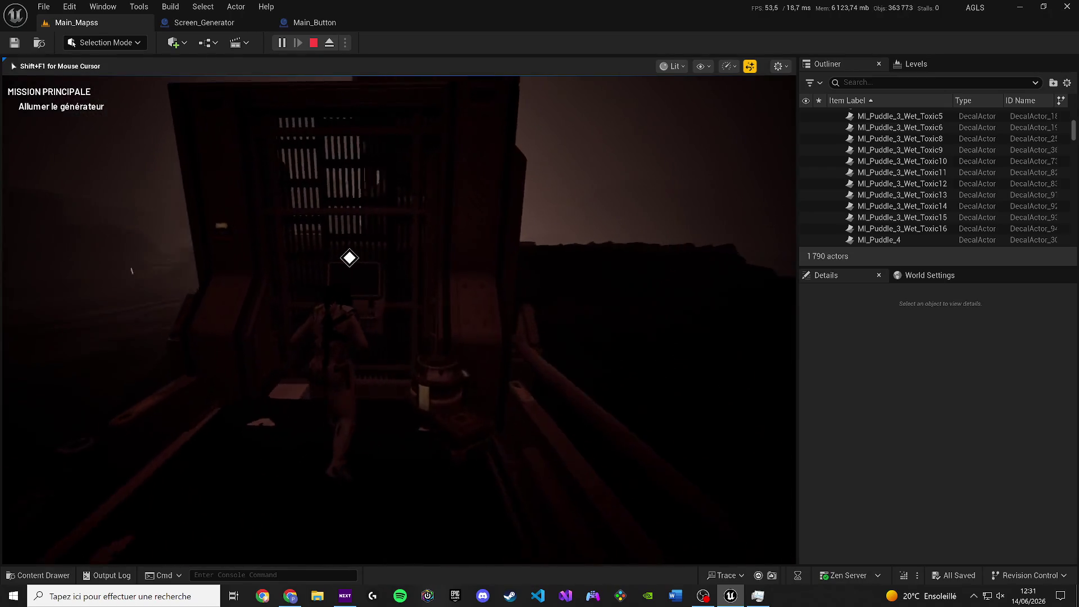
# Reopen the generator terminal, press REACTIVER to restart the emergency generator, then resume play.
pyautogui.press('e')
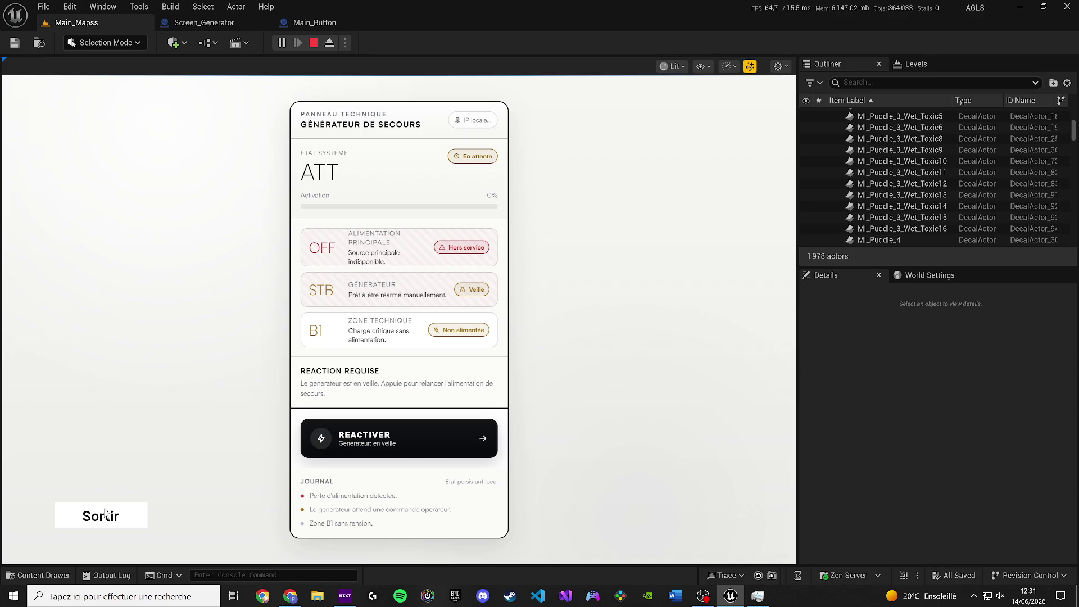
pyautogui.click(105, 512)
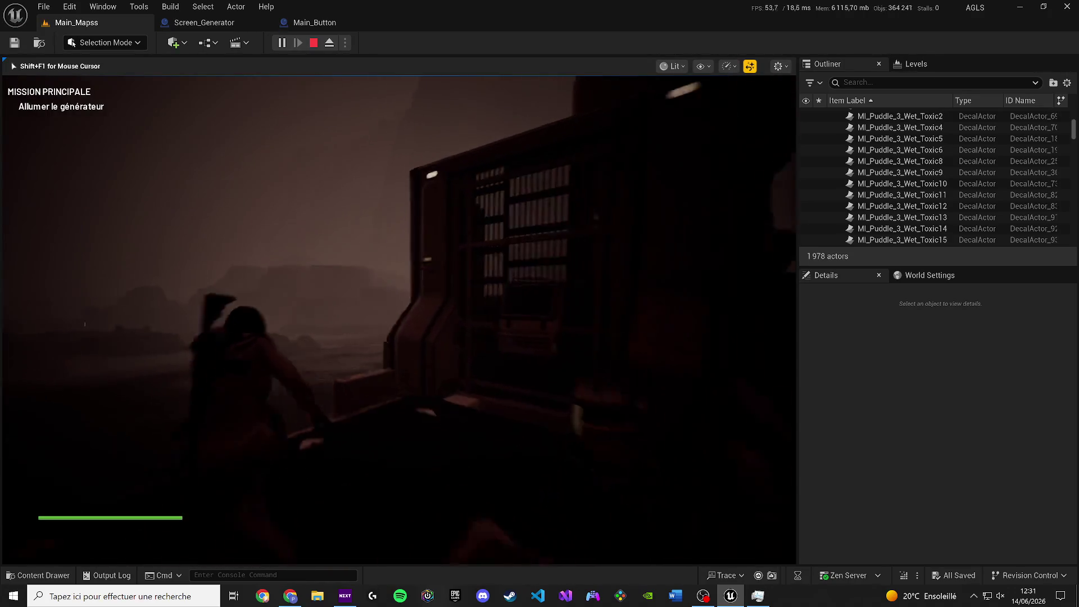
pyautogui.press('w')
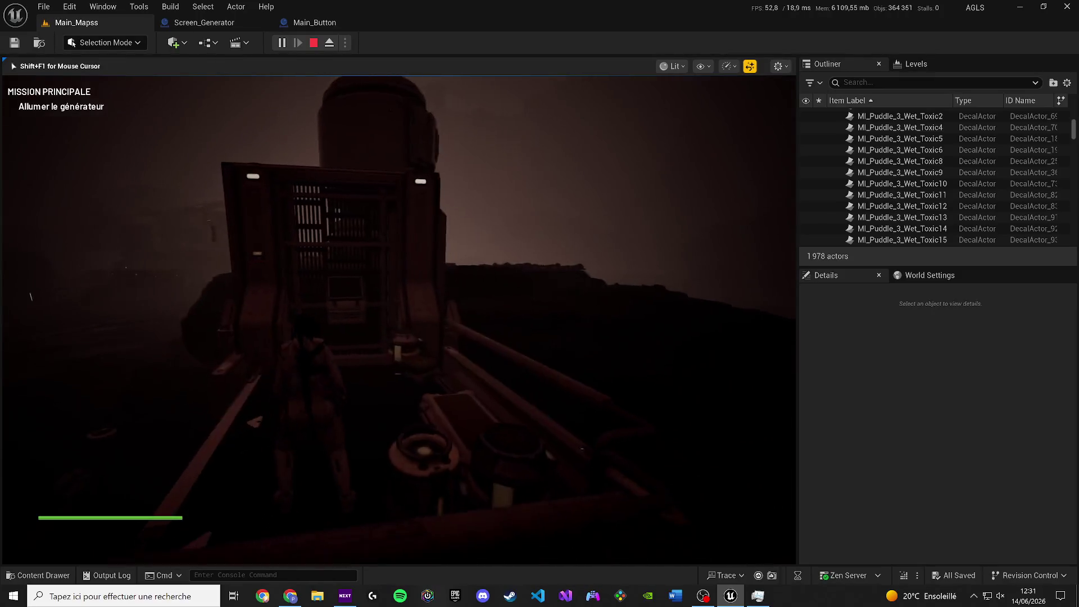
pyautogui.press('e')
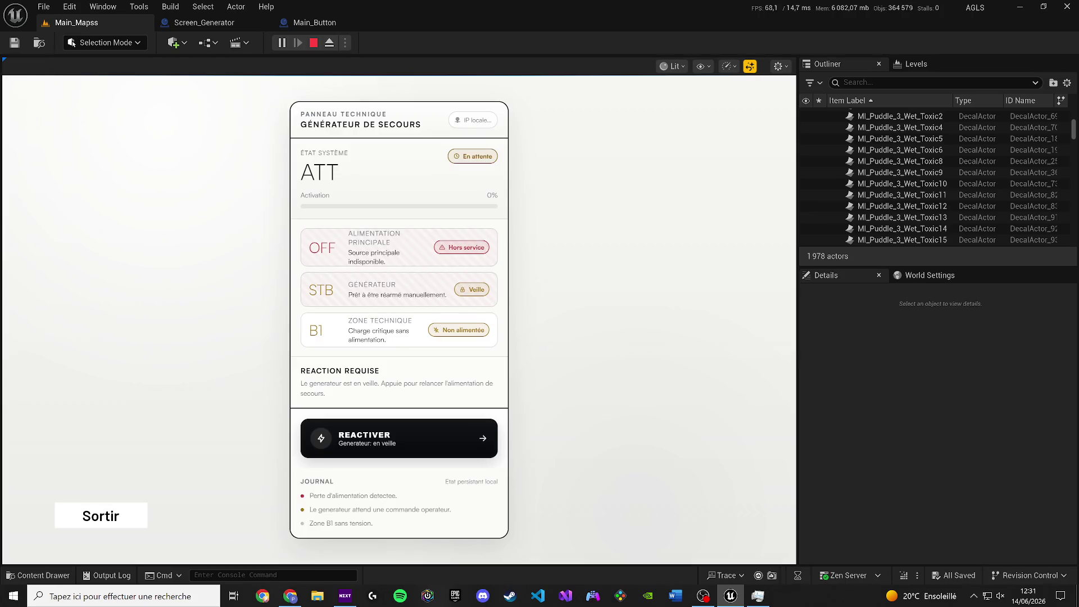
pyautogui.click(469, 435)
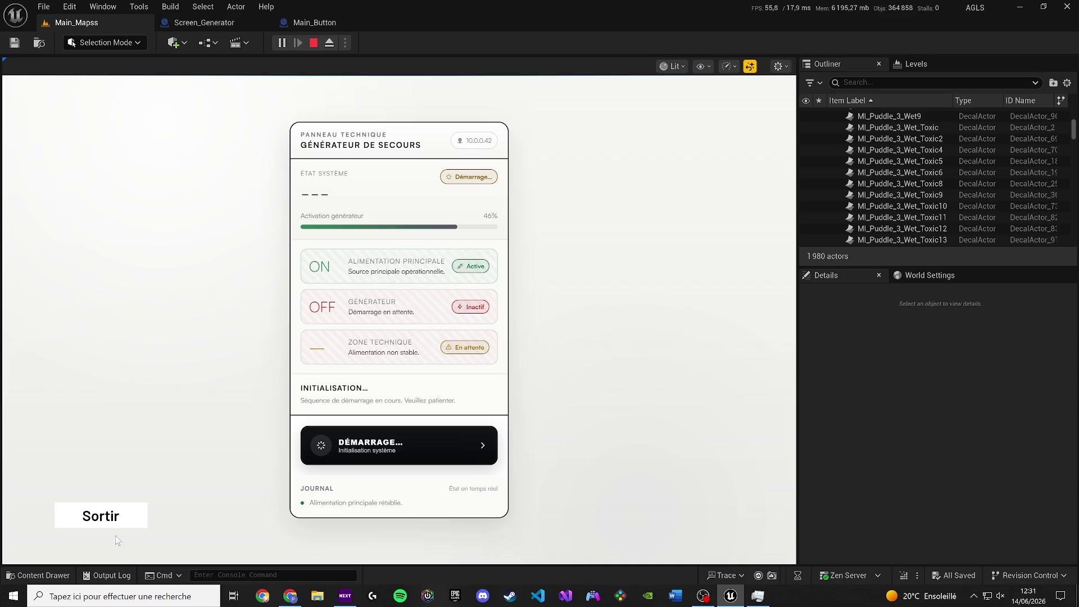
pyautogui.press('Escape')
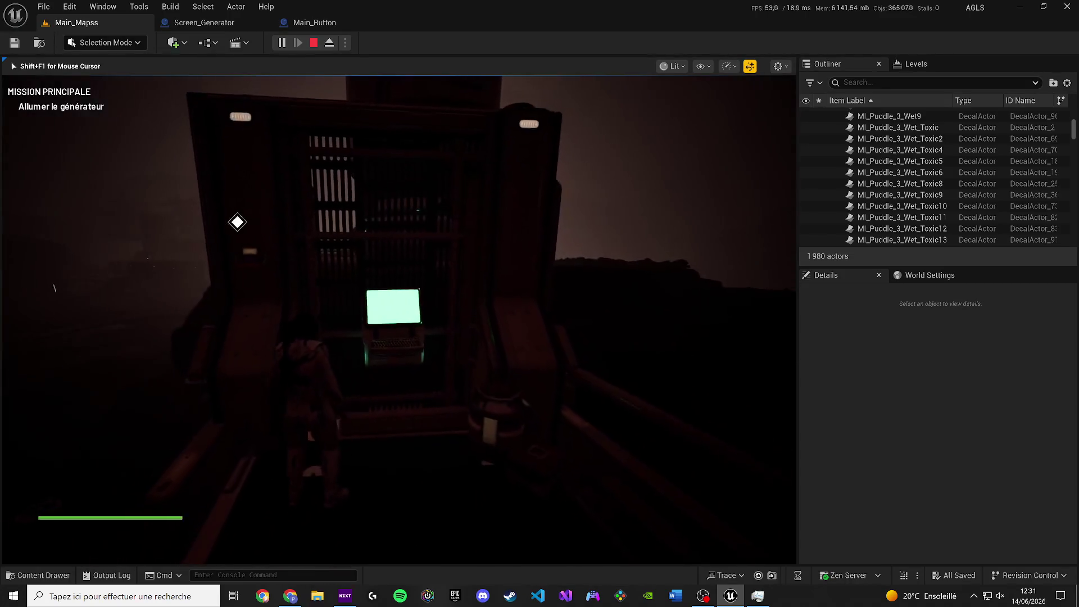
# Walk from the generator across the misty plain to the structure's entrance, adjusting system volume.
pyautogui.press('w')
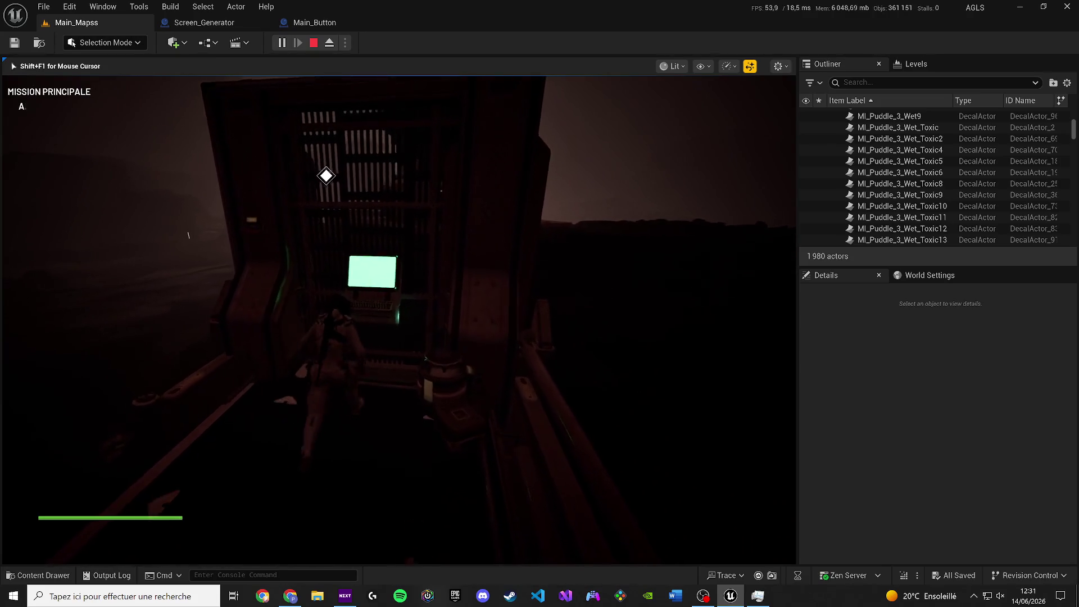
pyautogui.press('a')
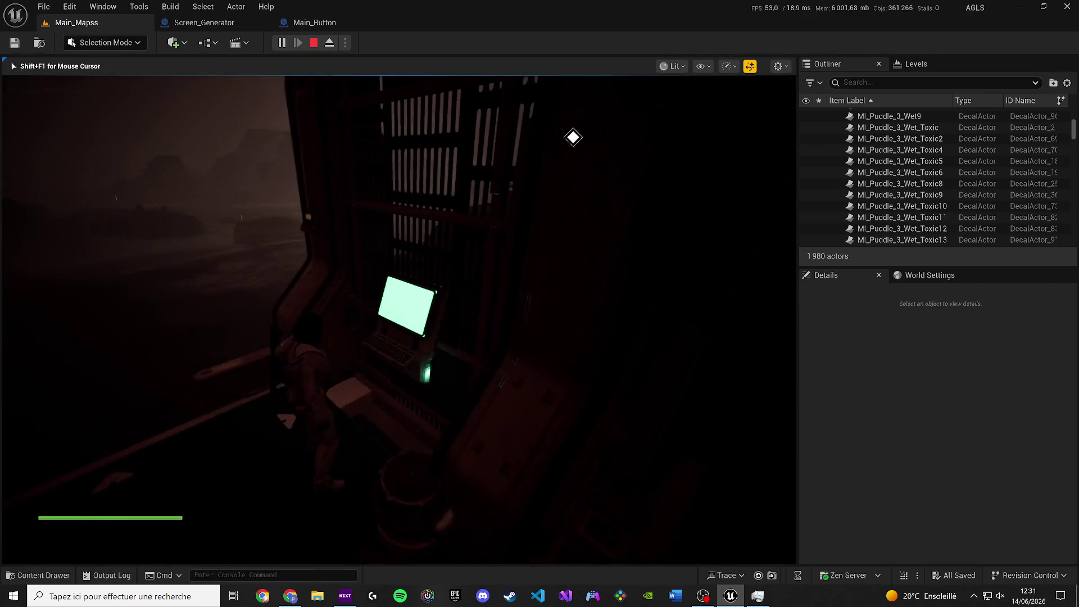
pyautogui.press('a')
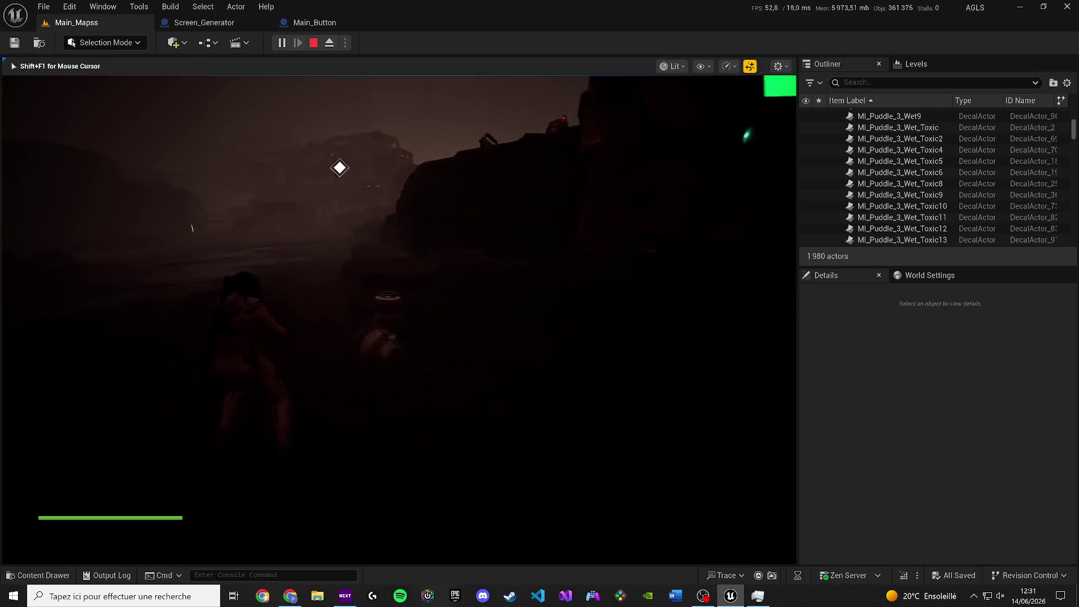
pyautogui.press('XF86AudioLowerVolume')
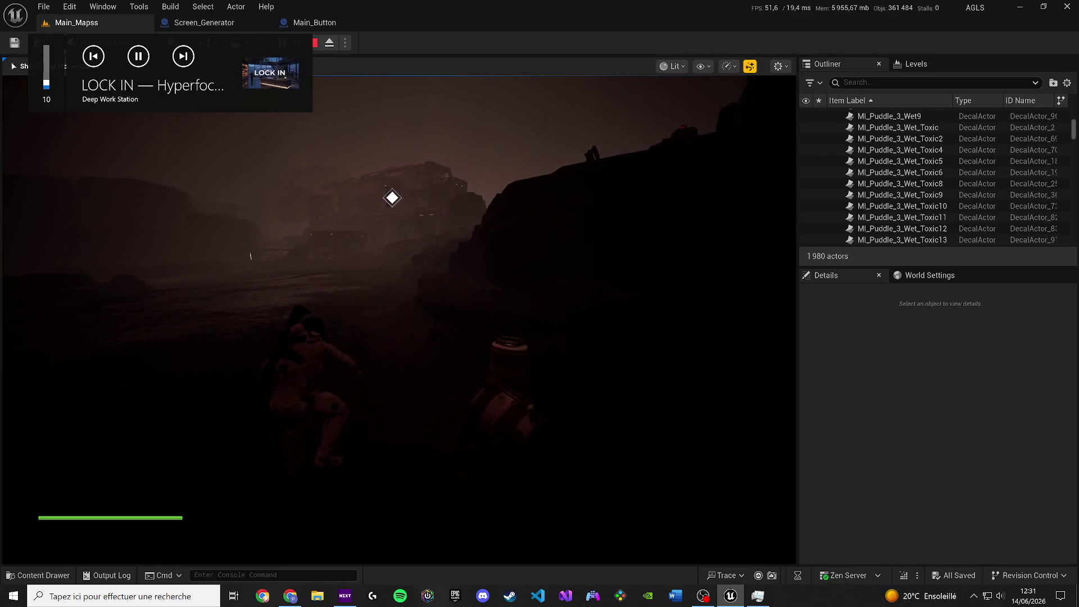
pyautogui.press('w')
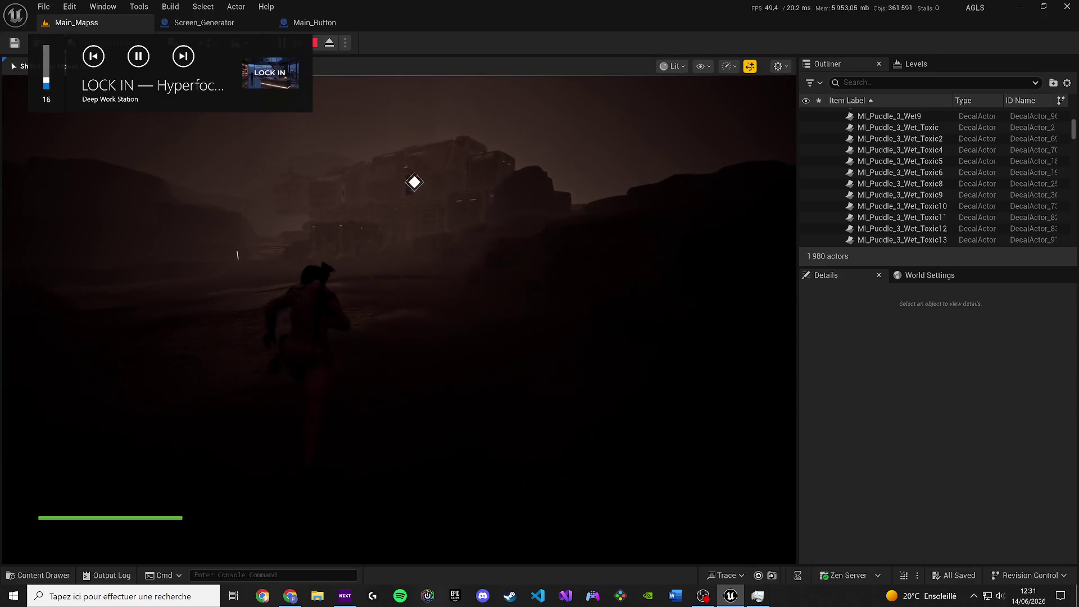
pyautogui.press('XF86AudioRaiseVolume')
pyautogui.press('XF86AudioRaiseVolume')
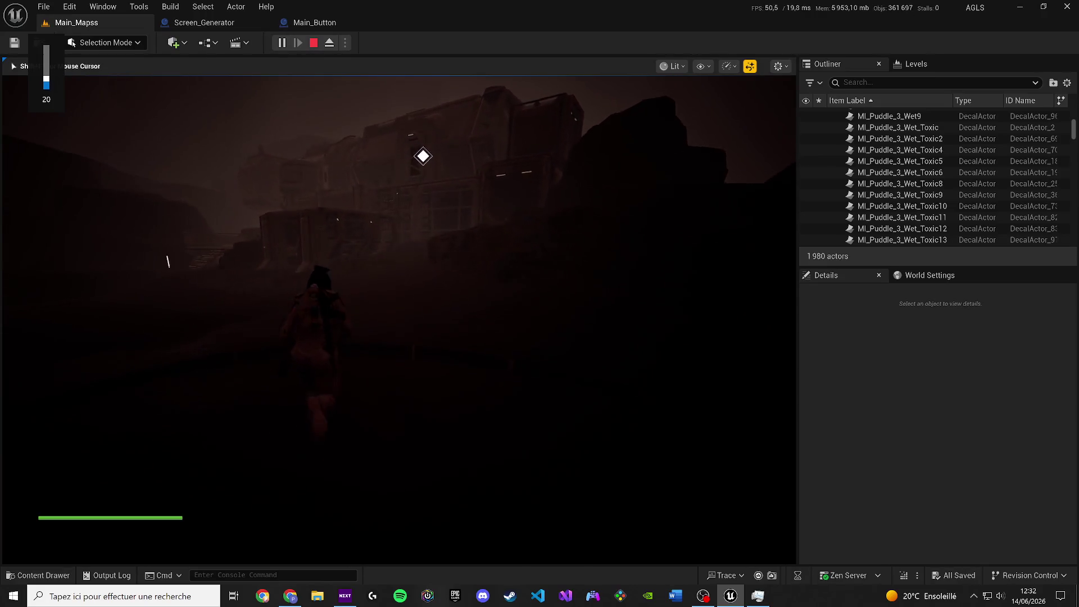
pyautogui.press('w')
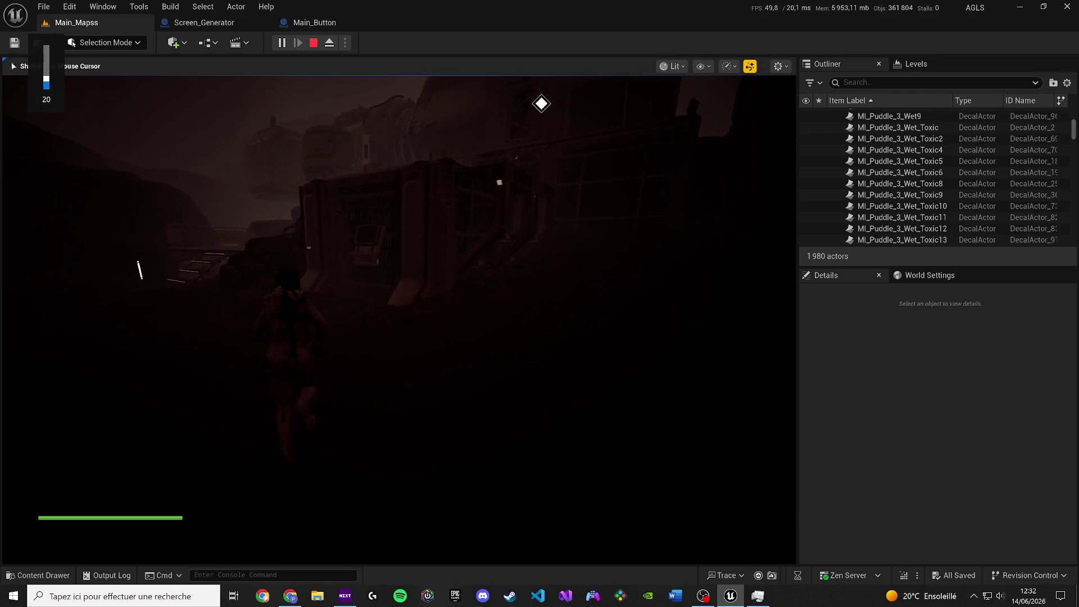
pyautogui.press('w')
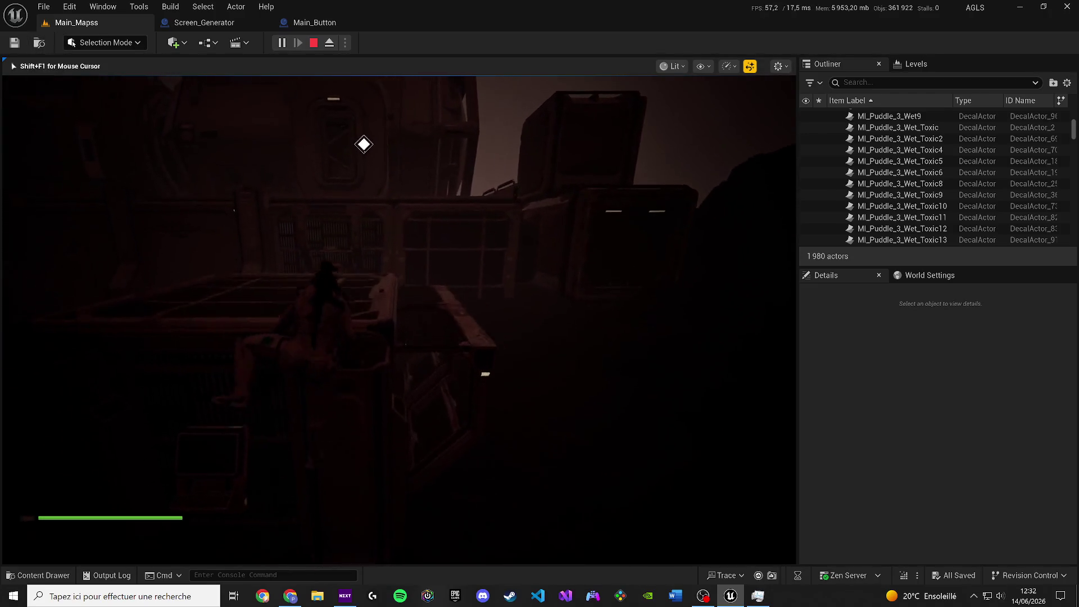
pyautogui.press('w')
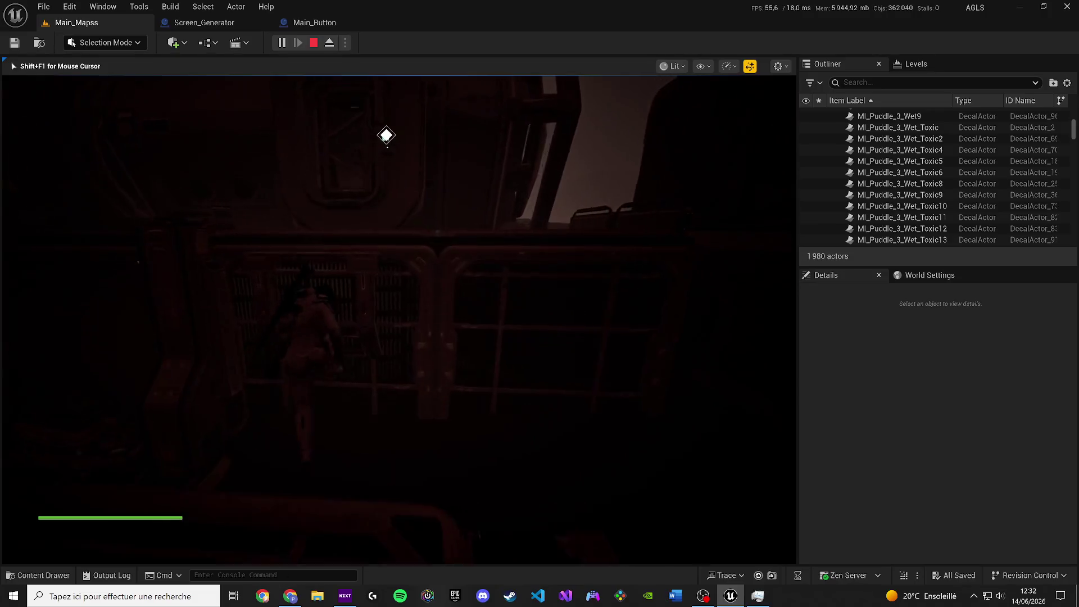
pyautogui.press('w')
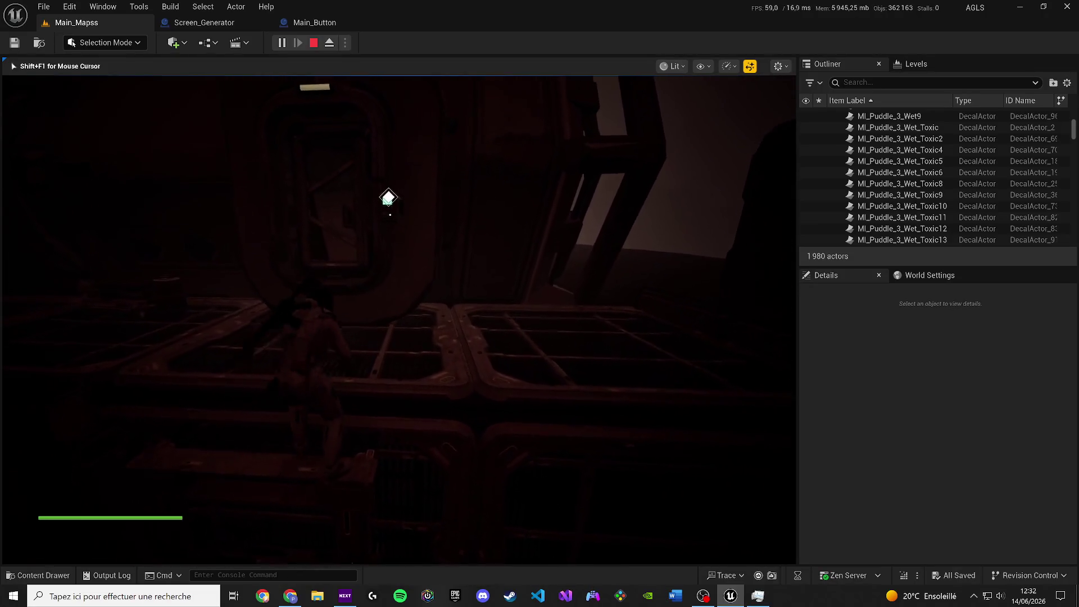
pyautogui.press('w')
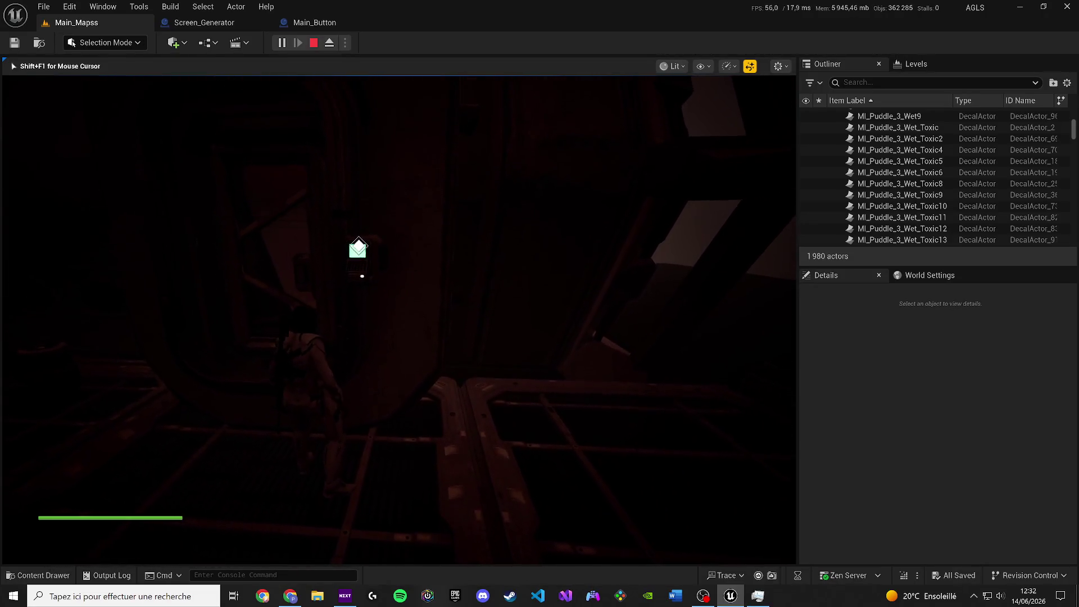
# Go through the doorway, red corridor, round hatch and tunnel, then open the elevator wall screen.
pyautogui.press('w')
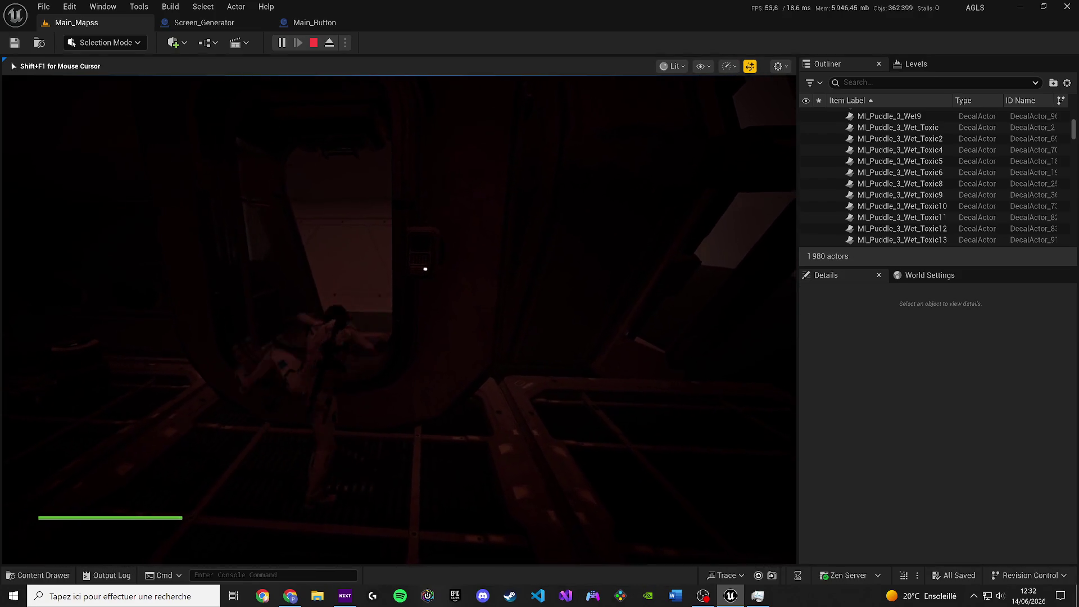
pyautogui.press('w')
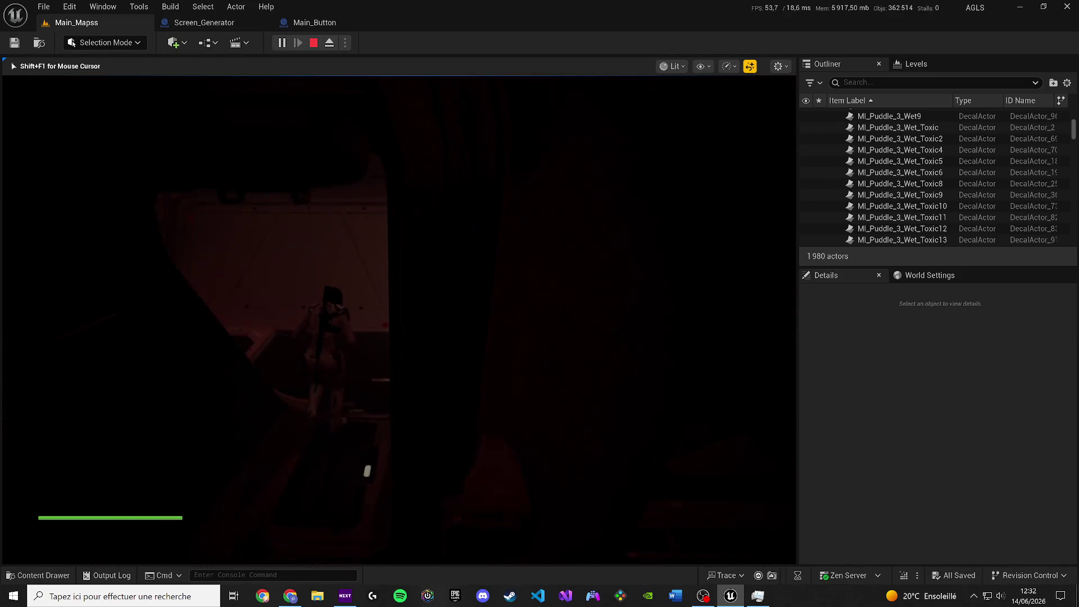
pyautogui.press('w')
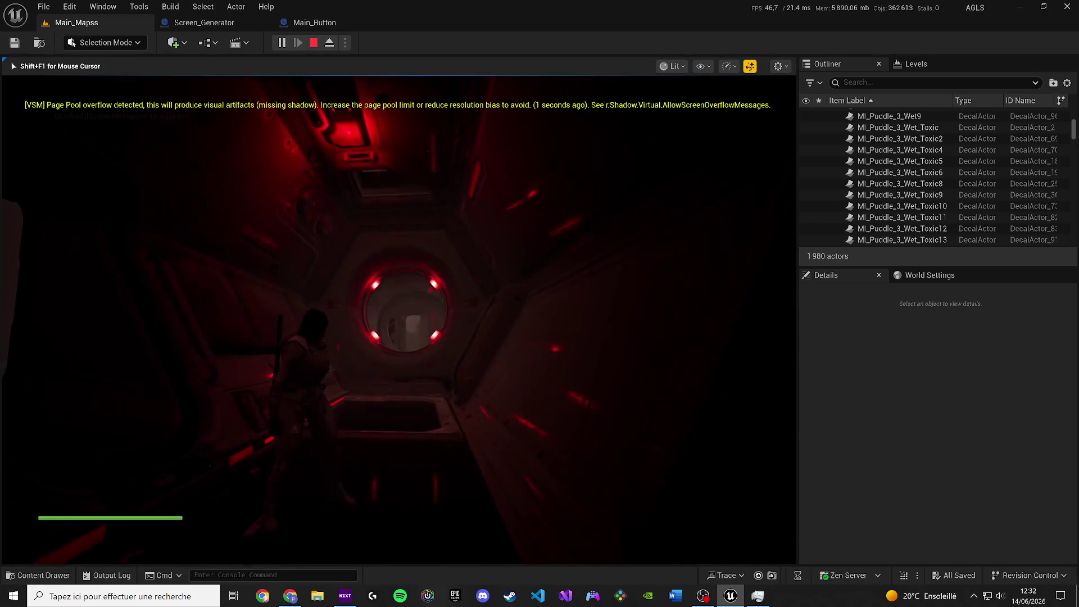
pyautogui.press('w')
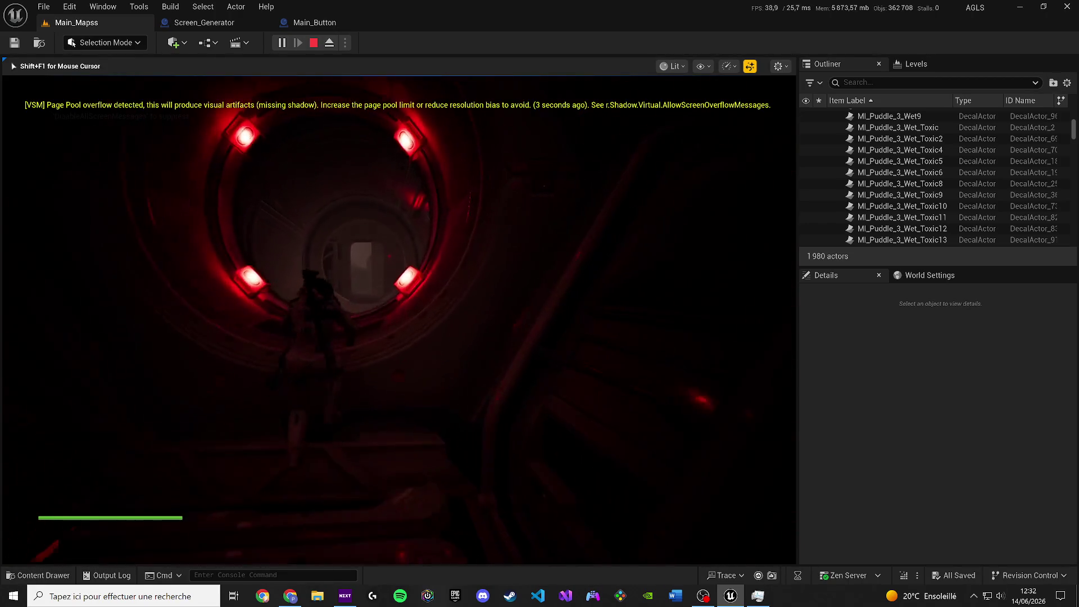
pyautogui.press('w')
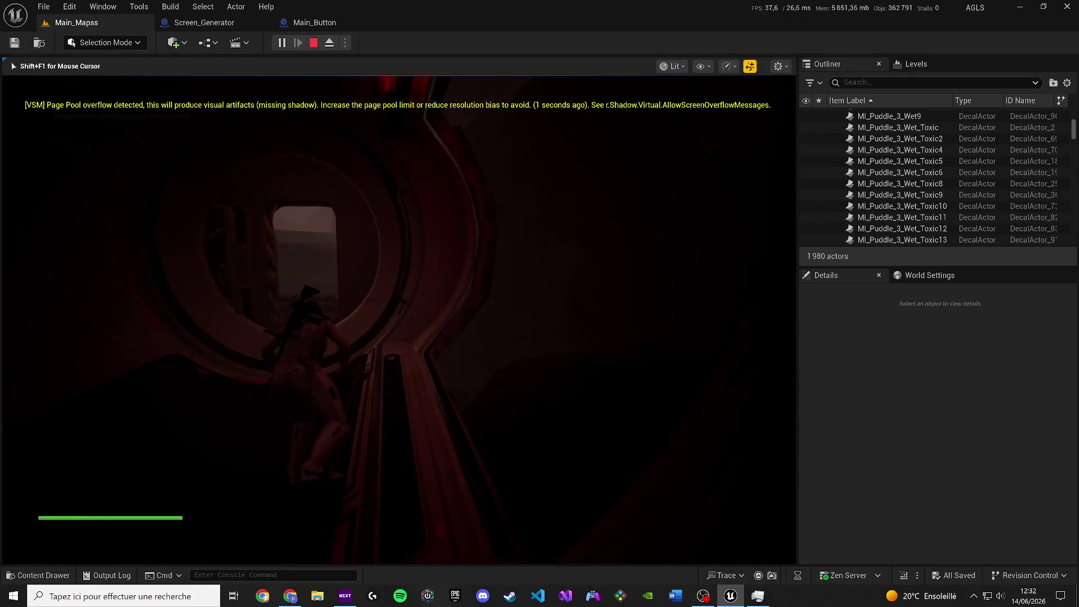
pyautogui.press('w')
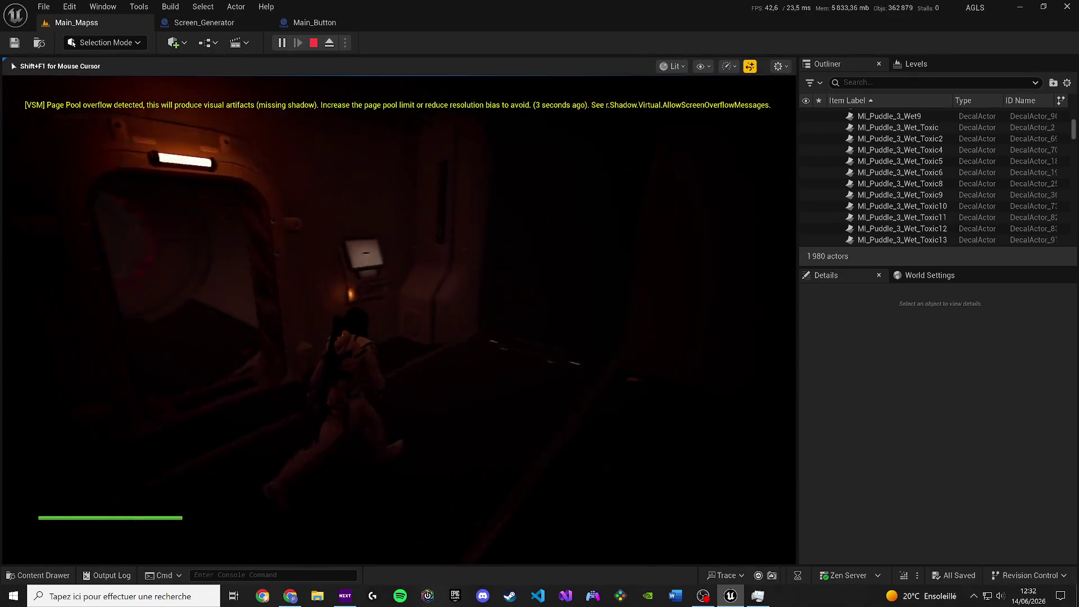
pyautogui.press('w')
pyautogui.press('e')
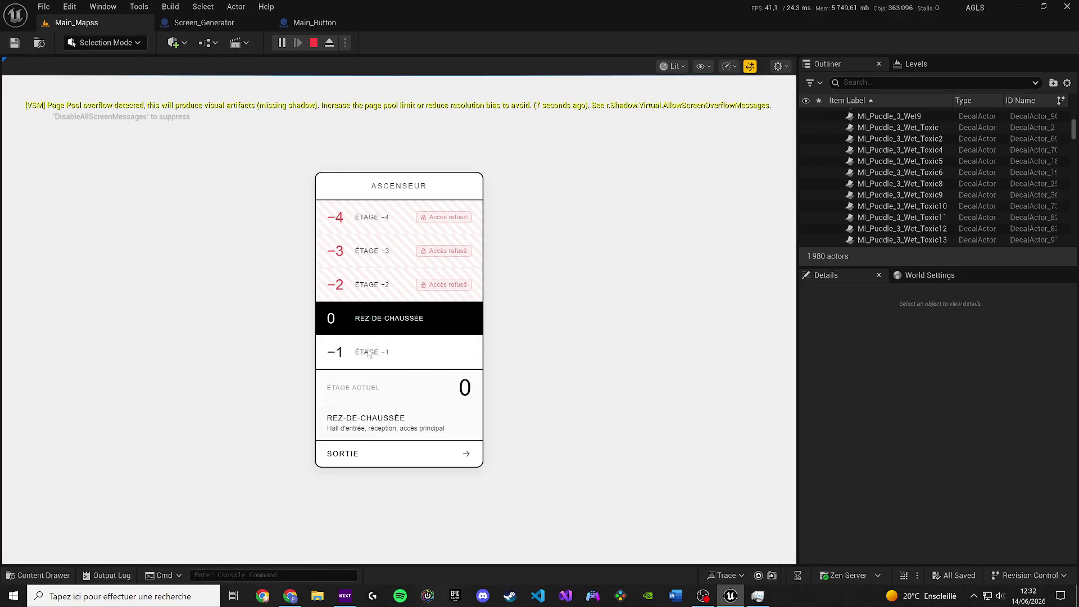
# Close the elevator panel, walk past the doorway, and switch the game view to Lit rendering.
pyautogui.click(368, 354)
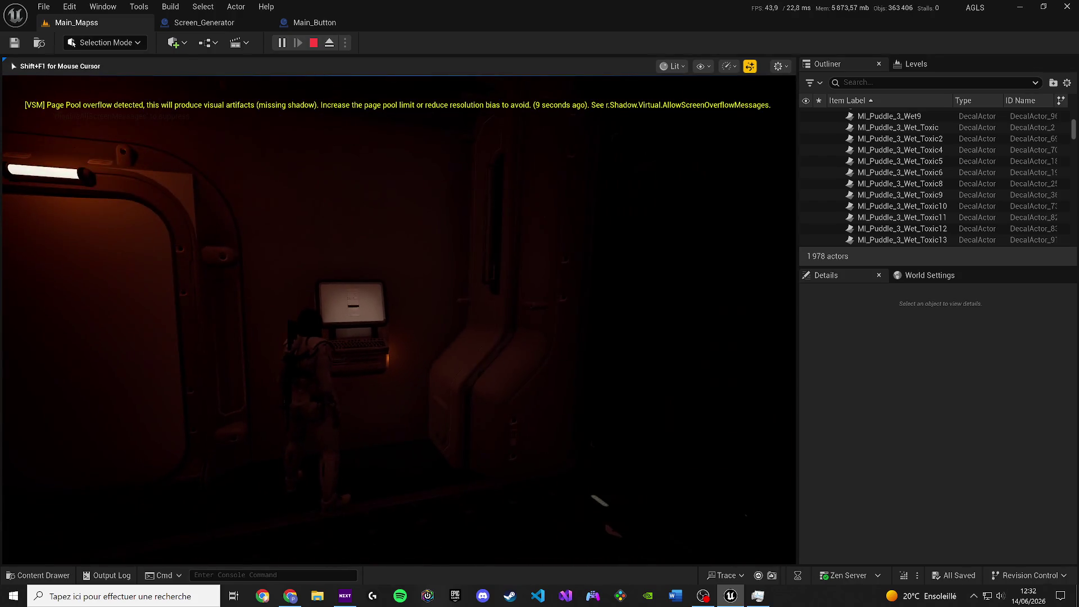
pyautogui.press('w')
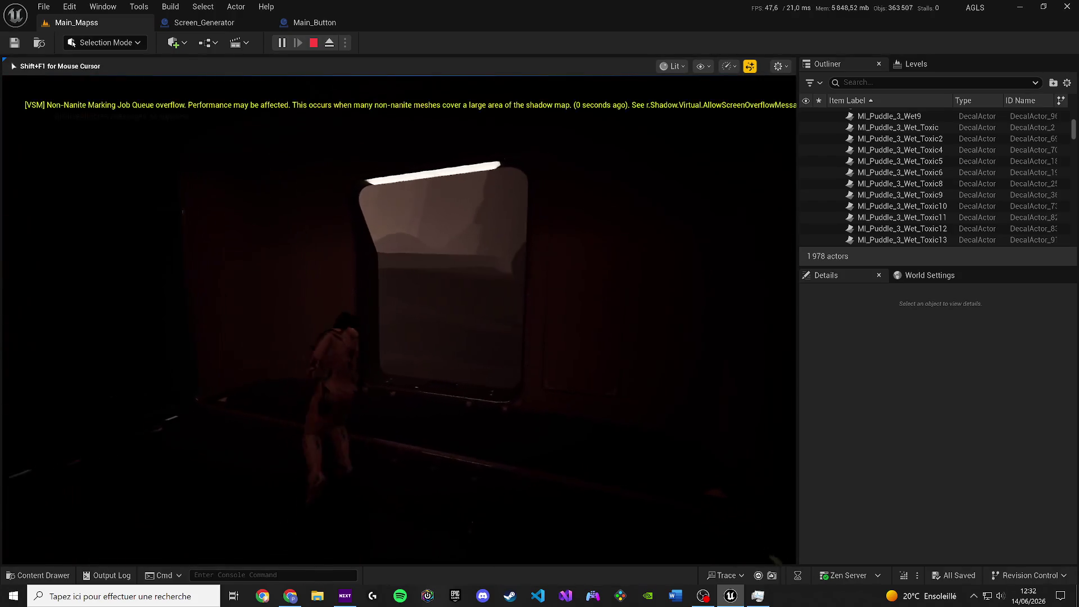
pyautogui.press('w')
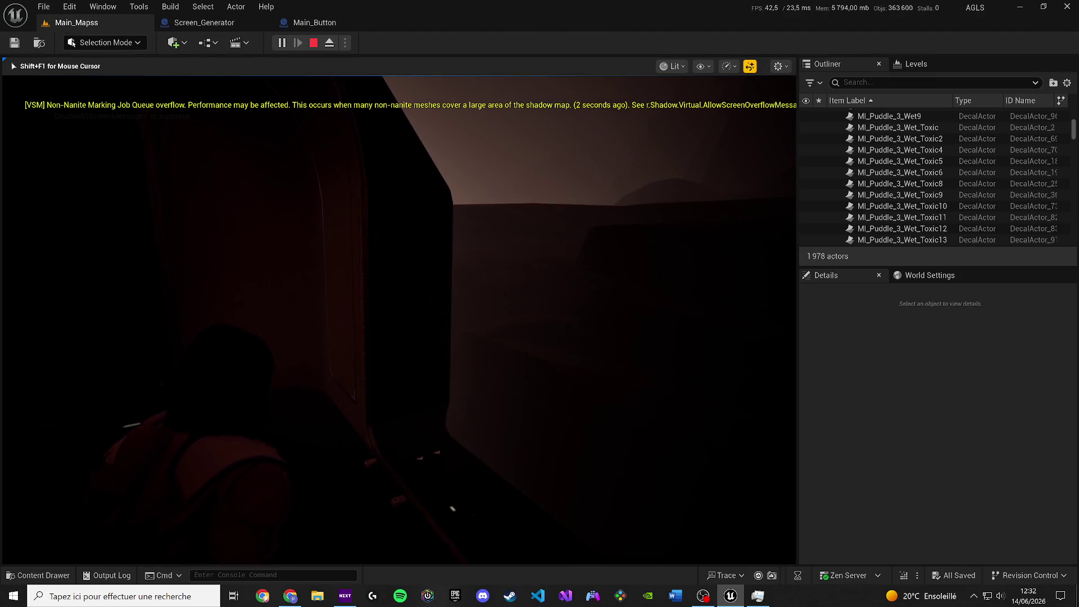
pyautogui.press('F1')
pyautogui.press('F2')
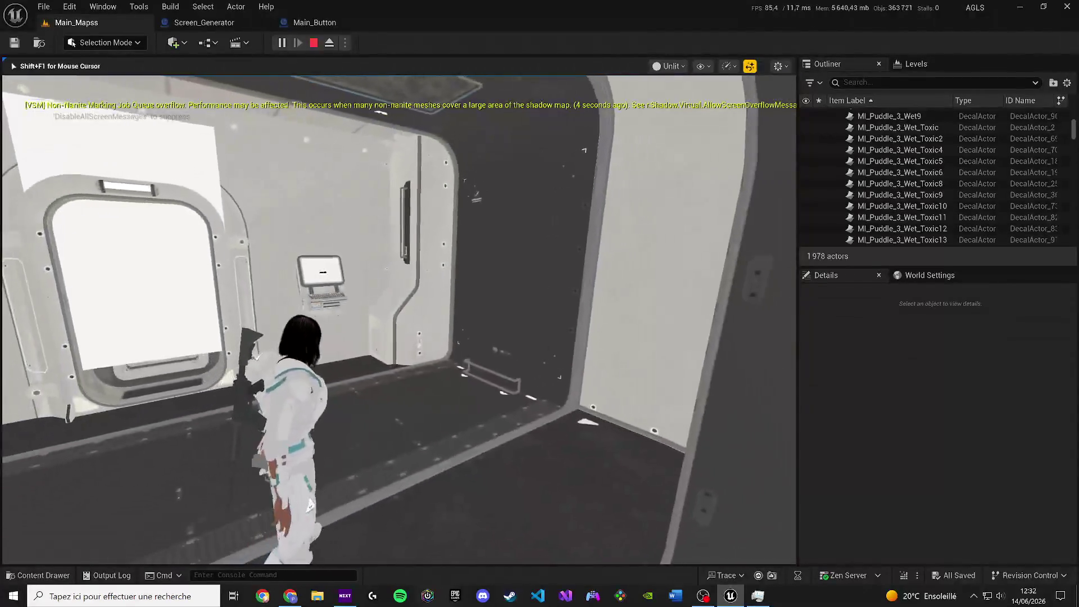
pyautogui.hotkey('shift', 'F1')
pyautogui.press('super')
pyautogui.click(267, 317)
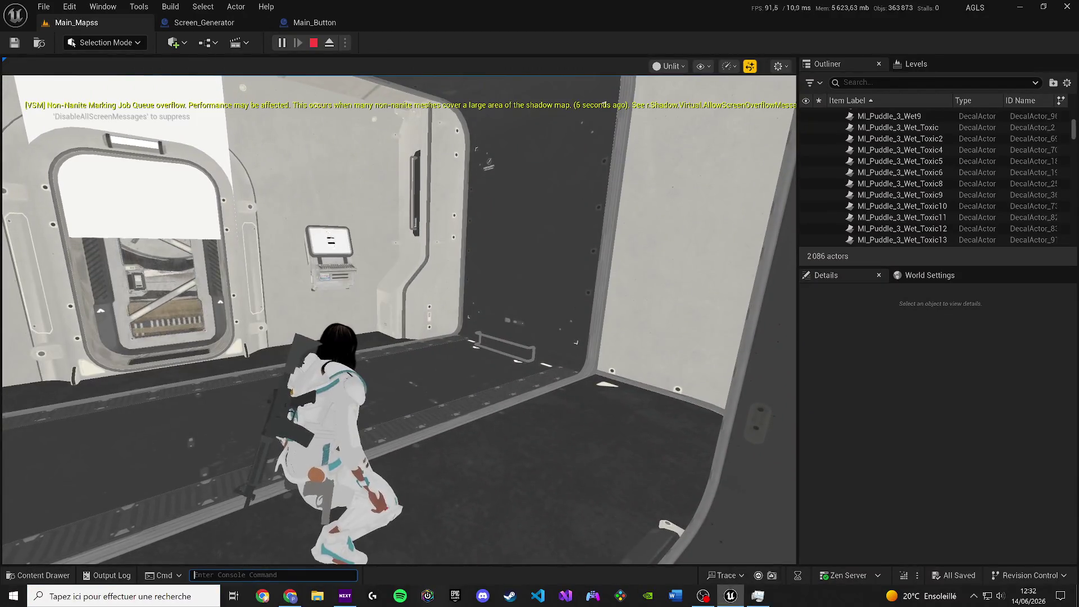
pyautogui.click(260, 447)
pyautogui.press('F3')
pyautogui.press('super')
pyautogui.press('super')
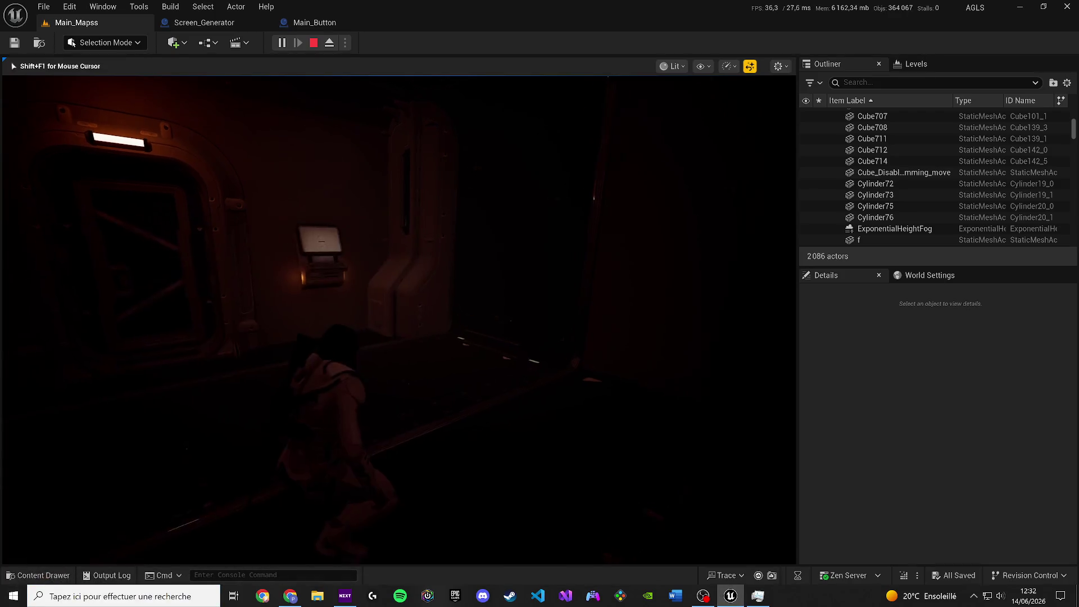
# Interact with the wall terminal, leave its close-up, and stop the Play-in-Editor session.
pyautogui.press('e')
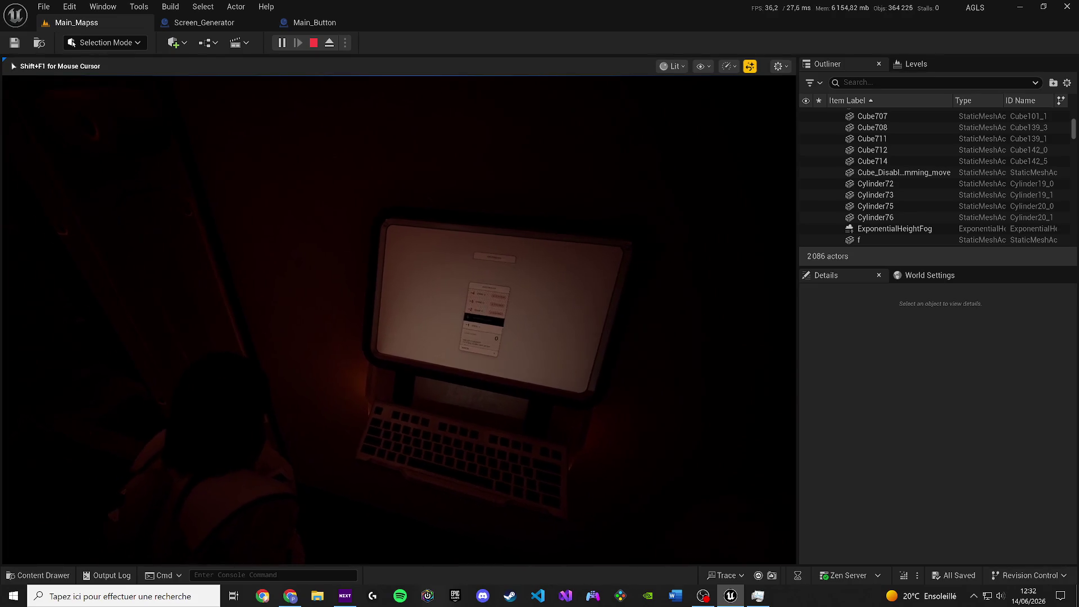
pyautogui.press('e')
pyautogui.press('Escape')
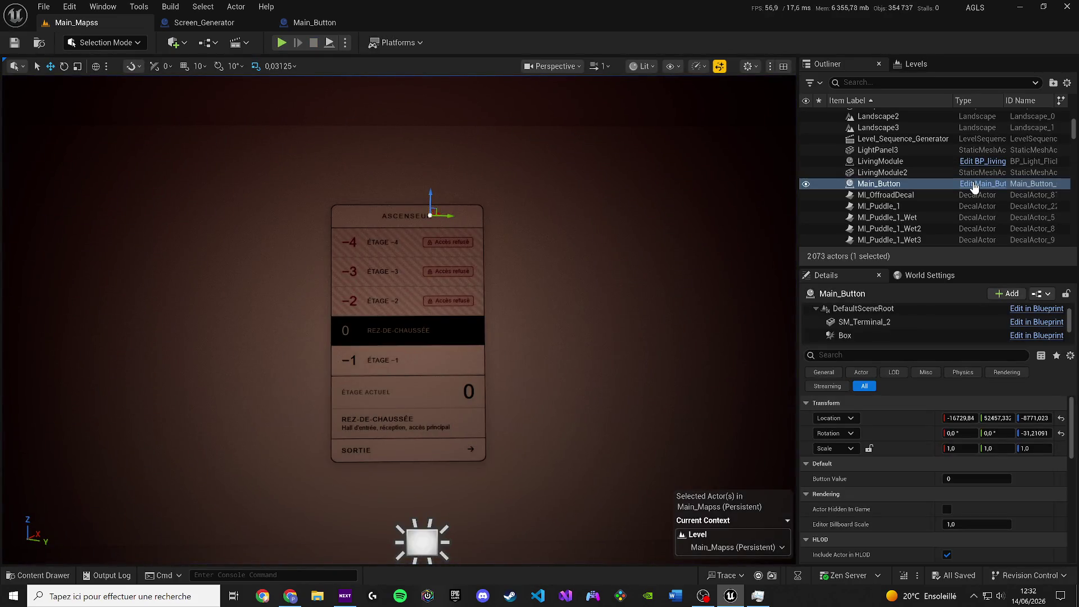
# Open the Main_Button Blueprint from its Edit Main_Button link in the Outliner.
pyautogui.click(974, 185)
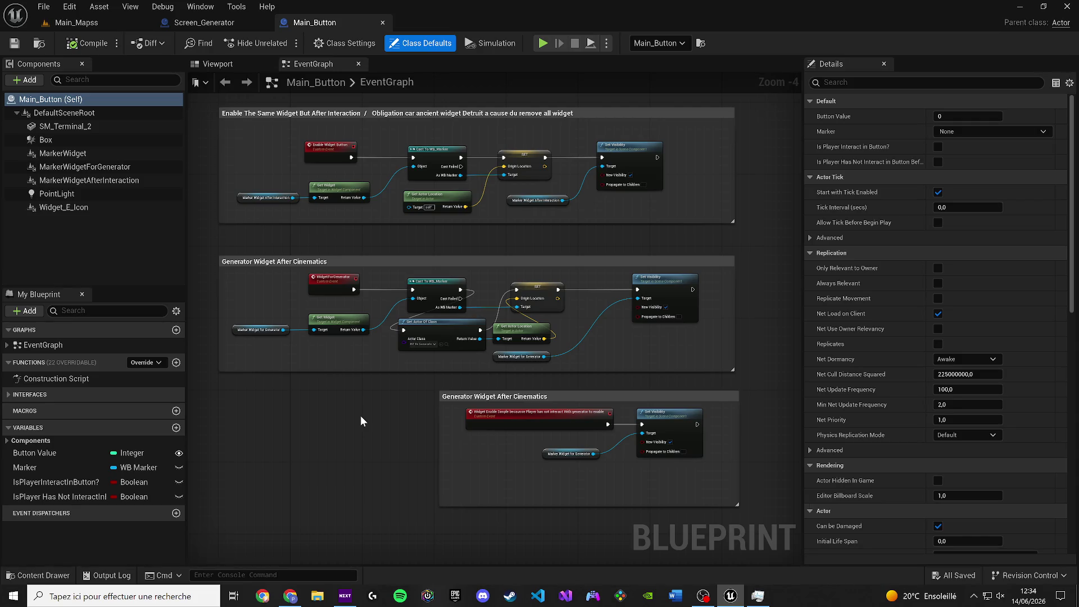
# Return to Main_Mapss, select BPostProcessVolume2, and scroll its Details to Exposure.
pyautogui.click(76, 28)
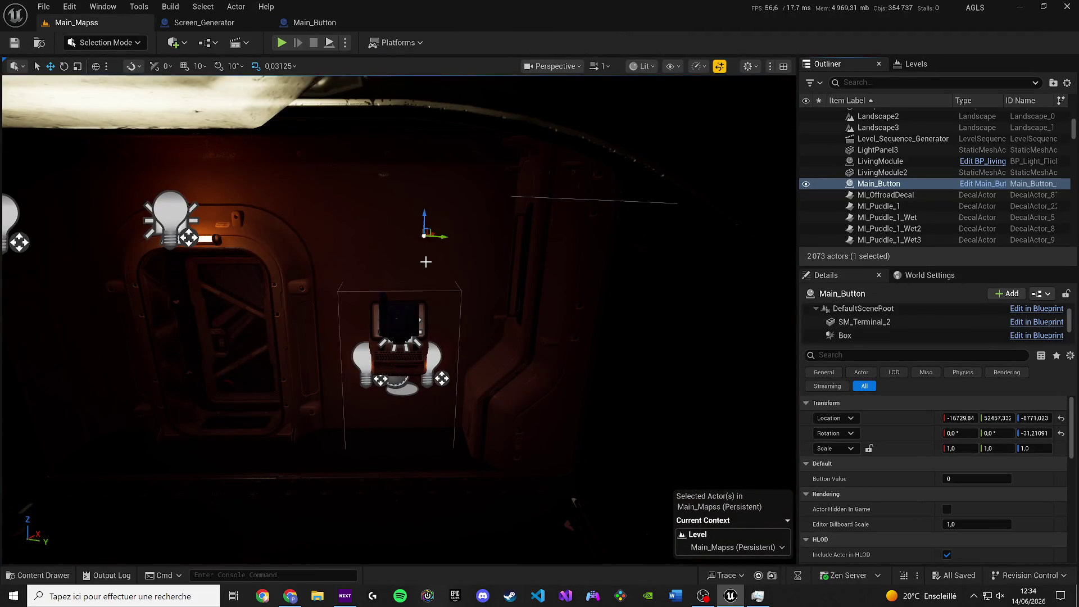
pyautogui.moveTo(426, 261)
pyautogui.mouseDown()
pyautogui.moveTo(343, 267)
pyautogui.moveTo(382, 263)
pyautogui.moveTo(296, 256)
pyautogui.mouseUp()
pyautogui.click(249, 250)
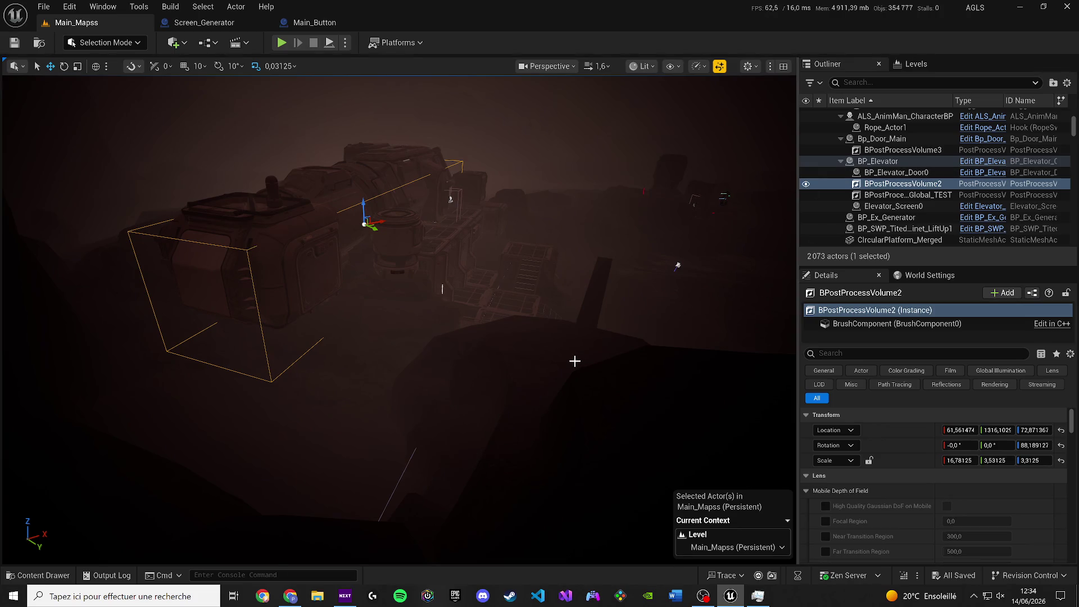
pyautogui.scroll(-10, 961, 502)
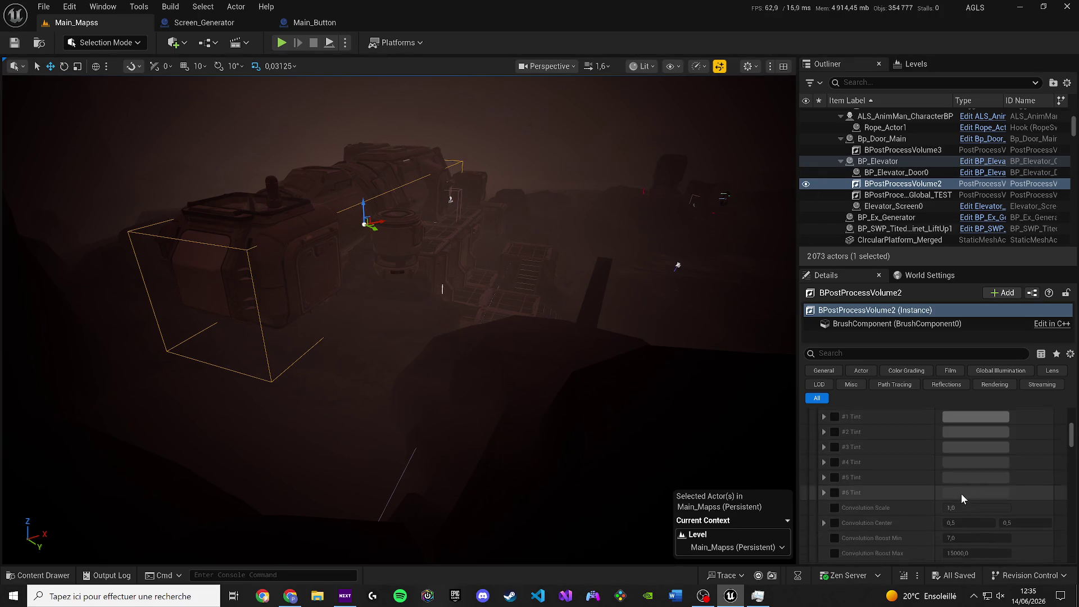
pyautogui.scroll(-5, 961, 494)
pyautogui.moveTo(588, 364); pyautogui.dragTo(472, 343)
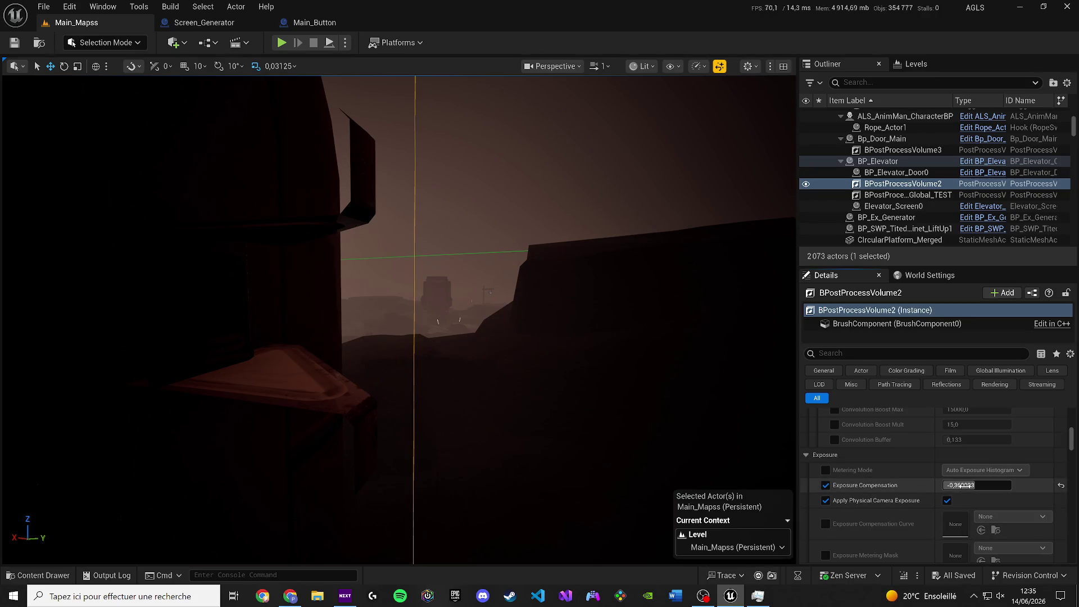
# Try exposure compensation values from -15 up to about -1 while judging the scene brightness.
pyautogui.moveTo(963, 485)
pyautogui.mouseDown()
pyautogui.moveTo(978, 485)
pyautogui.moveTo(969, 486)
pyautogui.mouseUp()
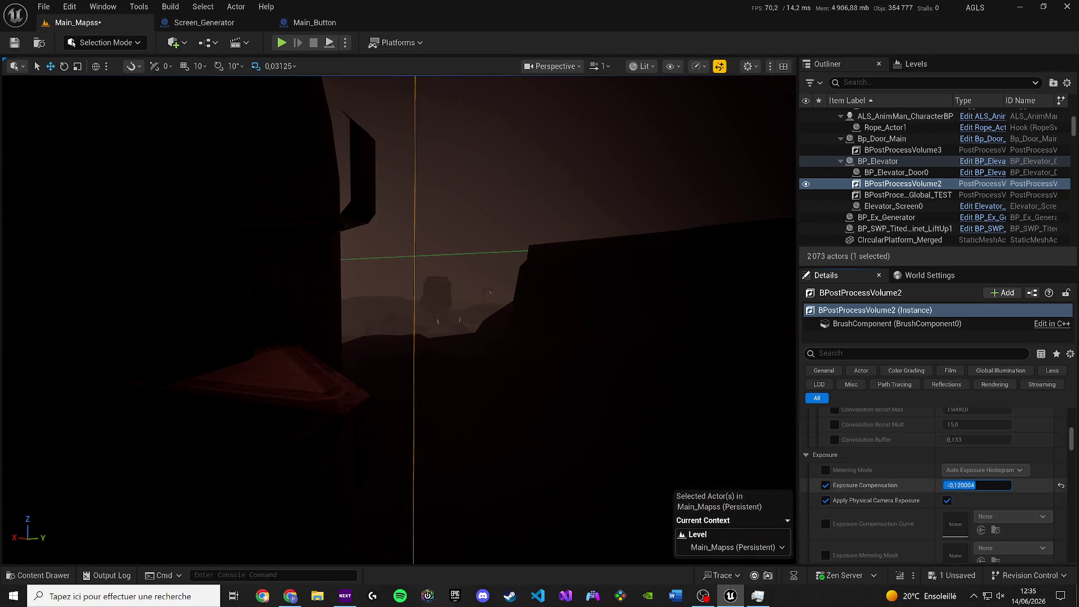
pyautogui.moveTo(399, 320); pyautogui.dragTo(326, 292)
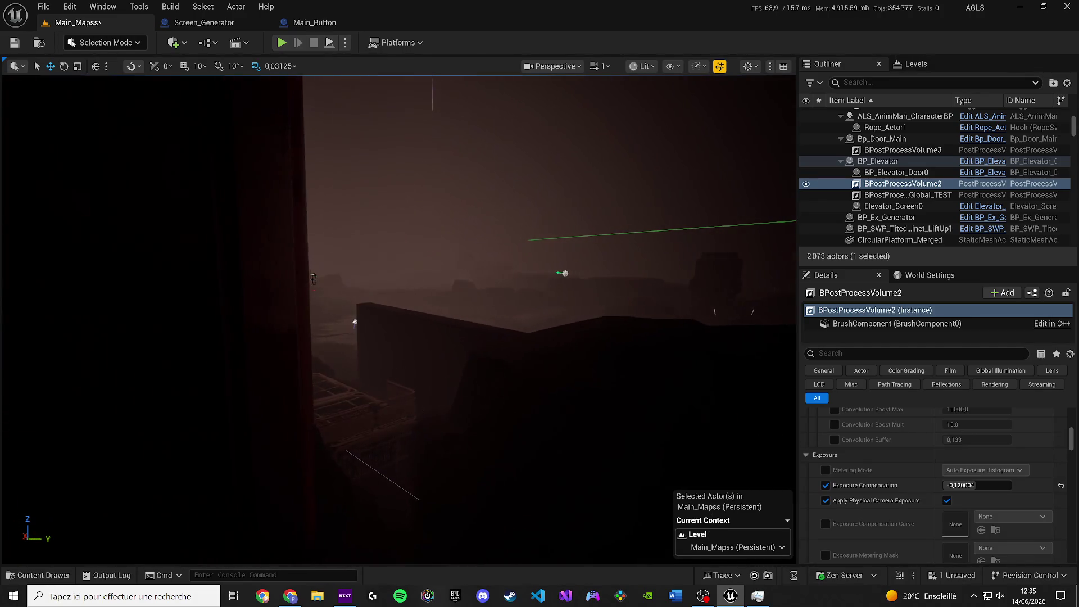
pyautogui.moveTo(694, 429); pyautogui.dragTo(694, 429)
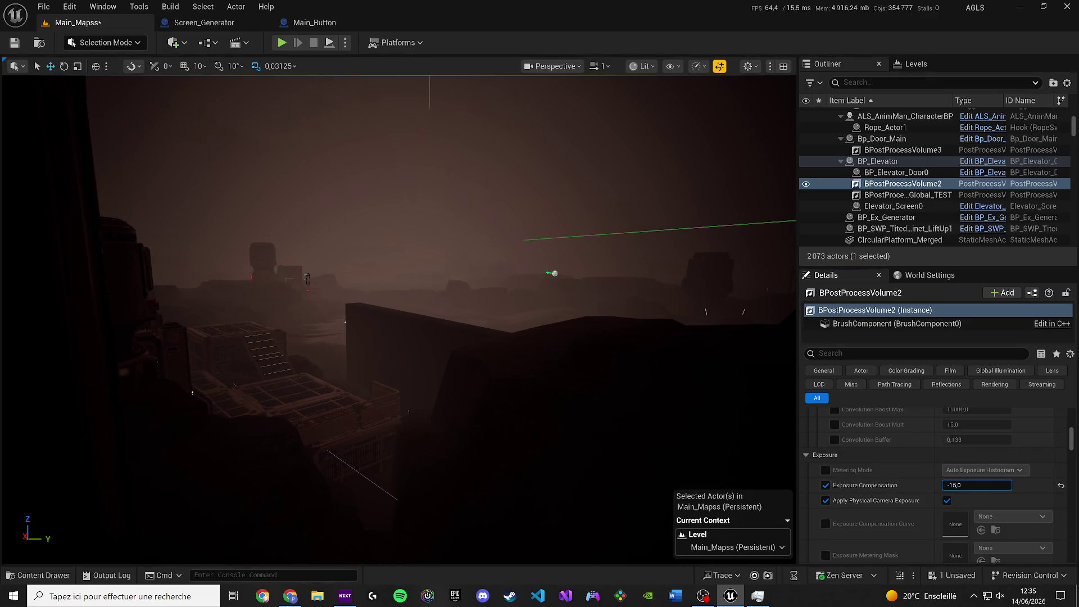
pyautogui.write('-15')
pyautogui.press('Return')
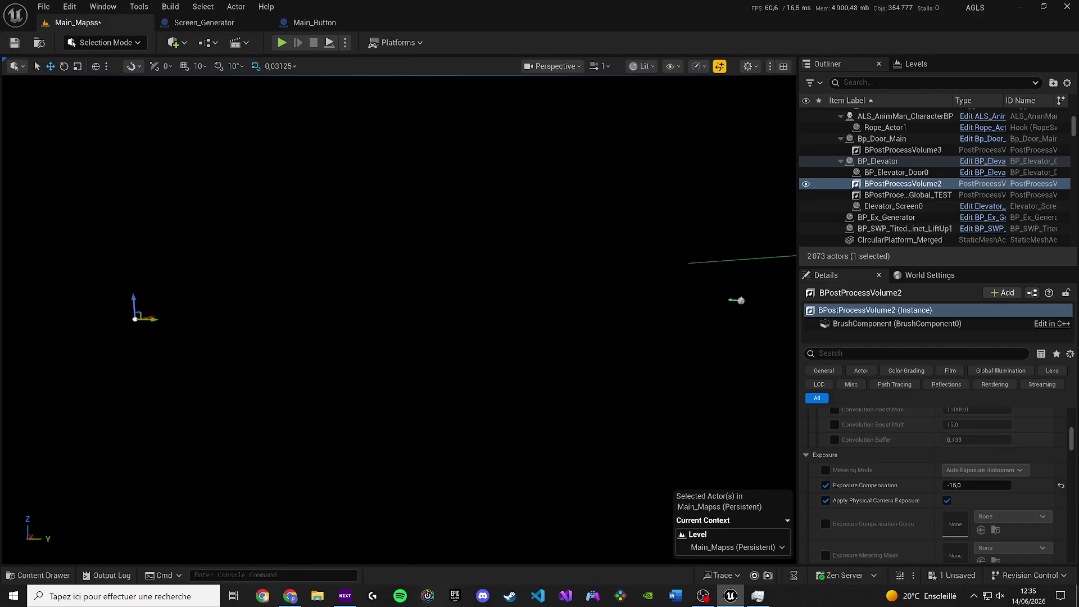
pyautogui.moveTo(977, 485)
pyautogui.mouseDown()
pyautogui.moveTo(1040, 485)
pyautogui.moveTo(1012, 485)
pyautogui.moveTo(1029, 485)
pyautogui.mouseUp()
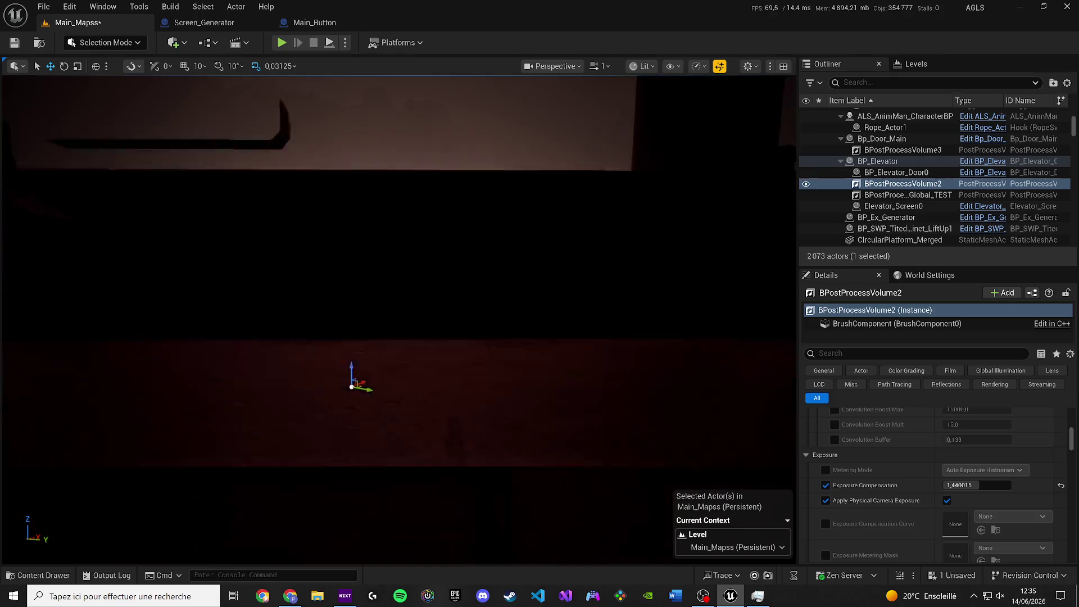
pyautogui.moveTo(989, 485); pyautogui.dragTo(967, 485)
pyautogui.write('-15')
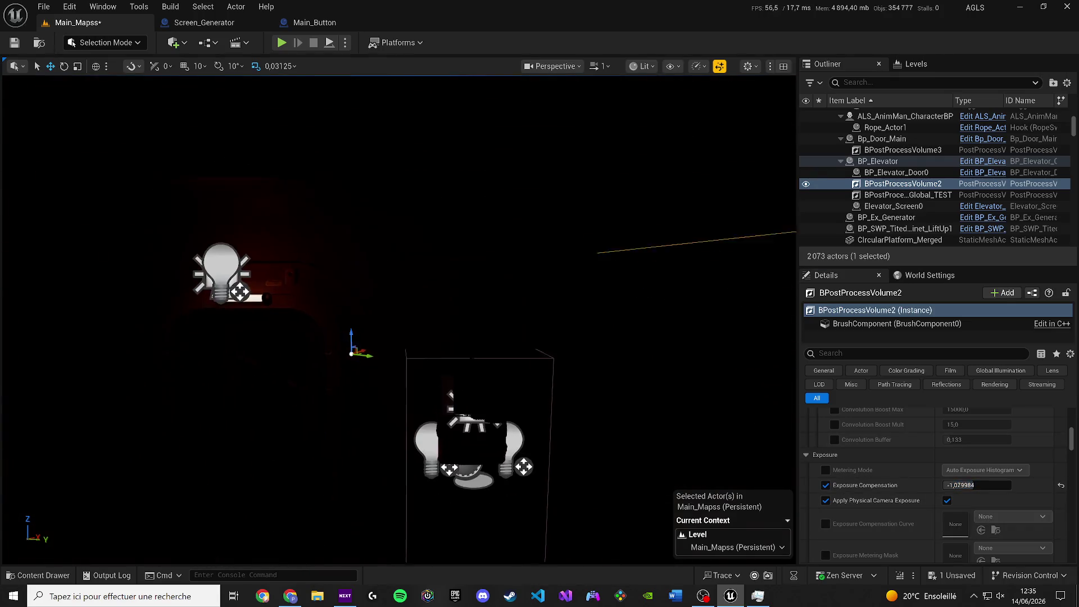
pyautogui.press('Return')
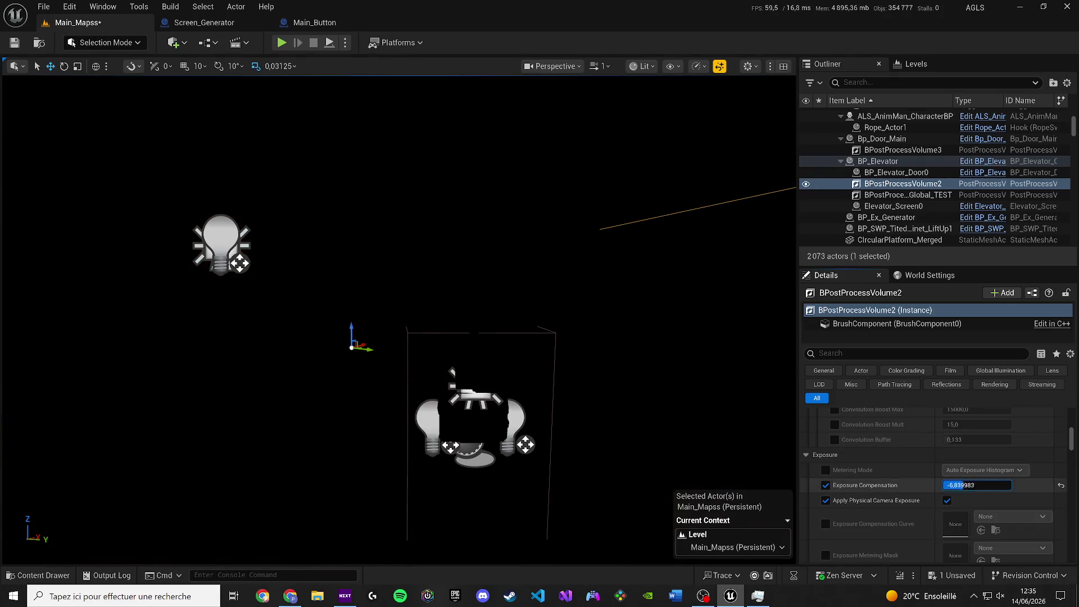
pyautogui.moveTo(977, 485)
pyautogui.mouseDown()
pyautogui.moveTo(1011, 485)
pyautogui.moveTo(948, 485)
pyautogui.moveTo(979, 485)
pyautogui.mouseUp()
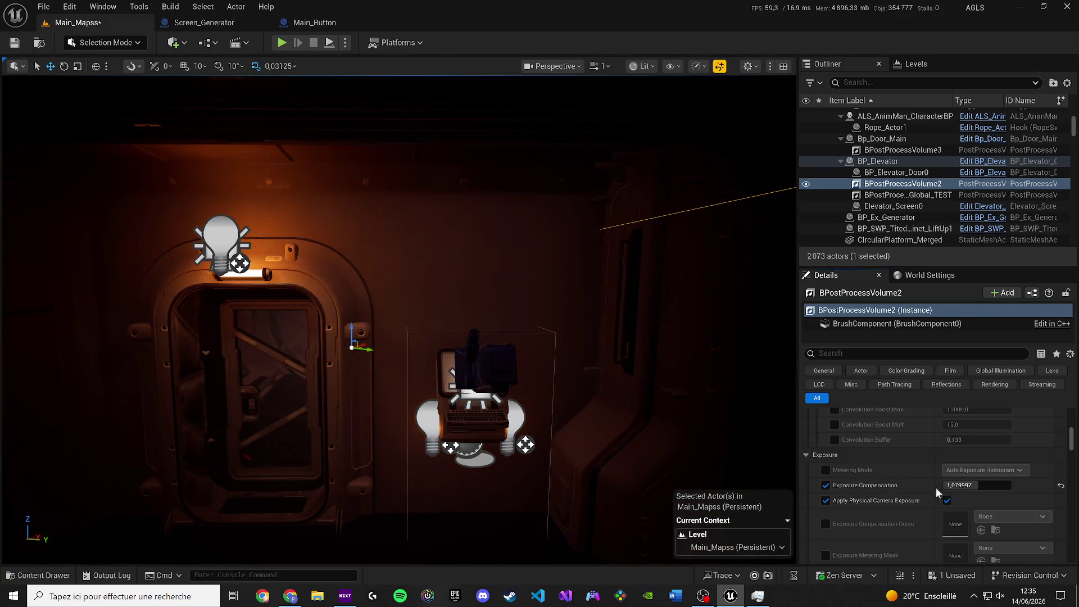
# Set Exposure Compensation to 0,4, stepping down through 1,0 and 0,8.
pyautogui.scroll(3, 645, 436)
pyautogui.scroll(-2, 399, 315)
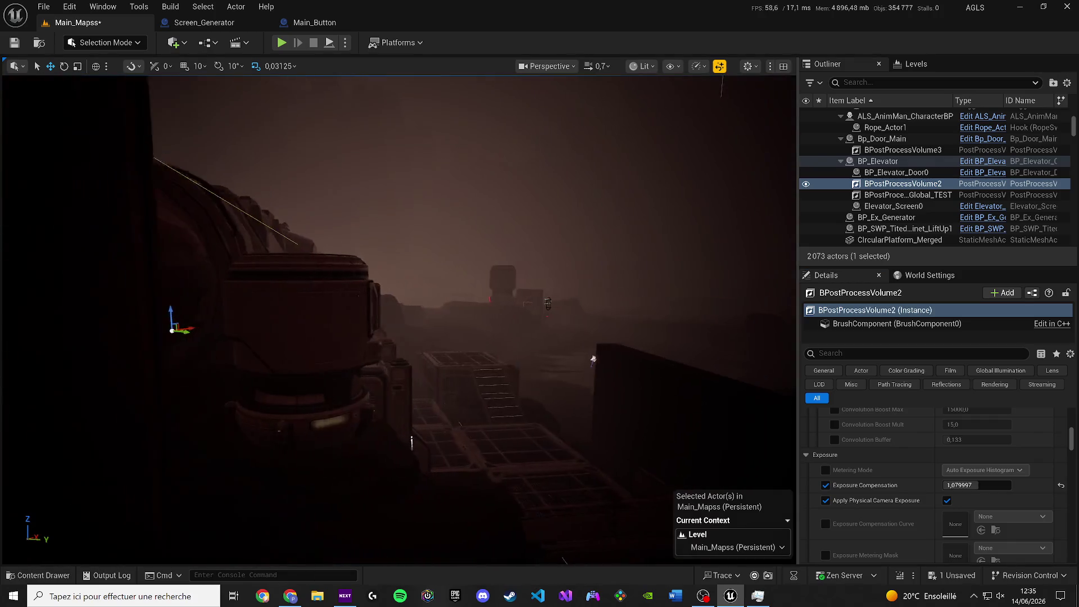
pyautogui.scroll(1, 399, 315)
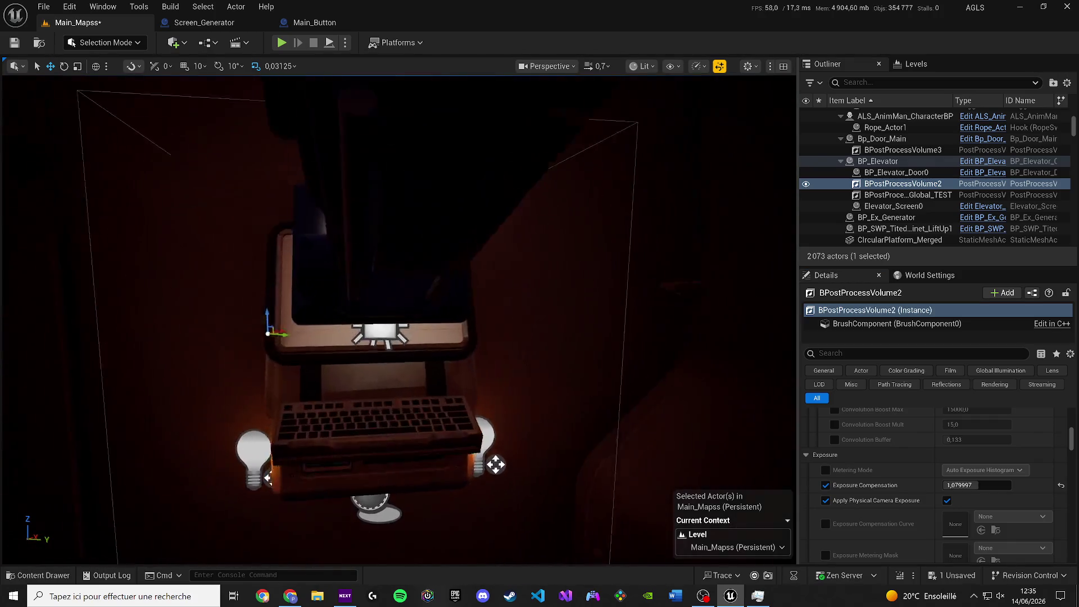
pyautogui.scroll(1, 399, 315)
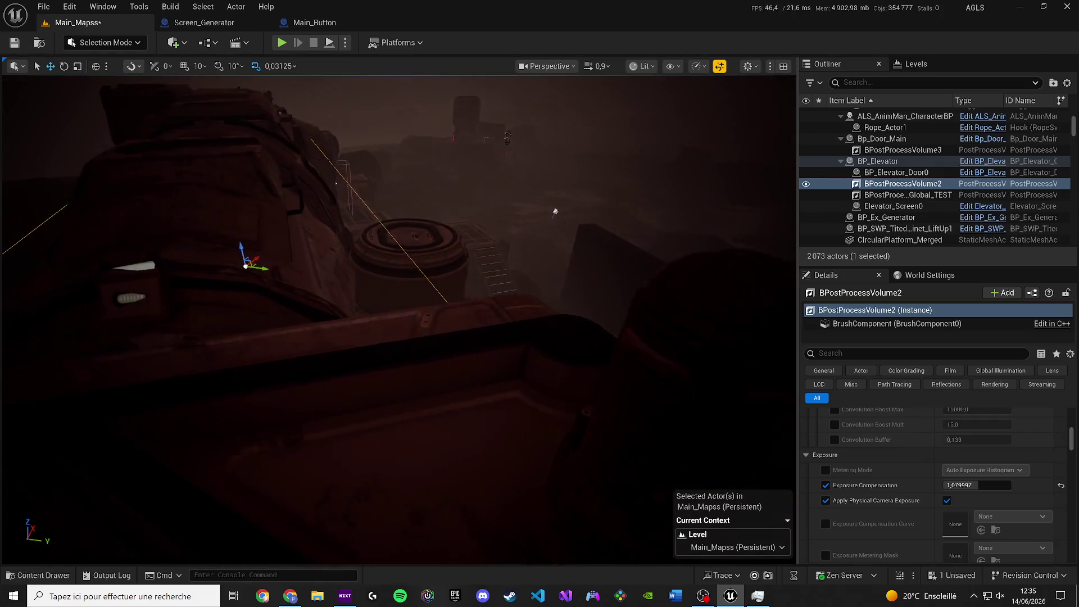
pyautogui.scroll(2, 399, 314)
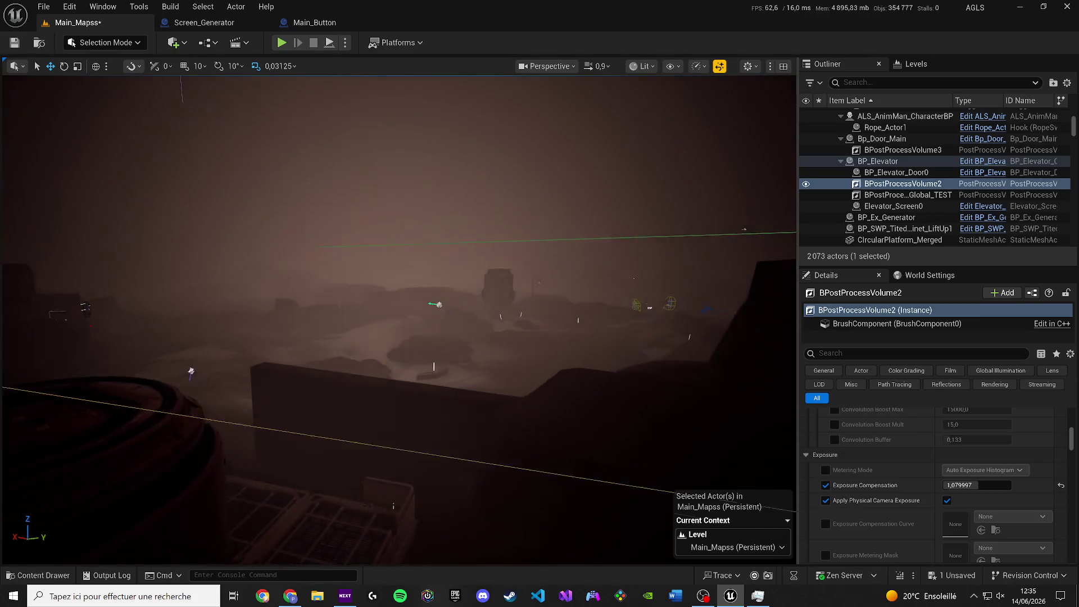
pyautogui.press('q')
pyautogui.click(985, 489)
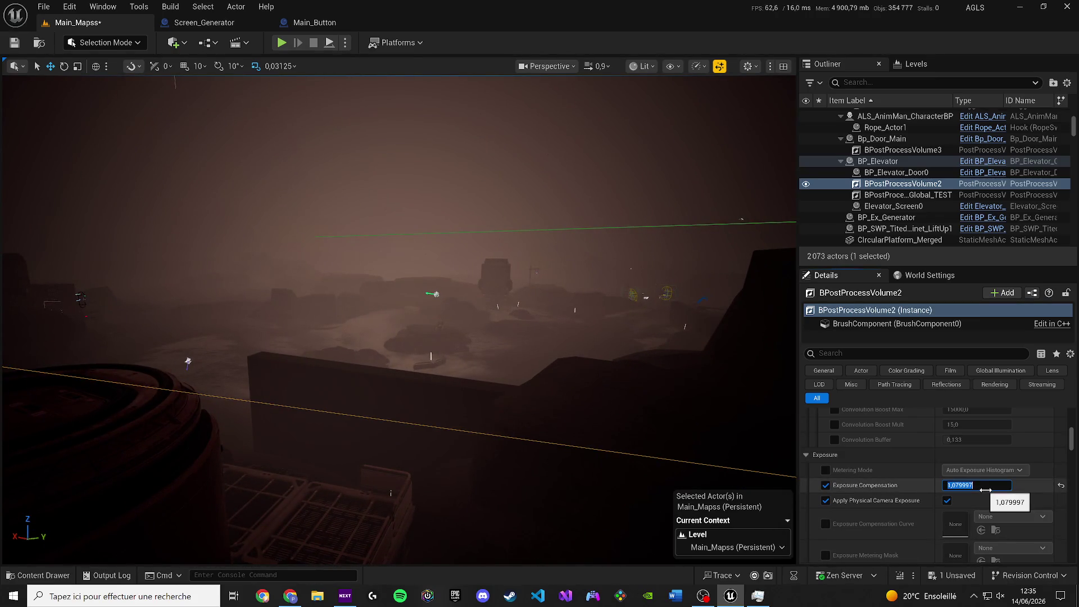
pyautogui.write('1')
pyautogui.write('8')
pyautogui.press('Return')
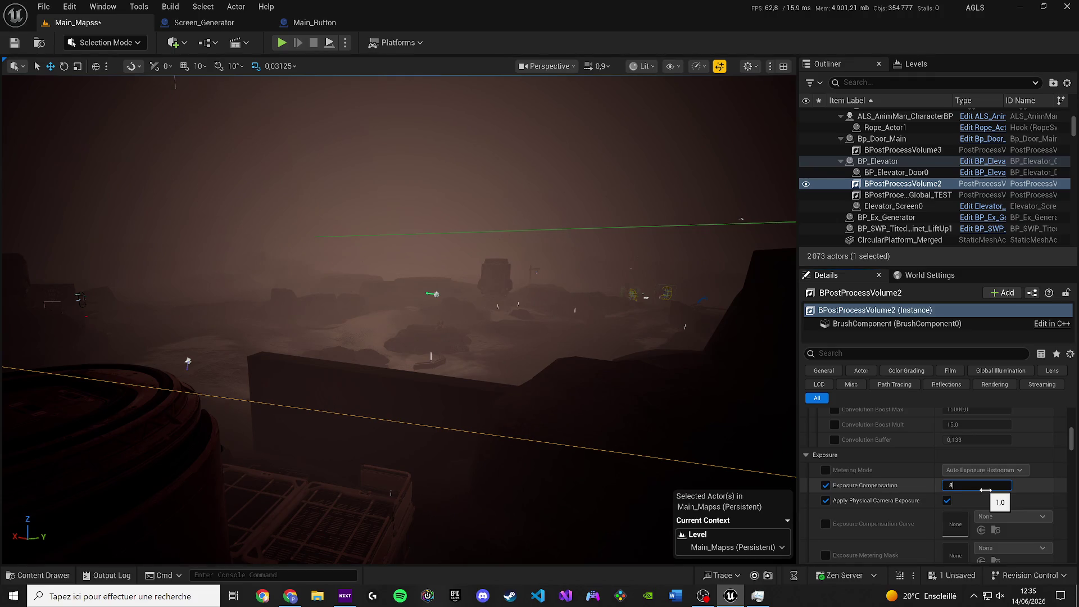
pyautogui.press('Return')
pyautogui.press('BackSpace')
pyautogui.write(',4')
pyautogui.press('Return')
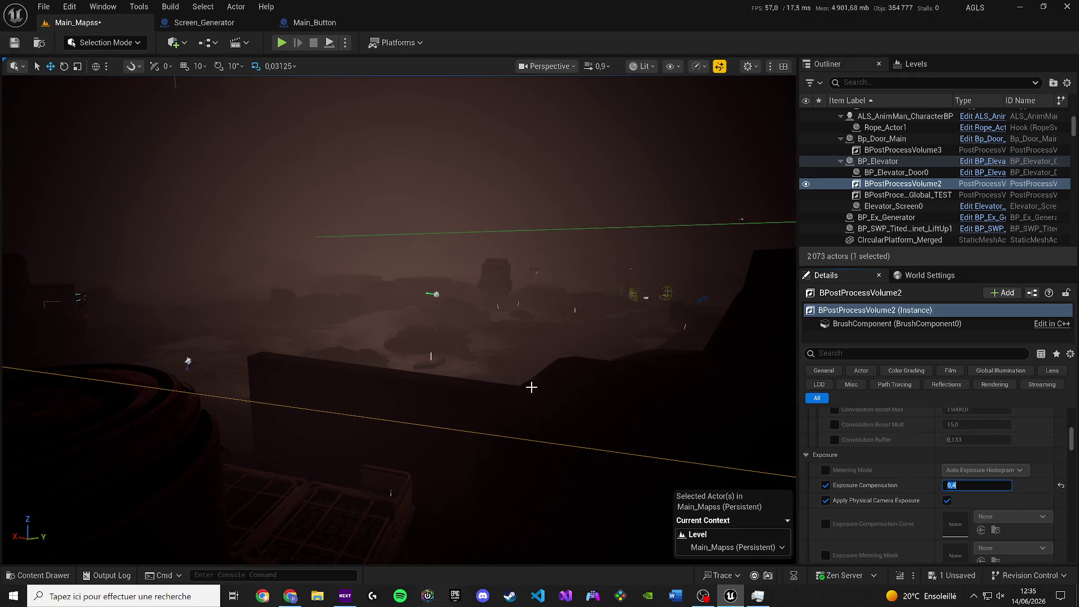
# Fly the view along the dark wall to the lit doorway and select the BP_Elevator actor.
pyautogui.press('s')
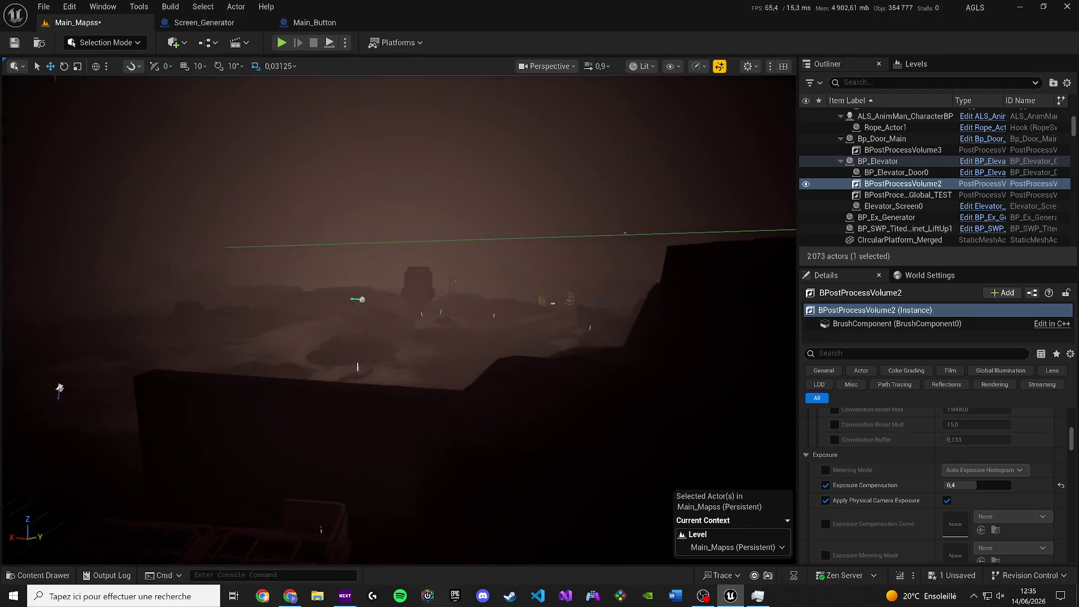
pyautogui.press('d')
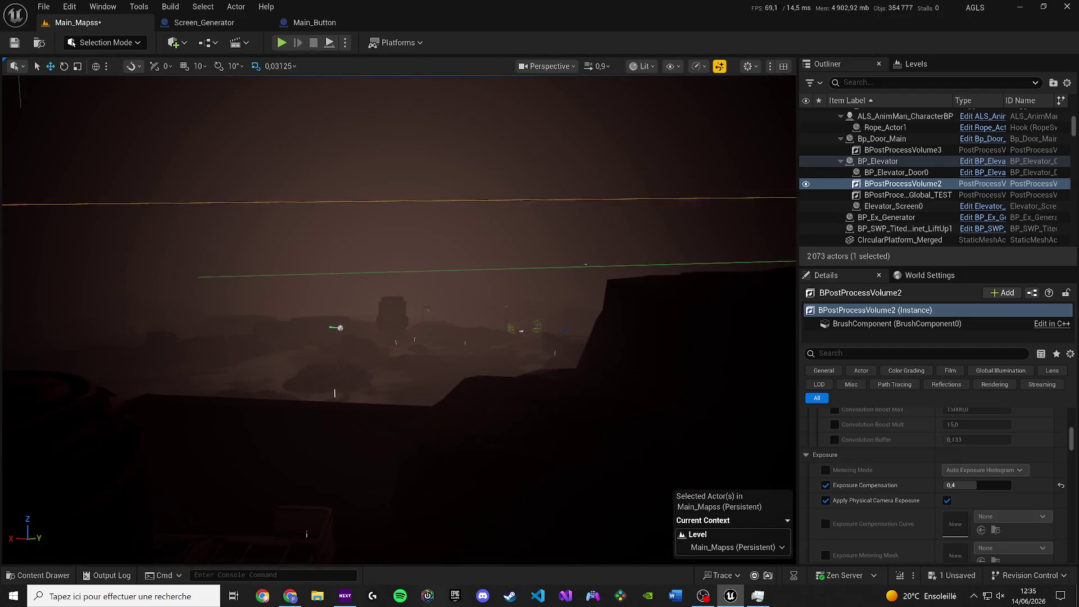
pyautogui.press('w')
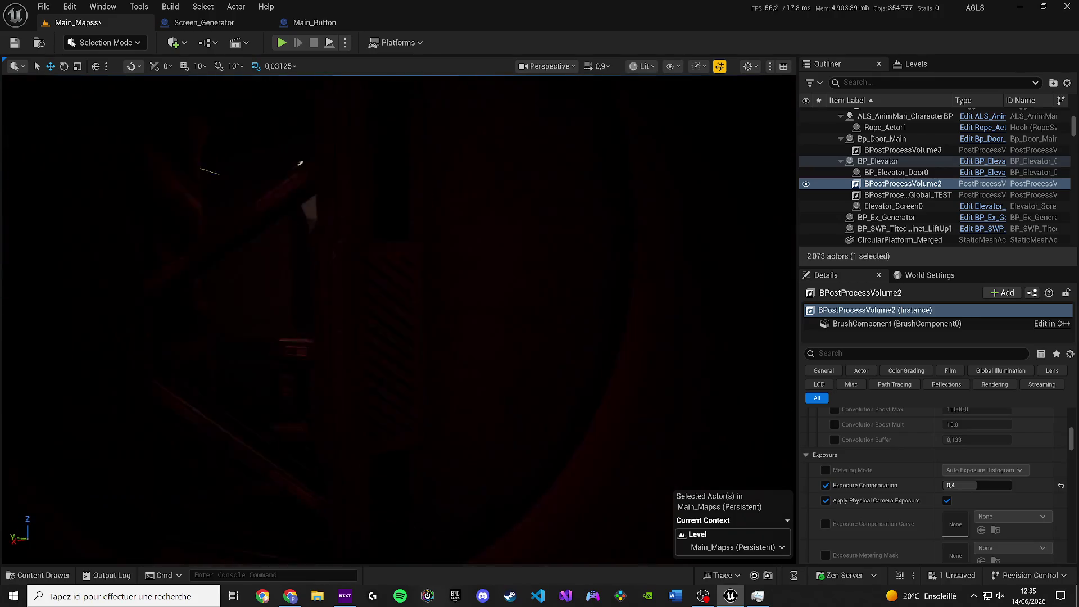
pyautogui.press('w')
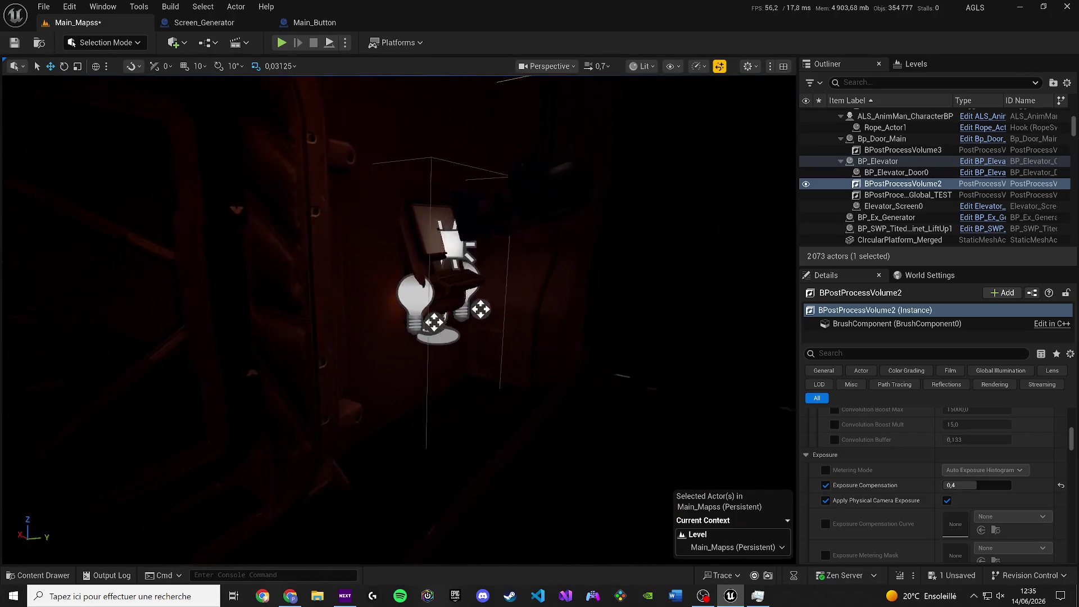
pyautogui.scroll(-2, 383, 283)
pyautogui.press('w')
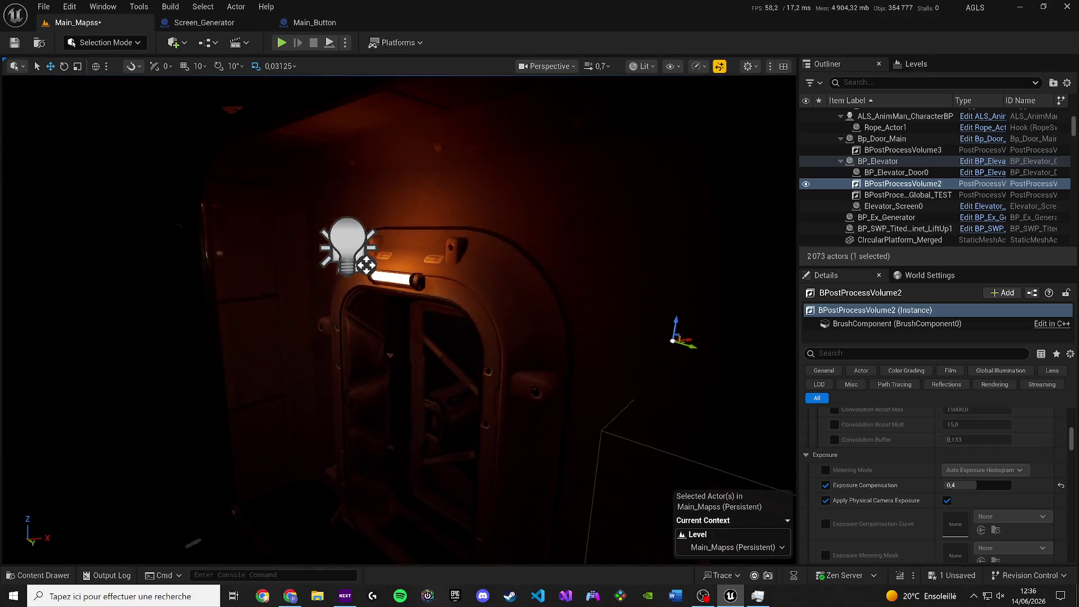
pyautogui.click(977, 162)
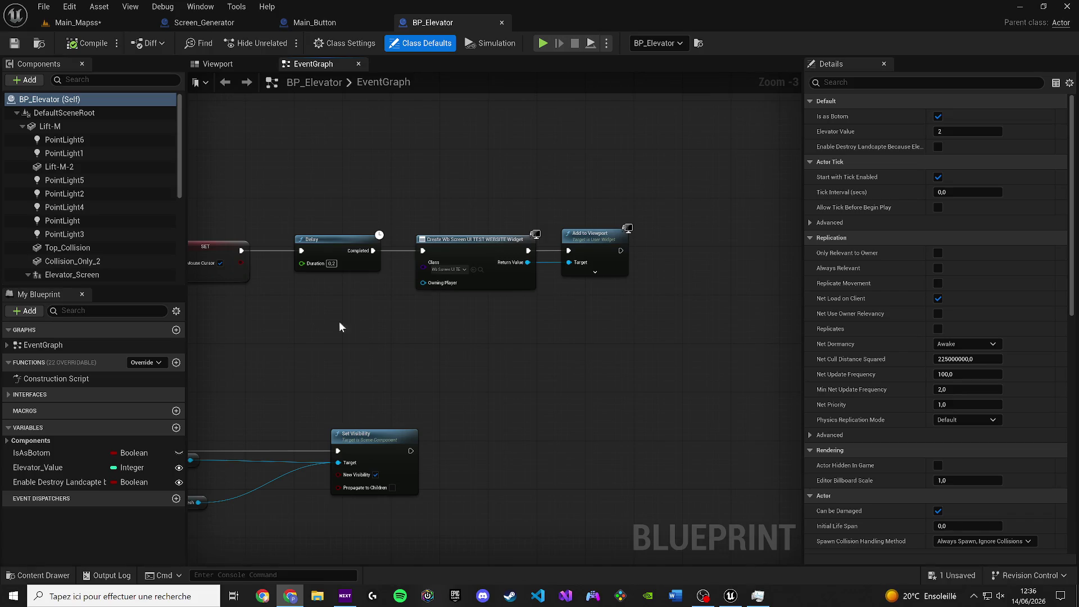
# Raise PointLight7's intensity to about 6833, compile, and check the lighting in the level.
pyautogui.click(217, 64)
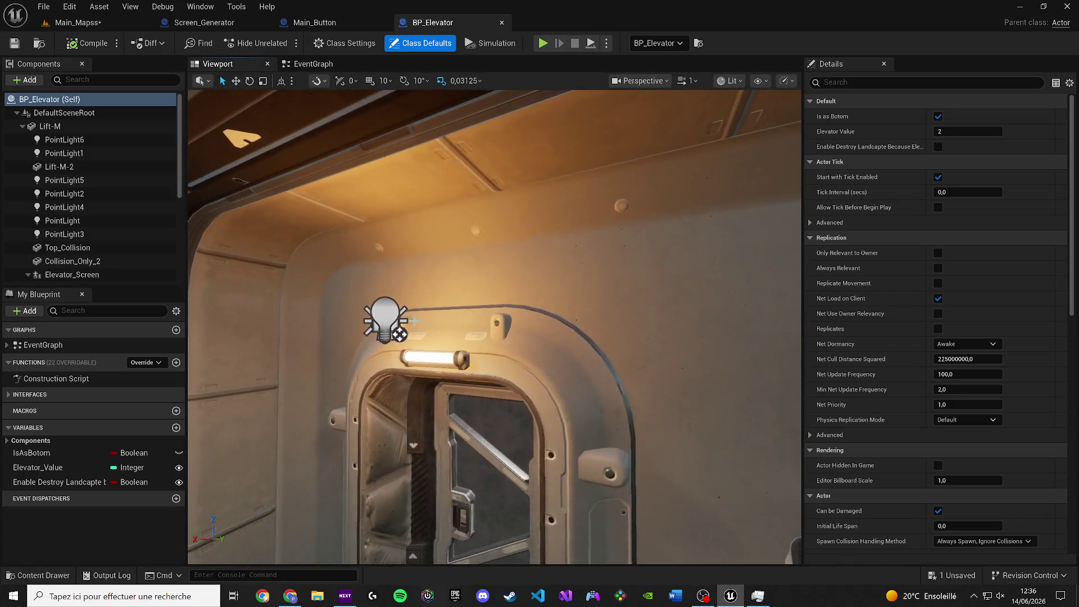
pyautogui.click(380, 318)
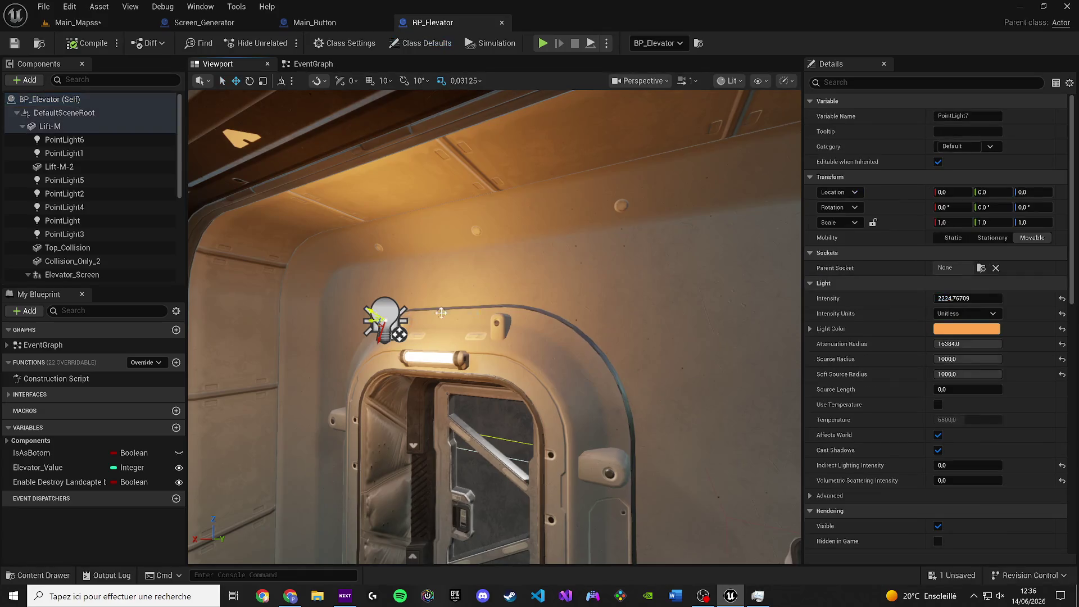
pyautogui.moveTo(490, 318)
pyautogui.mouseDown()
pyautogui.moveTo(473, 354)
pyautogui.moveTo(470, 337)
pyautogui.mouseUp()
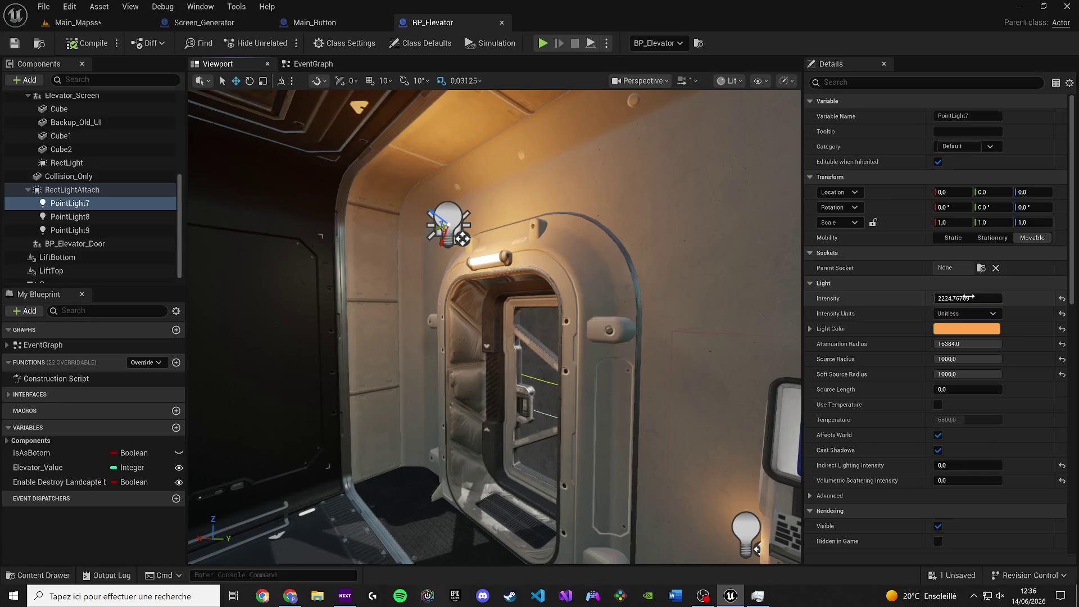
pyautogui.moveTo(965, 299); pyautogui.dragTo(1006, 299)
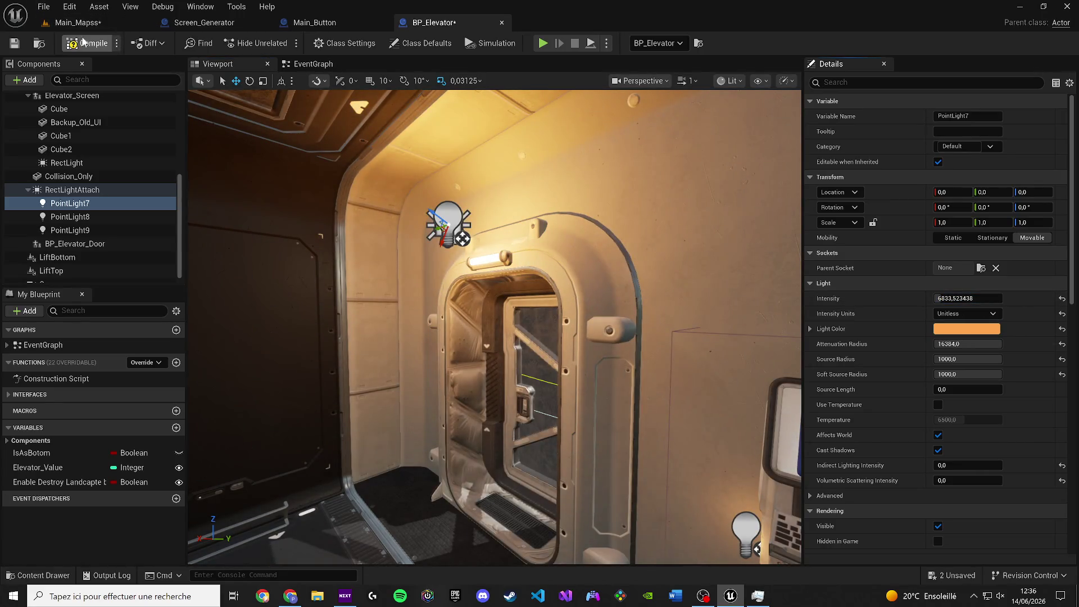
pyautogui.click(14, 43)
pyautogui.click(78, 23)
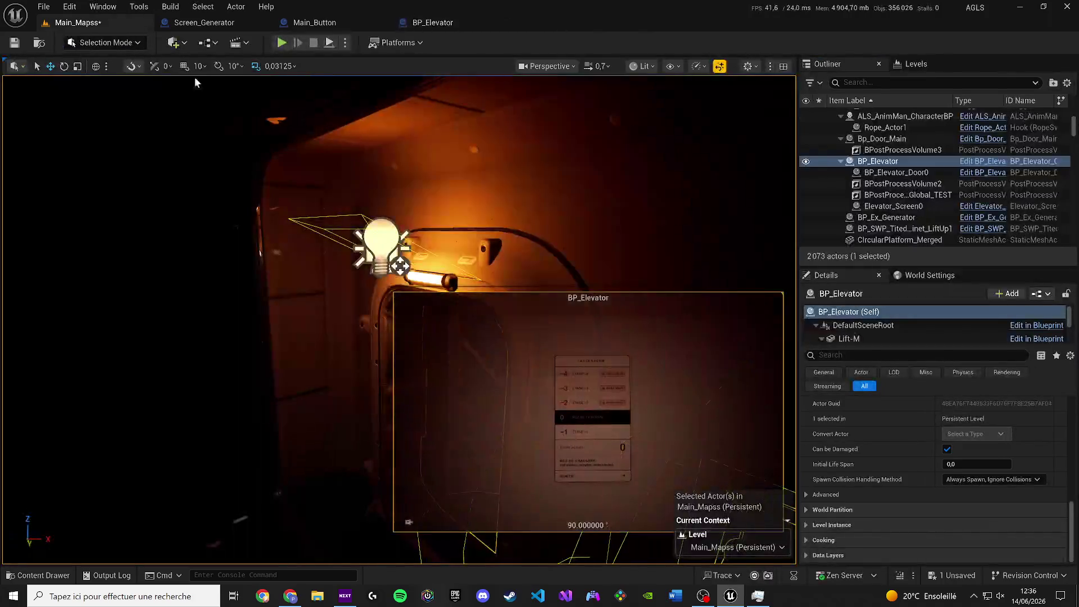
pyautogui.moveTo(225, 337)
pyautogui.mouseDown()
pyautogui.moveTo(237, 337)
pyautogui.moveTo(214, 337)
pyautogui.moveTo(248, 343)
pyautogui.moveTo(236, 338)
pyautogui.mouseUp()
pyautogui.click(427, 21)
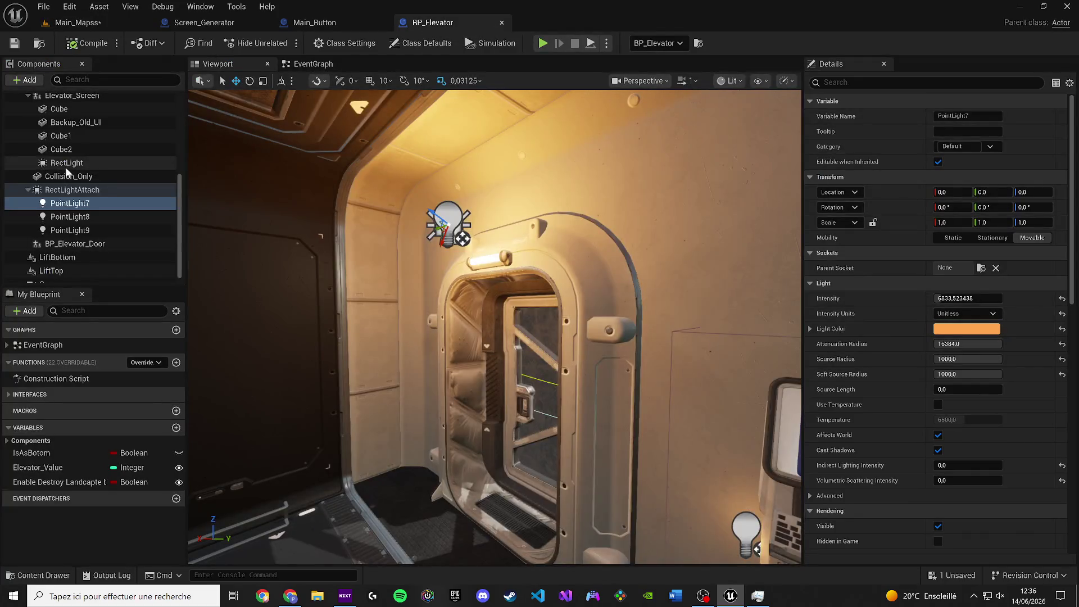
# Set RectLightAttach intensity to about 5337 and paste PointLight7's orange light colour onto it.
pyautogui.click(68, 190)
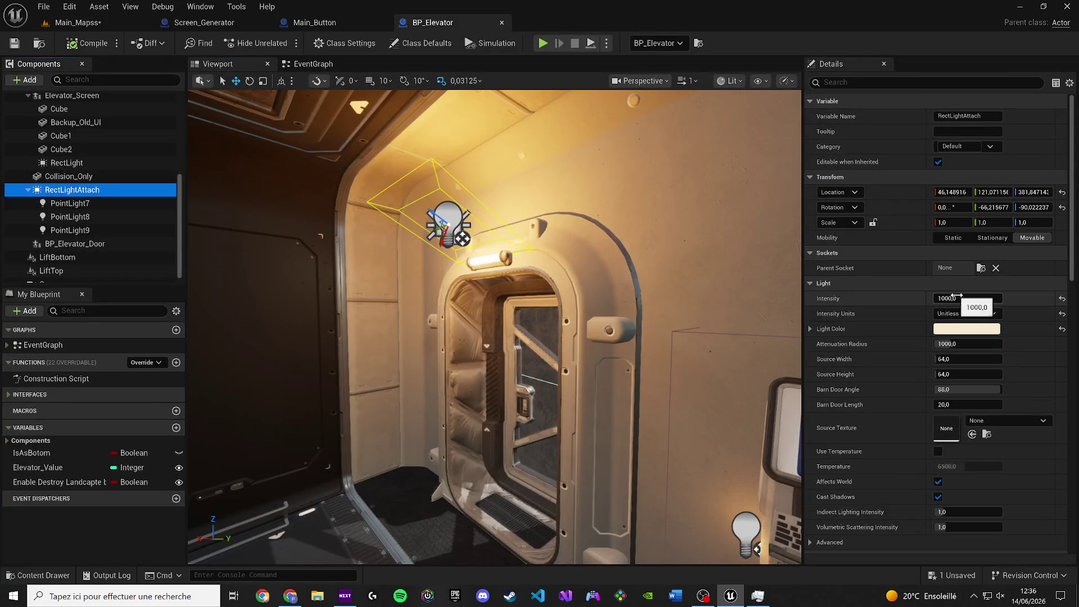
pyautogui.moveTo(967, 298); pyautogui.dragTo(989, 298)
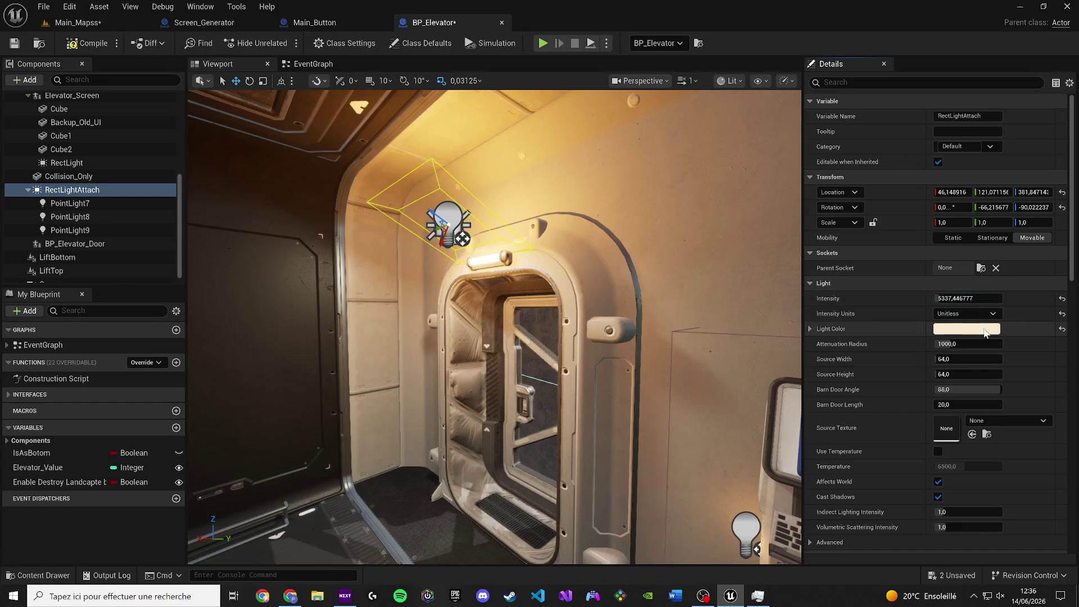
pyautogui.click(71, 203)
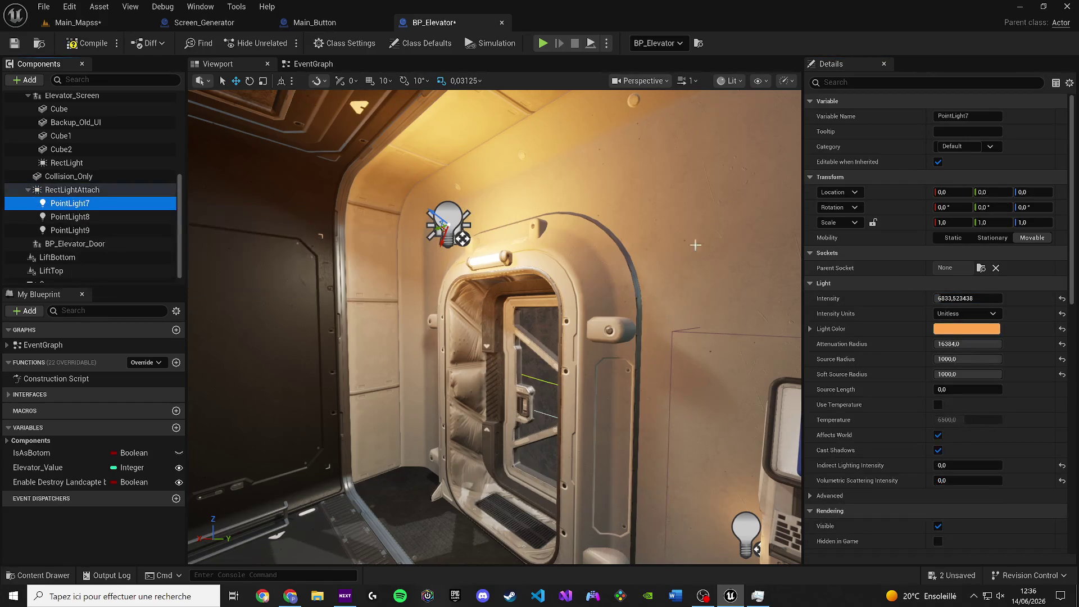
pyautogui.rightClick(957, 336)
pyautogui.click(991, 395)
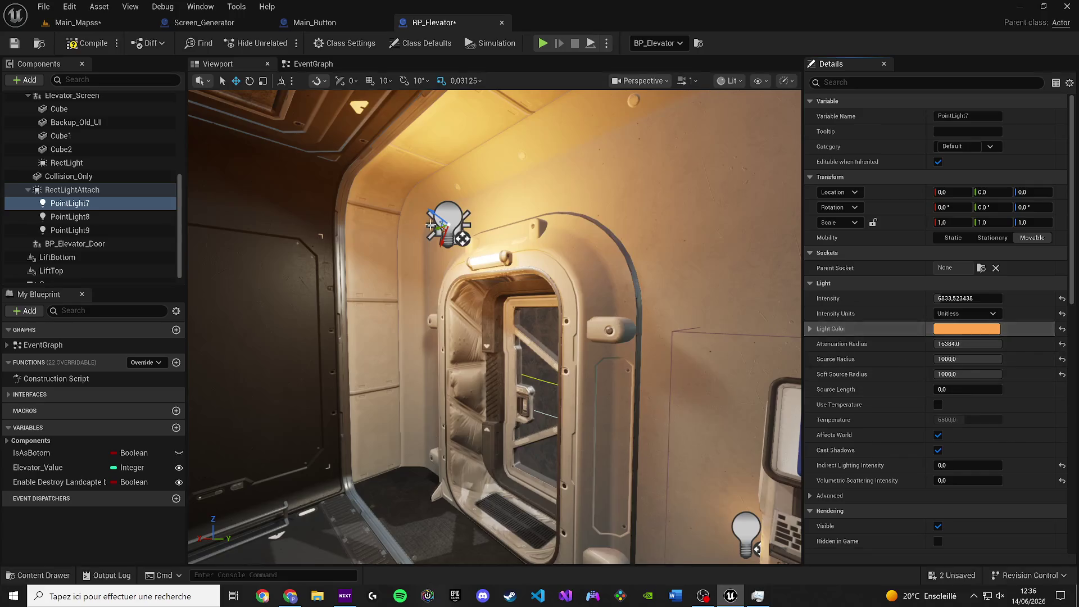
pyautogui.click(73, 191)
pyautogui.rightClick(956, 332)
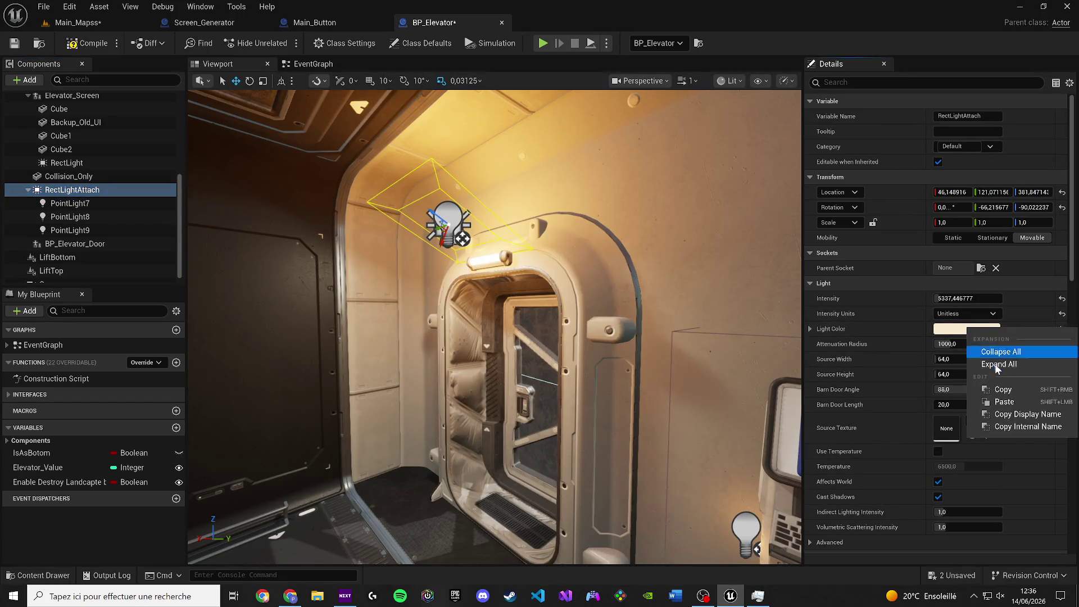
pyautogui.click(978, 400)
# Reorder editor tabs, close Screen_Generator and Main_Button, and switch to the Main_Mapss level.
pyautogui.moveTo(423, 28)
pyautogui.mouseDown()
pyautogui.moveTo(86, 21)
pyautogui.moveTo(347, 28)
pyautogui.mouseUp()
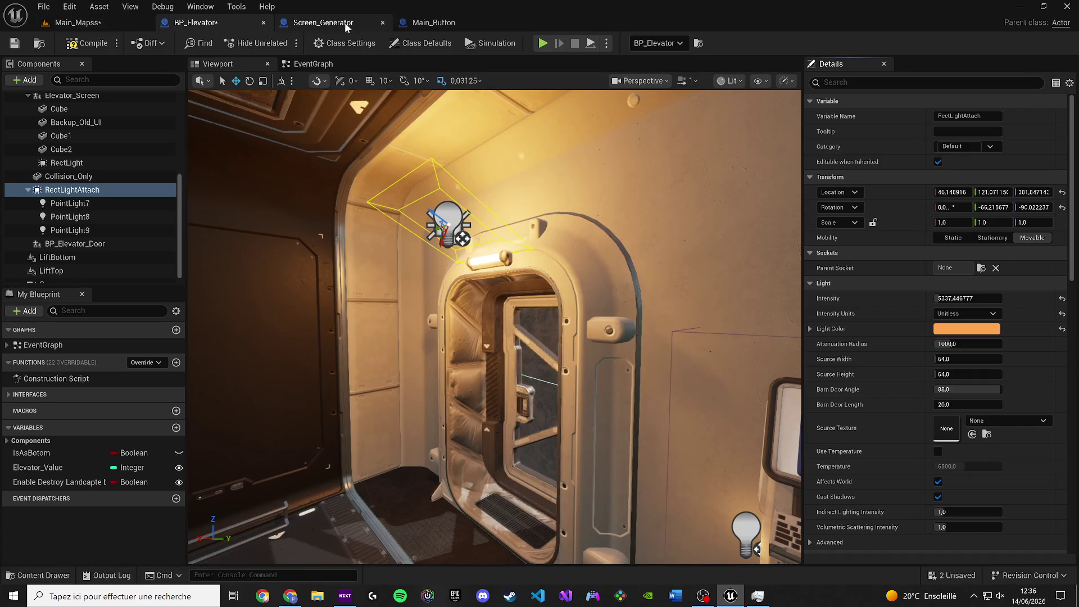
pyautogui.click(382, 23)
pyautogui.click(79, 23)
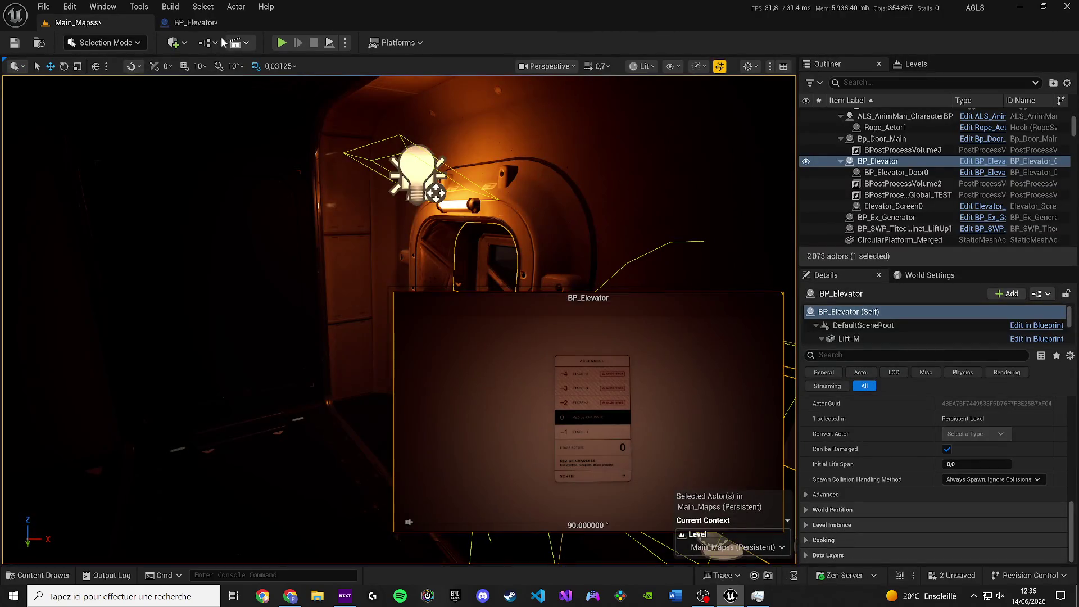
pyautogui.click(194, 22)
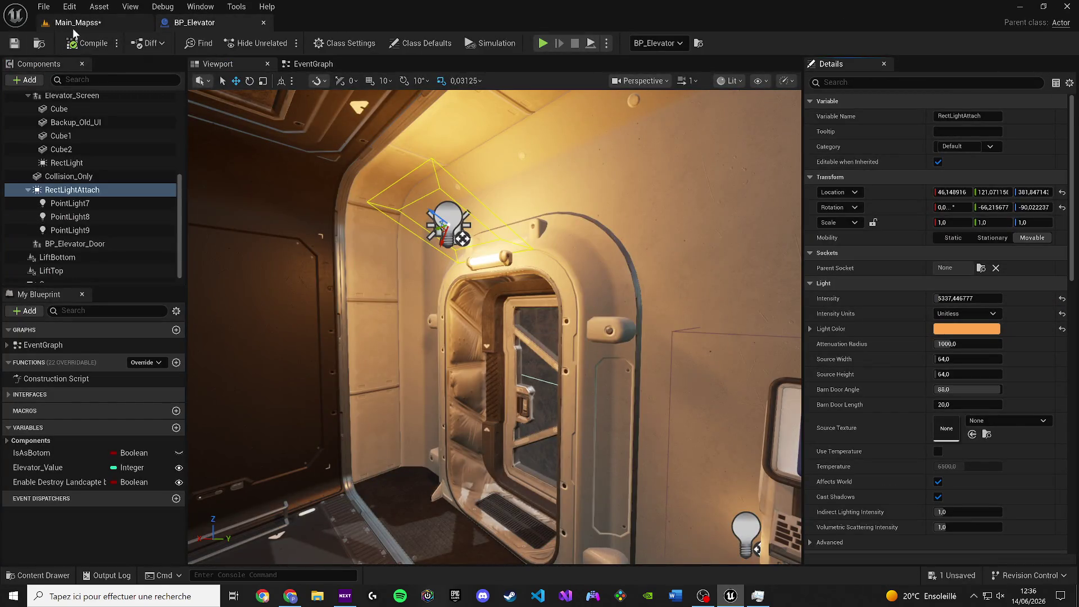
pyautogui.click(79, 22)
# Close the BP_Elevator editor, fly around the elevator corridor, and select LivingModule, then Landscape2.
pyautogui.moveTo(529, 193)
pyautogui.mouseDown()
pyautogui.moveTo(501, 169)
pyautogui.moveTo(486, 132)
pyautogui.moveTo(449, 121)
pyautogui.moveTo(416, 157)
pyautogui.moveTo(388, 219)
pyautogui.moveTo(406, 66)
pyautogui.mouseUp()
pyautogui.scroll(-1, 467, 127)
pyautogui.scroll(5, 433, 141)
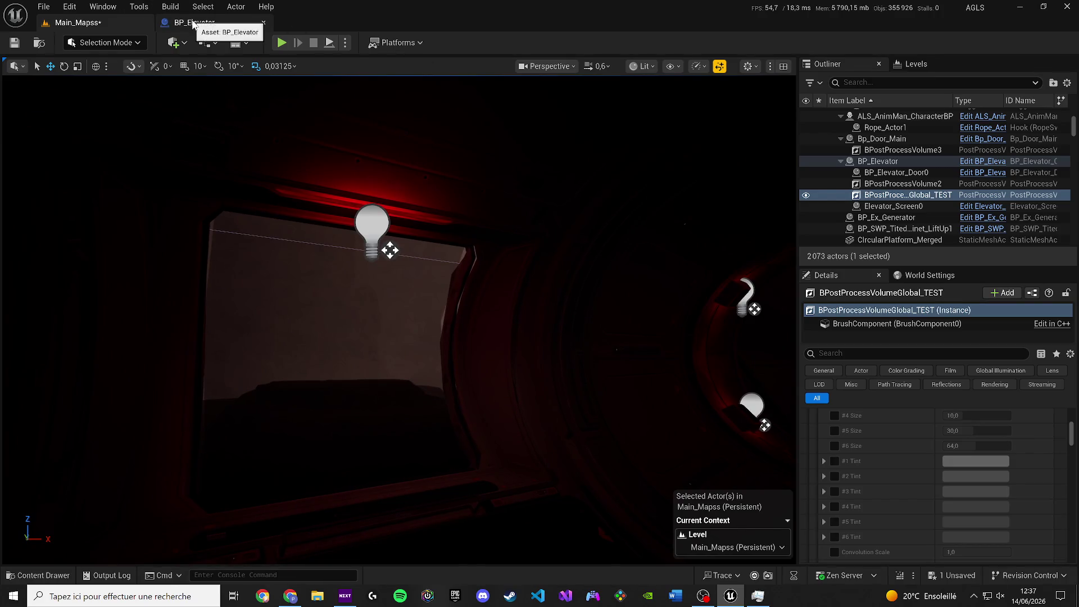
pyautogui.click(257, 22)
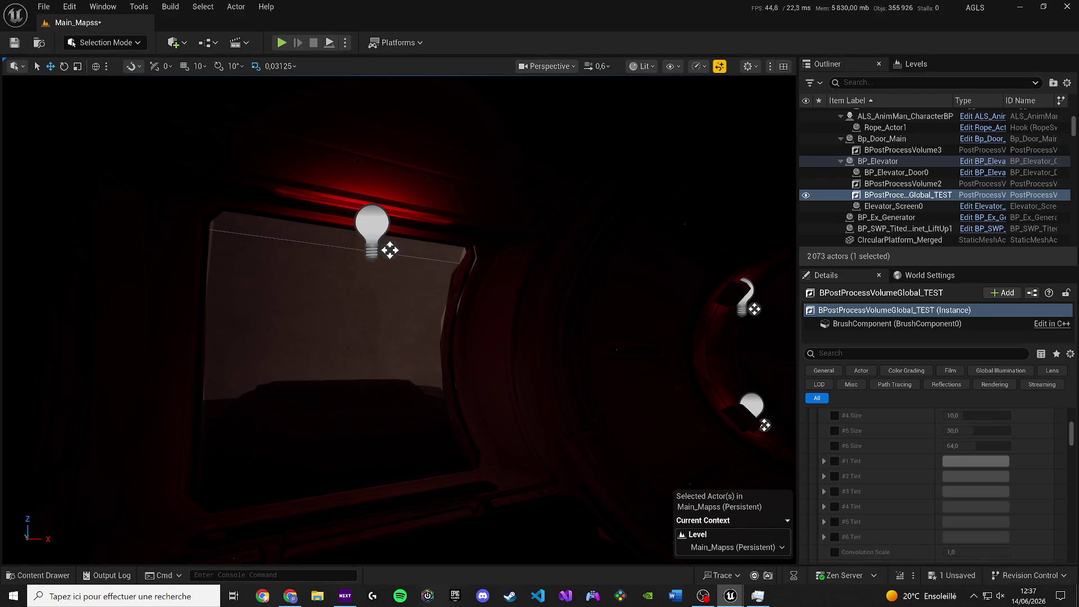
pyautogui.press('Left')
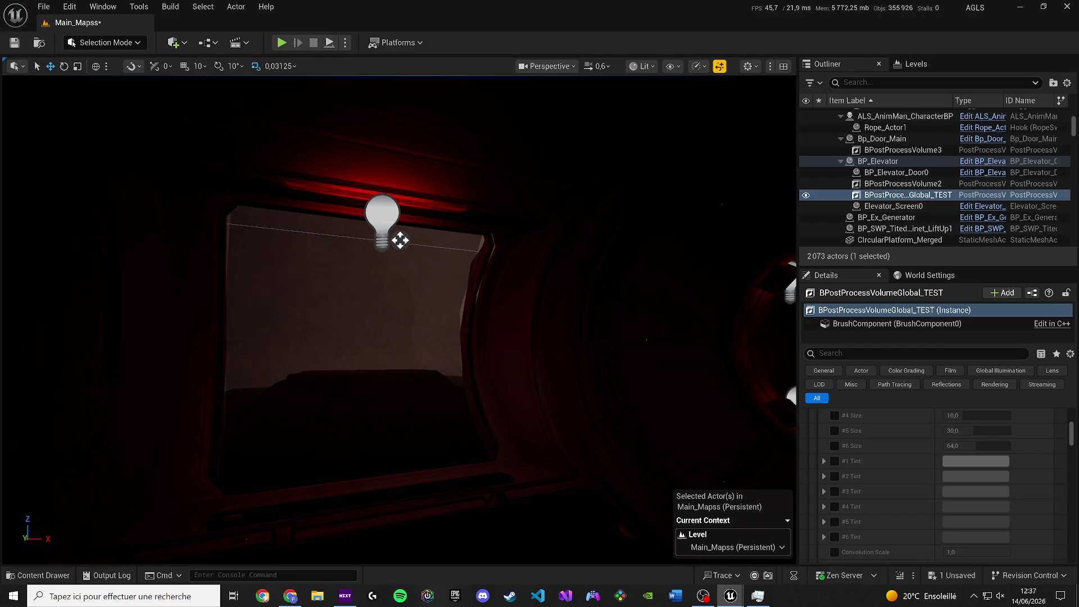
pyautogui.click(206, 281)
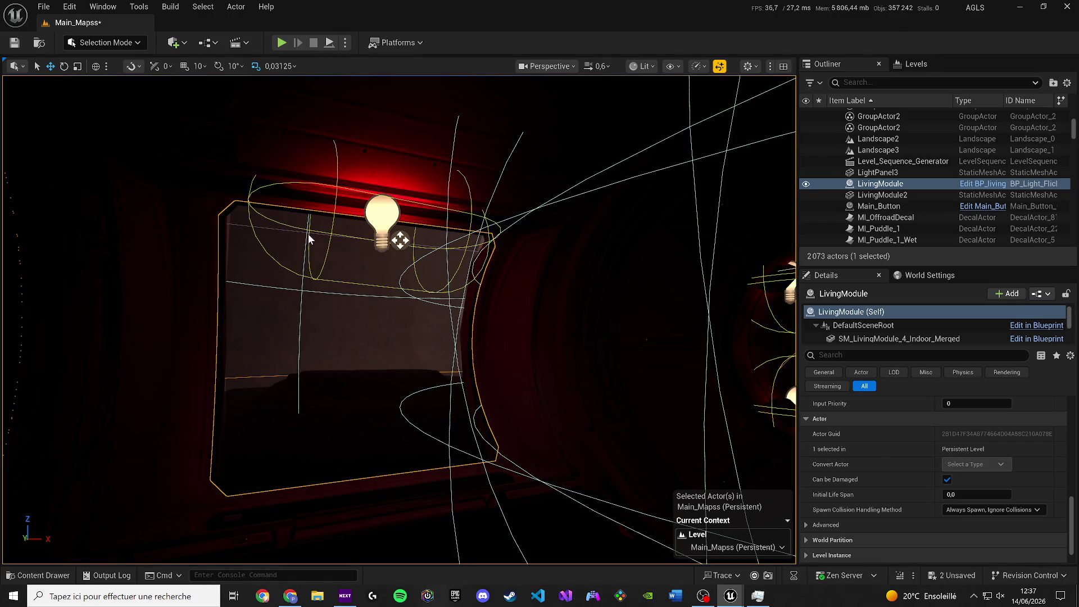
pyautogui.click(825, 140)
# Select MI_Puddle_1, undo the attenuation radius edit with Ctrl+Z, and focus the round doorway.
pyautogui.click(922, 229)
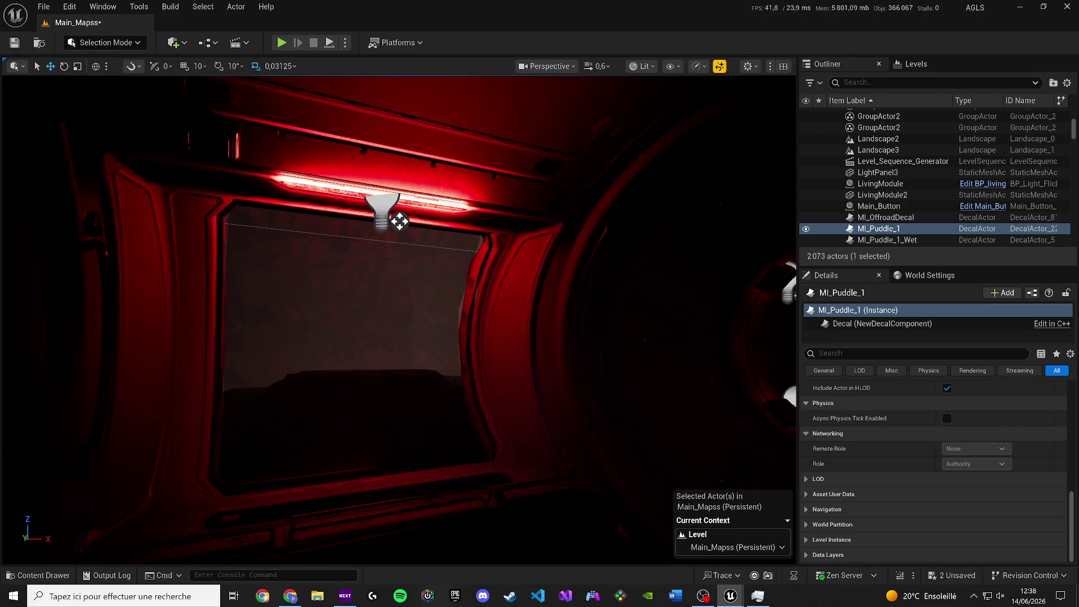
pyautogui.moveTo(401, 222)
pyautogui.mouseDown()
pyautogui.moveTo(542, 104)
pyautogui.moveTo(584, 125)
pyautogui.moveTo(458, 241)
pyautogui.moveTo(487, 222)
pyautogui.moveTo(431, 235)
pyautogui.mouseUp()
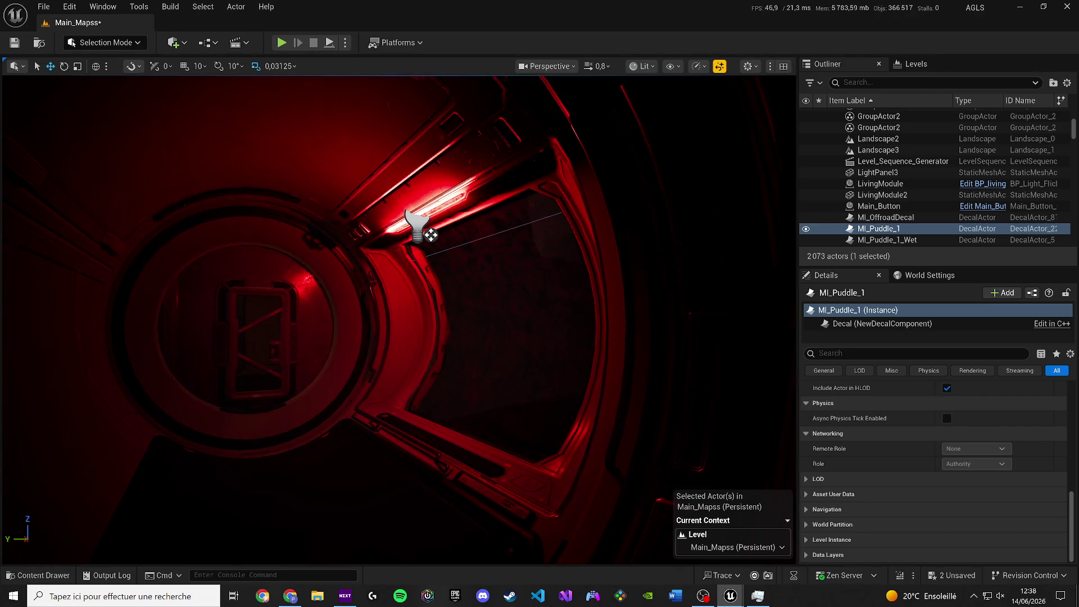
pyautogui.hotkey('ctrl', 'z')
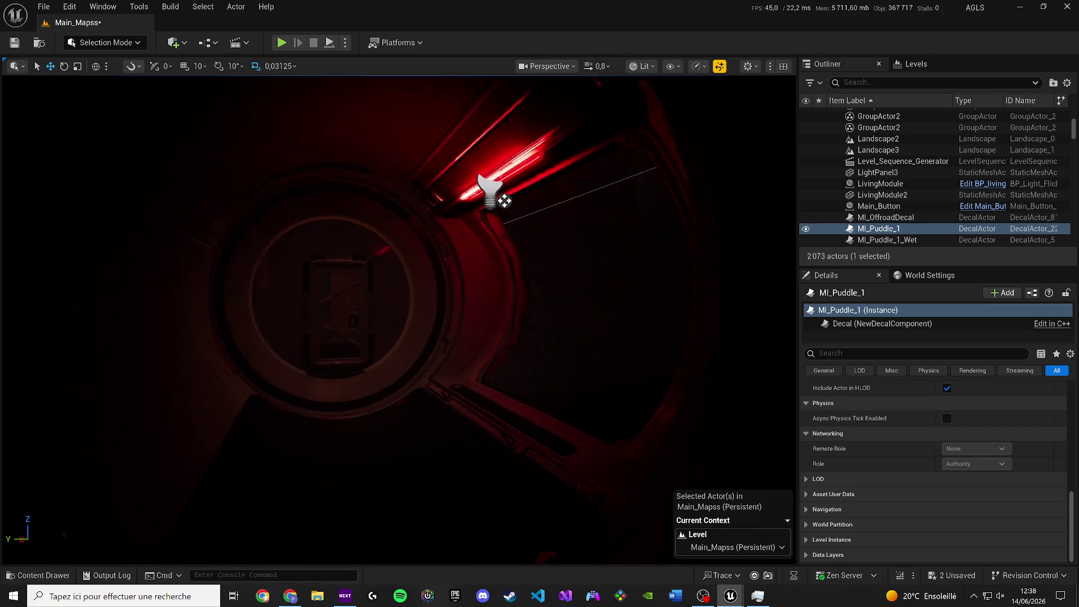
pyautogui.press('f')
pyautogui.scroll(-5, 149, 314)
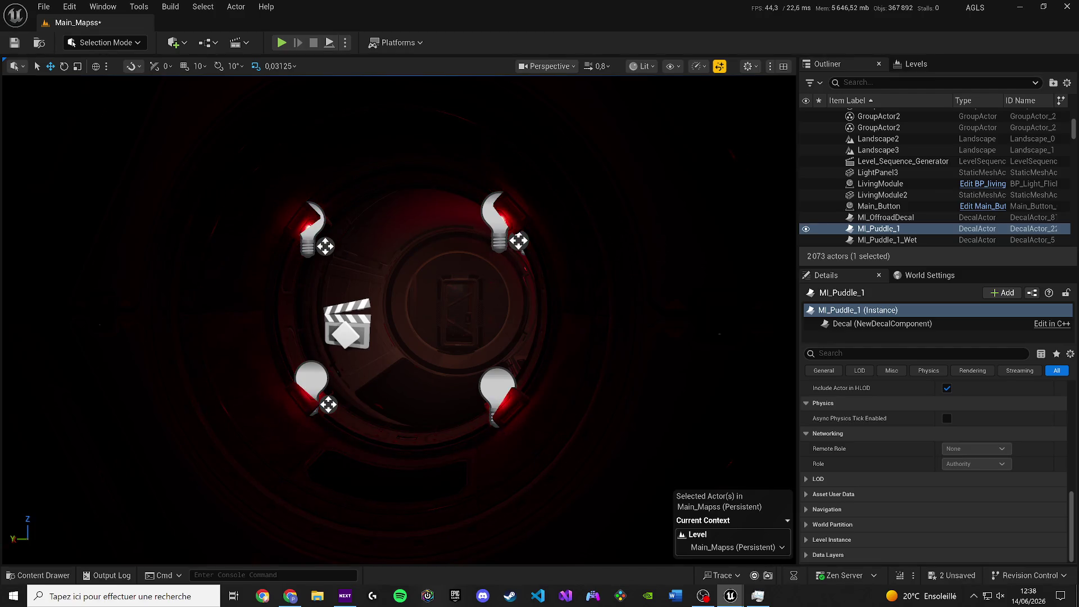
# Undo the light intensity edit with Ctrl+Z and orbit the view along the red corridor.
pyautogui.moveTo(310, 118)
pyautogui.mouseDown()
pyautogui.moveTo(310, 157)
pyautogui.moveTo(292, 174)
pyautogui.moveTo(270, 169)
pyautogui.moveTo(310, 165)
pyautogui.mouseUp()
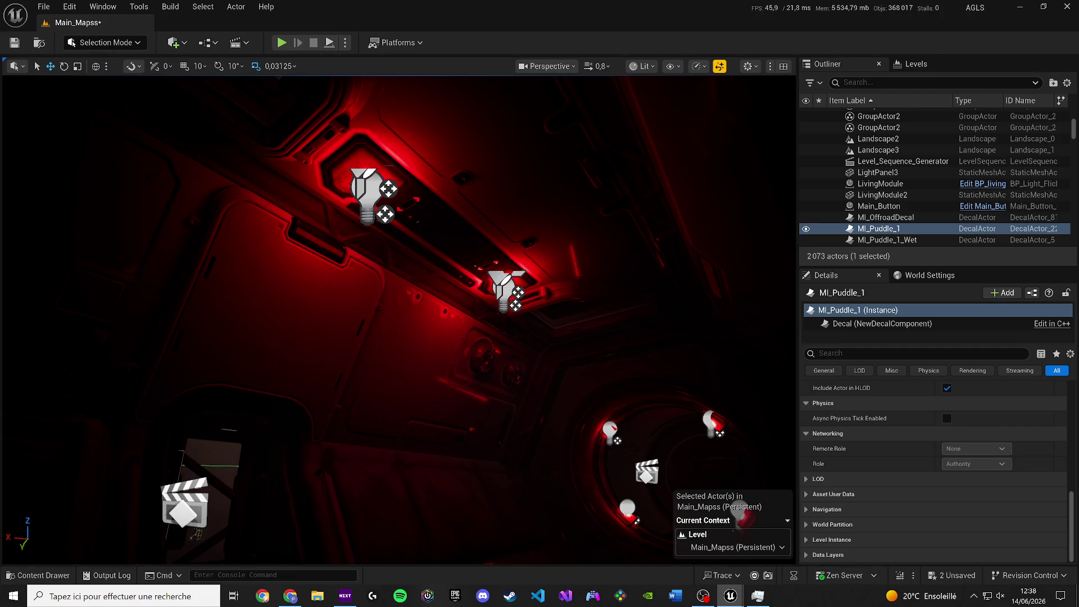
pyautogui.hotkey('ctrl', 'z')
pyautogui.moveTo(188, 303); pyautogui.dragTo(188, 303)
pyautogui.moveTo(369, 288); pyautogui.dragTo(382, 304)
# Select Level_Sequence_Generator, Landscape2 and MI_Puddle_1, then fly the view into the elevator room.
pyautogui.click(900, 161)
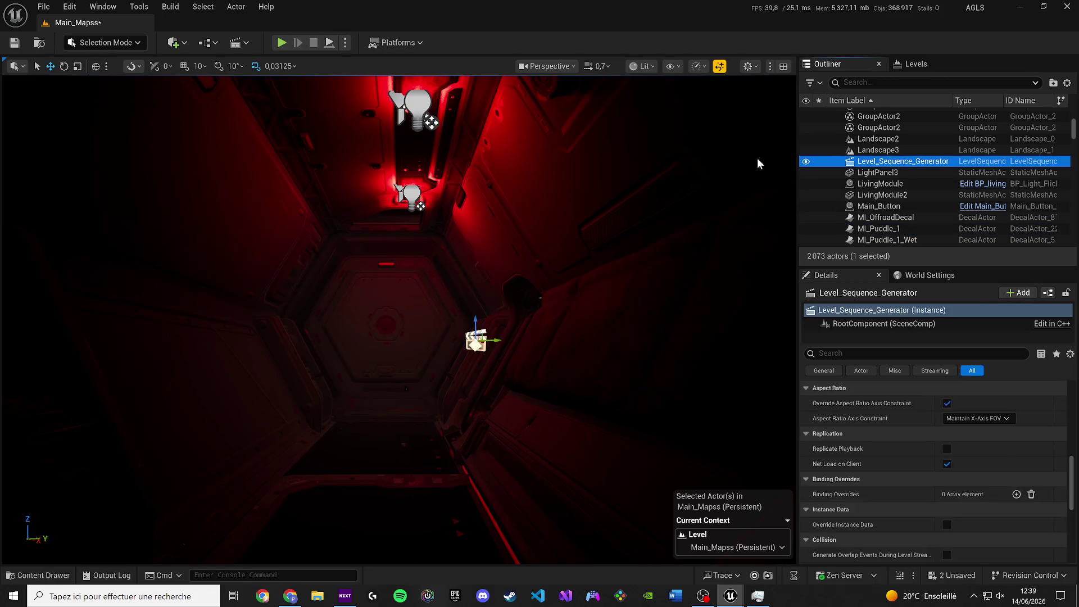
pyautogui.click(905, 139)
pyautogui.click(880, 229)
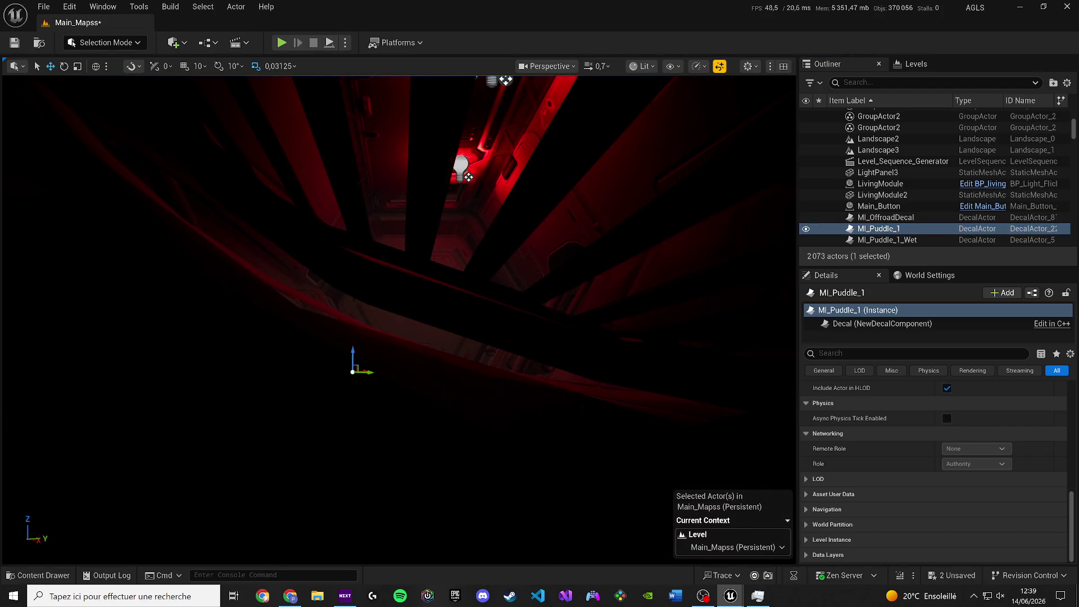
pyautogui.moveTo(366, 251); pyautogui.dragTo(435, 256)
pyautogui.scroll(-2, 366, 251)
pyautogui.scroll(2, 366, 251)
pyautogui.scroll(1, 435, 257)
pyautogui.scroll(-2, 435, 257)
pyautogui.moveTo(379, 362); pyautogui.dragTo(378, 362)
# Open the selected elevator's BP_Elevator Blueprint and frame its wall screen component.
pyautogui.click(689, 283)
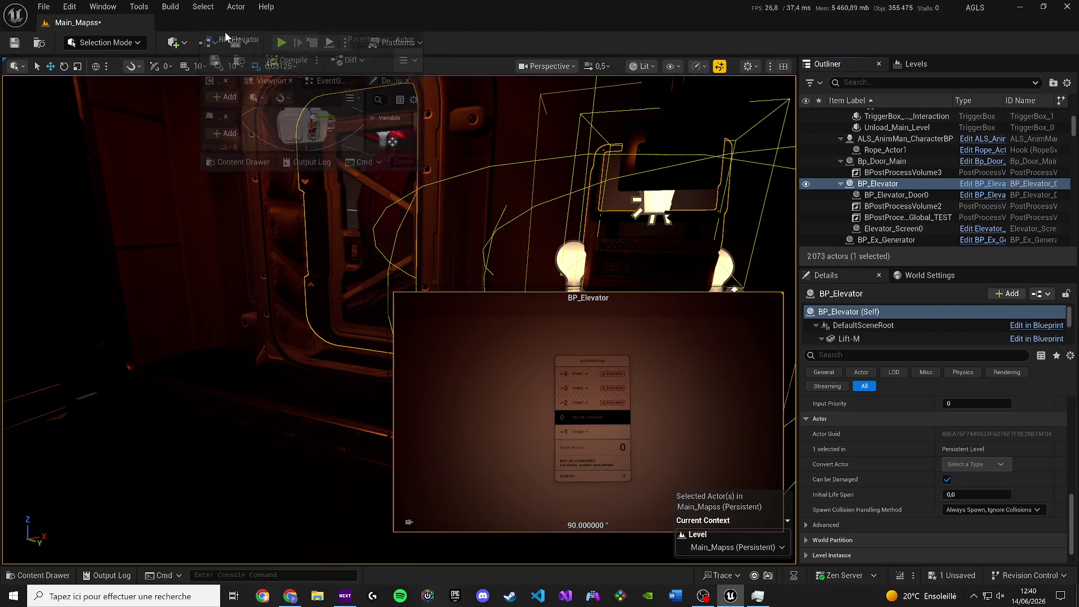
pyautogui.hotkey('ctrl', 'e')
pyautogui.scroll(10, 344, 244)
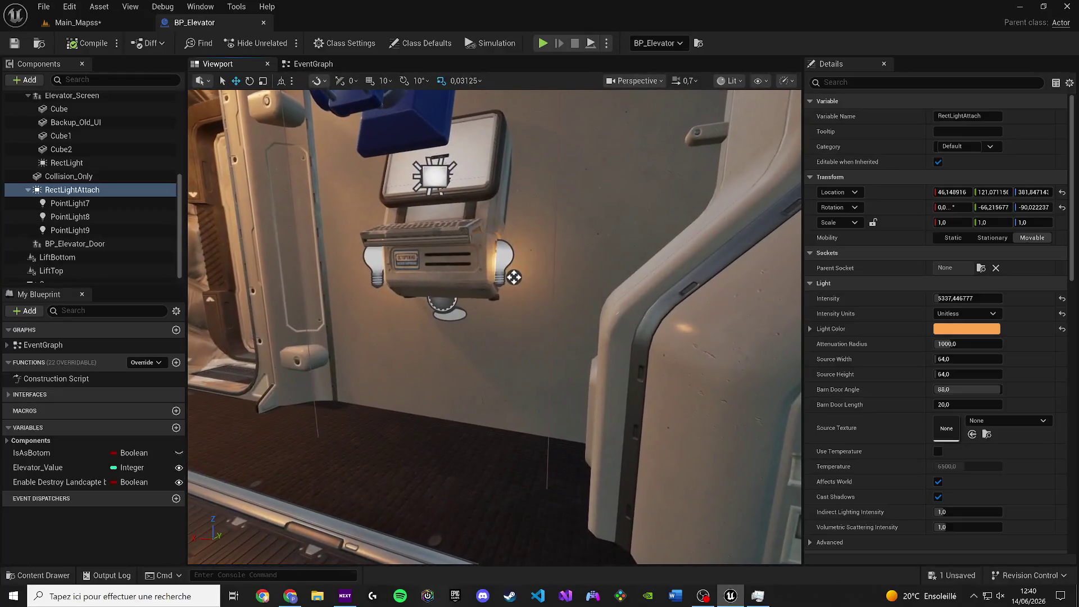
pyautogui.click(467, 235)
pyautogui.press('f')
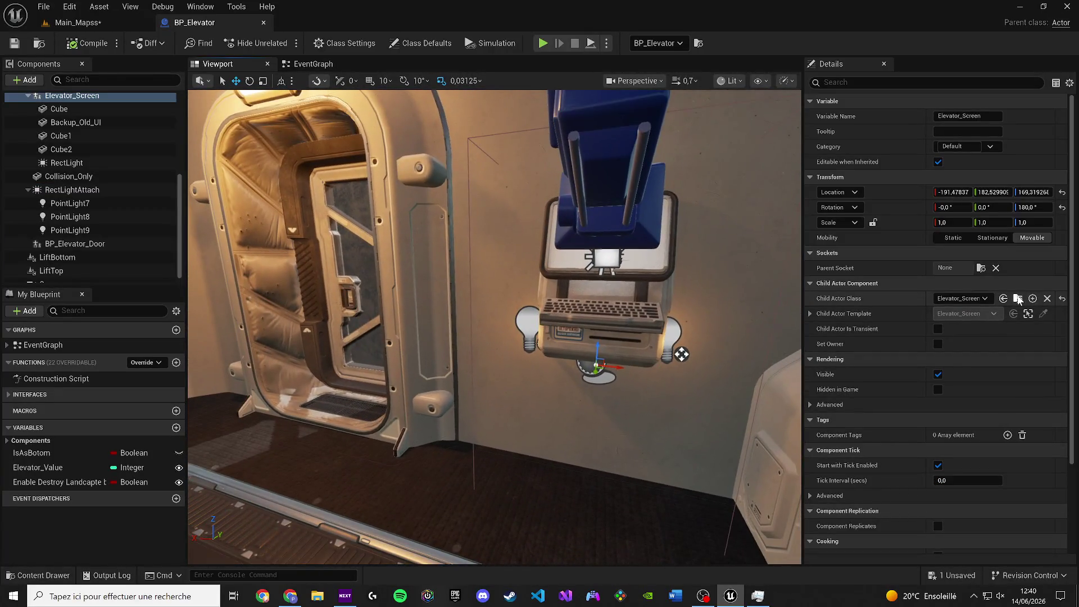
pyautogui.hotkey('ctrl', 'space')
# Open the Elevator_Screen Blueprint and inspect the interaction logic in its EventGraph.
pyautogui.doubleClick(278, 396)
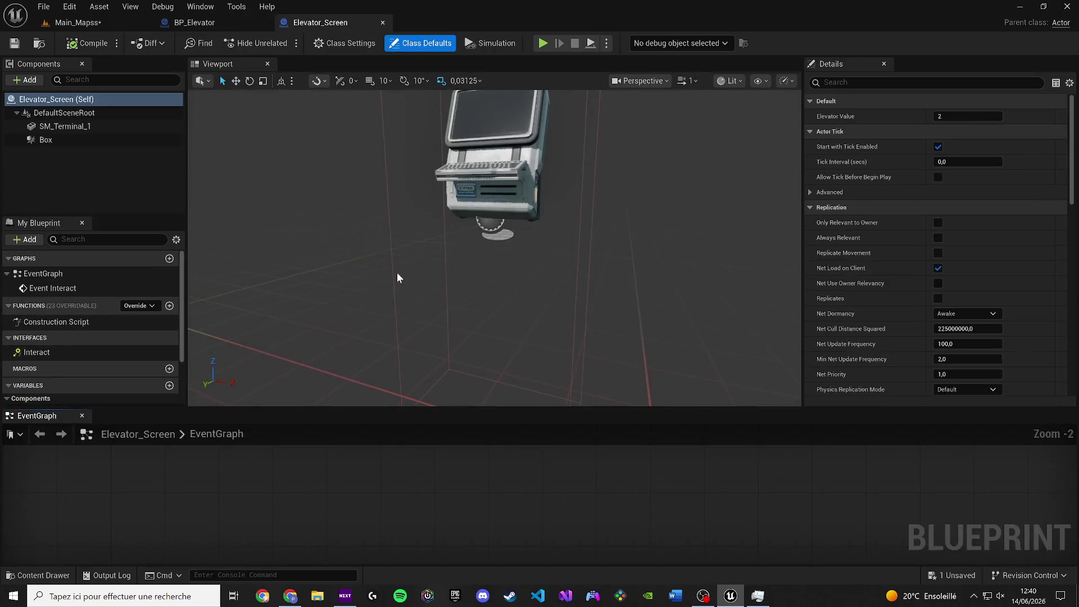
pyautogui.moveTo(28, 416)
pyautogui.mouseDown()
pyautogui.moveTo(372, 85)
pyautogui.moveTo(328, 69)
pyautogui.mouseUp()
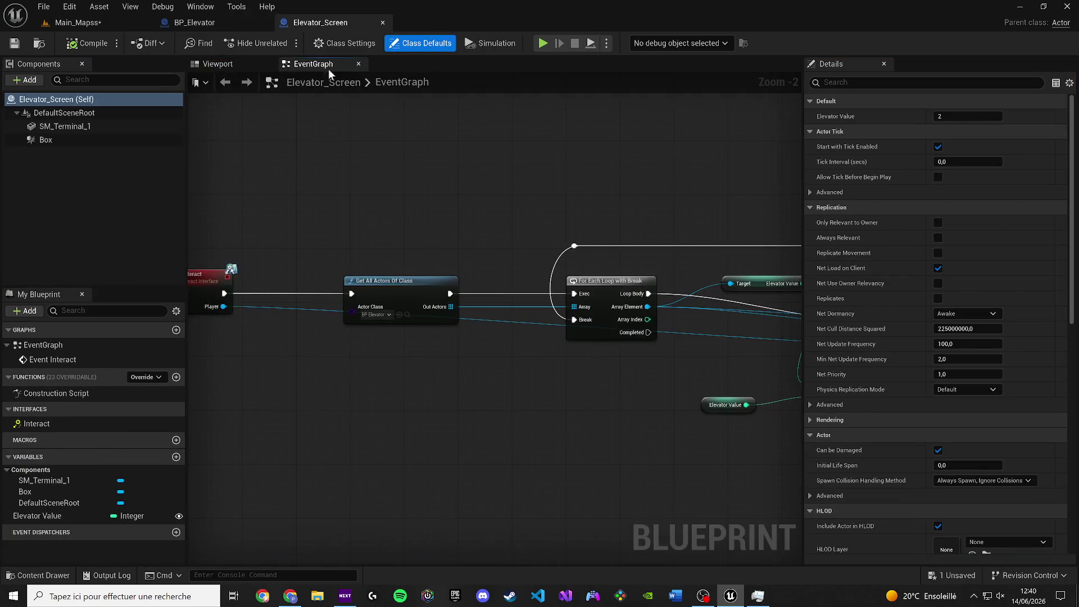
pyautogui.moveTo(554, 210); pyautogui.dragTo(247, 214)
pyautogui.scroll(1, 416, 226)
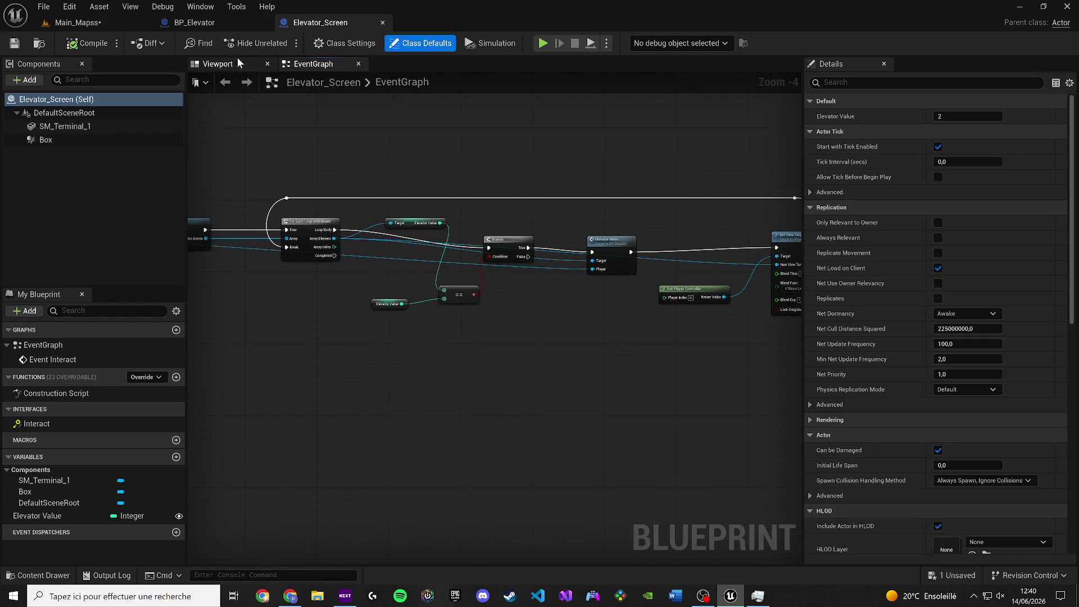
pyautogui.click(216, 66)
pyautogui.scroll(-2, 470, 220)
# Back in BP_Elevator, untick Visible for Collision_Only, using a 'visi' Details filter.
pyautogui.click(238, 25)
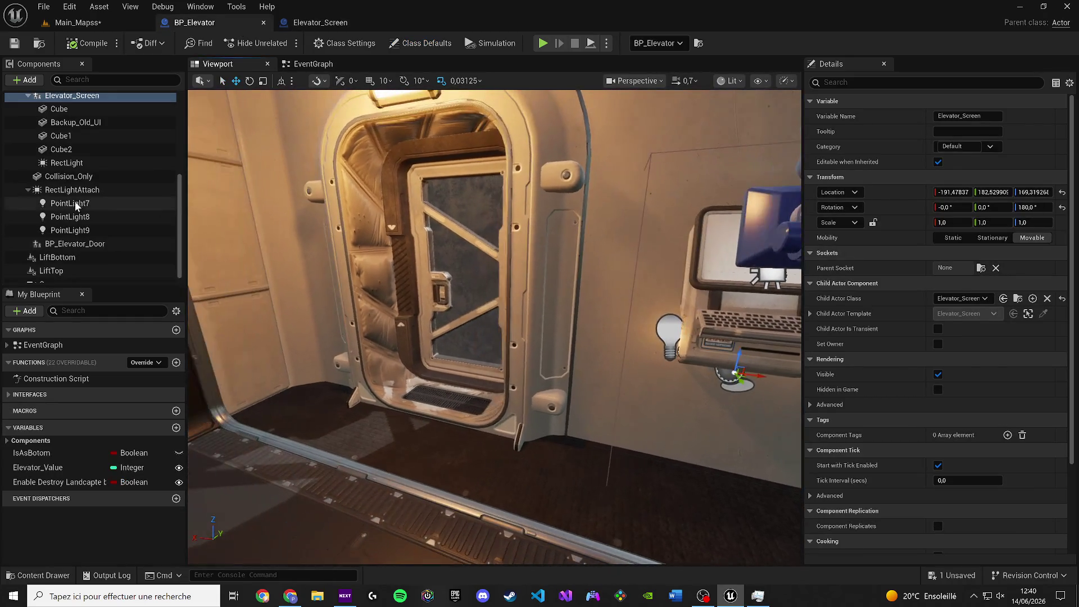
pyautogui.click(79, 137)
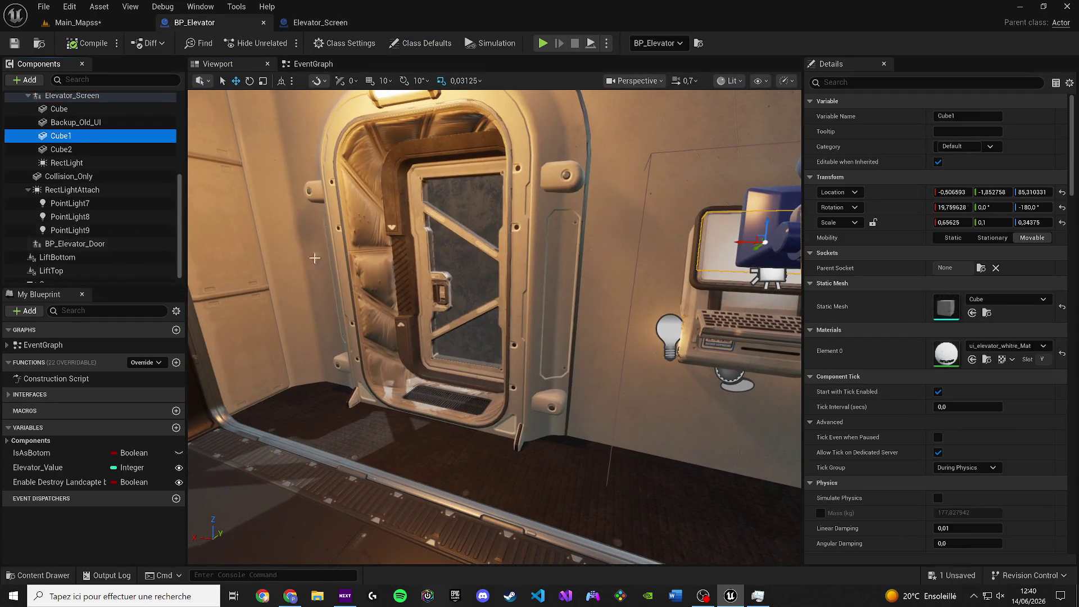
pyautogui.doubleClick(79, 136)
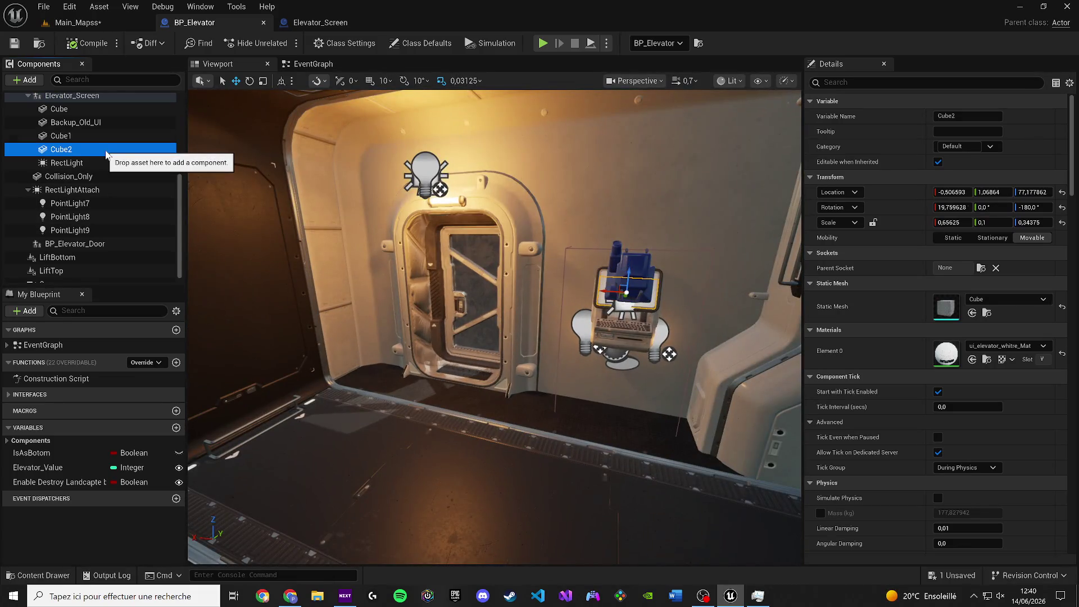
pyautogui.click(122, 178)
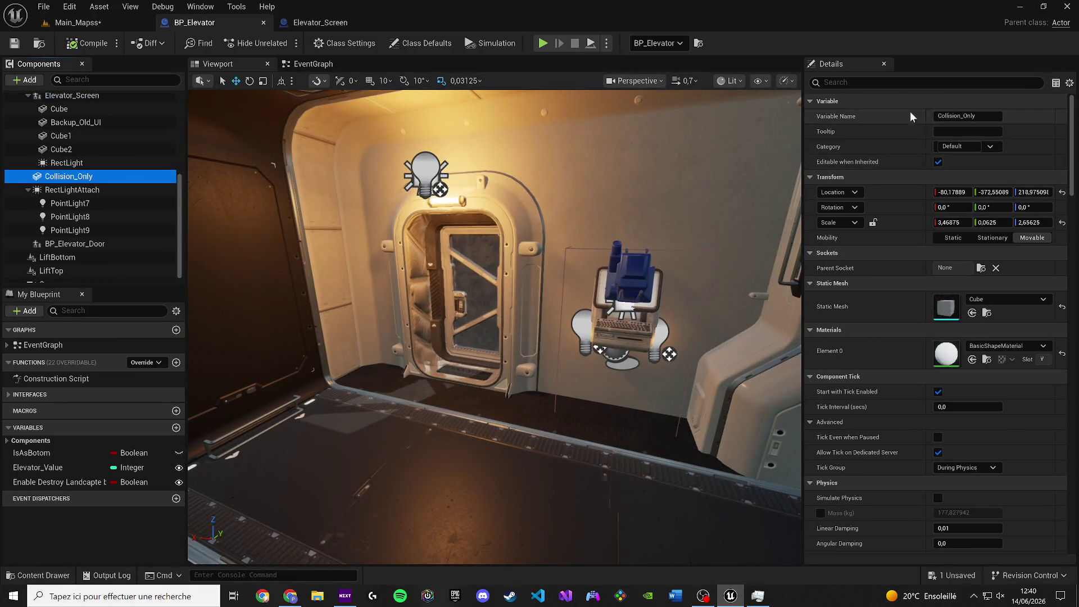
pyautogui.click(900, 82)
pyautogui.write('visi')
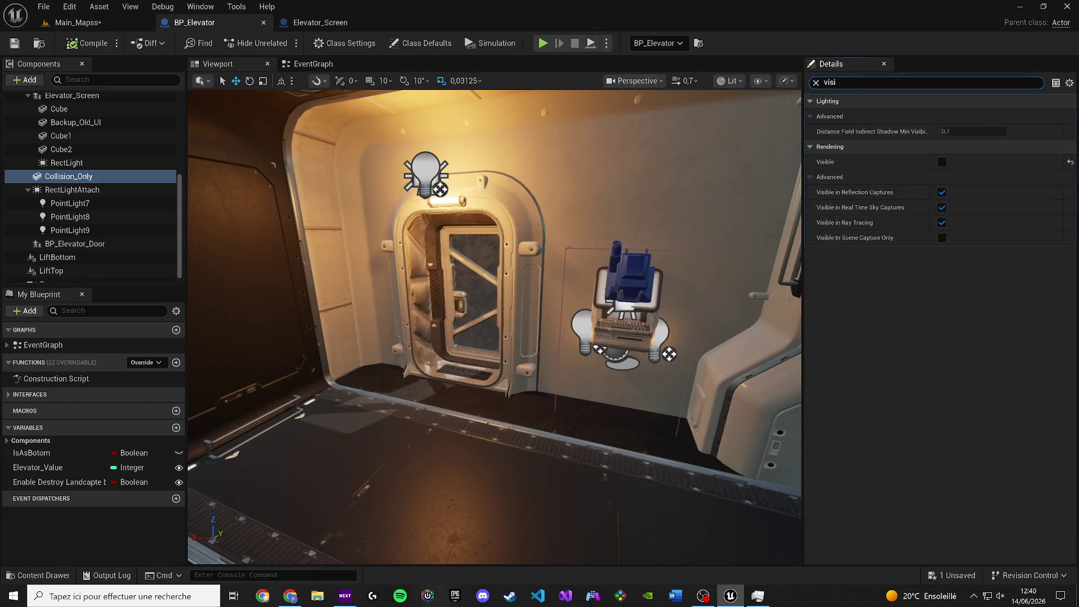
pyautogui.click(942, 163)
pyautogui.click(942, 163)
pyautogui.press('f')
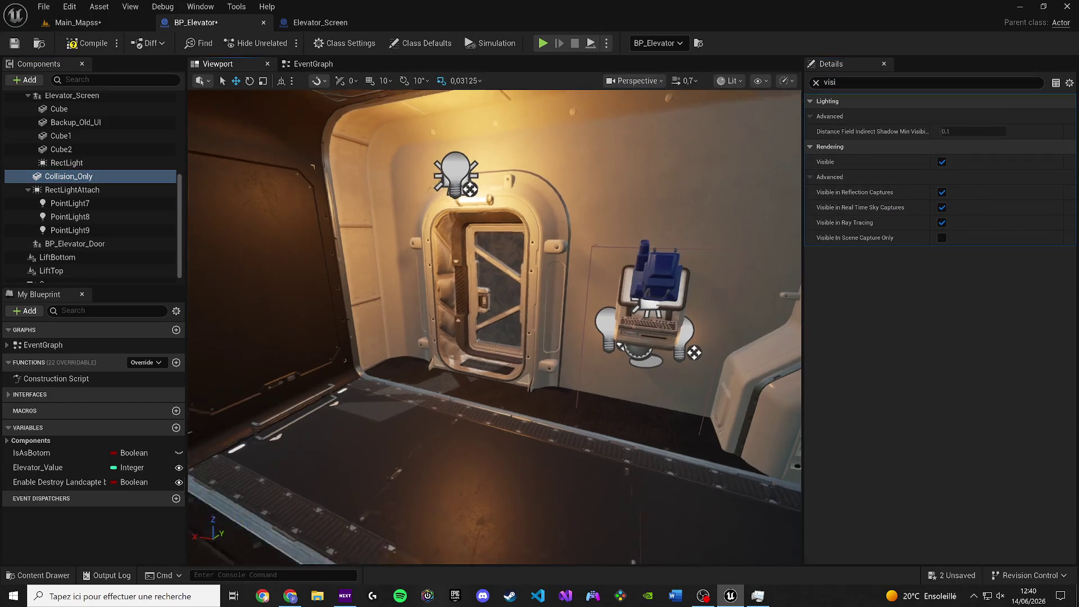
pyautogui.click(942, 162)
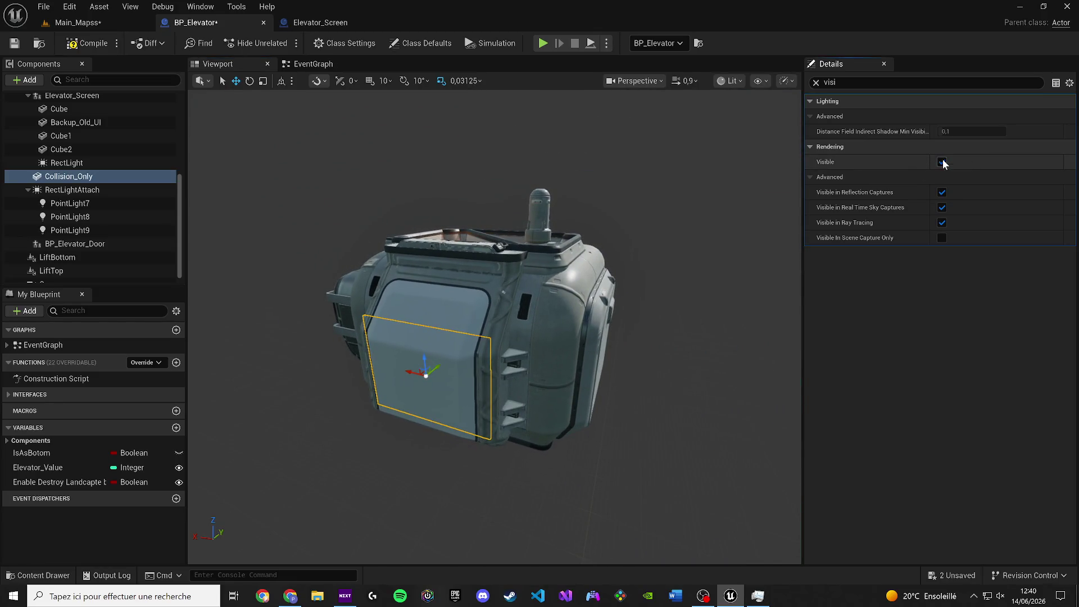
# Check the cabin from inside and outside, leaving Collision_Only hidden.
pyautogui.moveTo(600, 233)
pyautogui.mouseDown()
pyautogui.moveTo(588, 251)
pyautogui.moveTo(630, 240)
pyautogui.mouseUp()
pyautogui.click(946, 162)
pyautogui.click(942, 162)
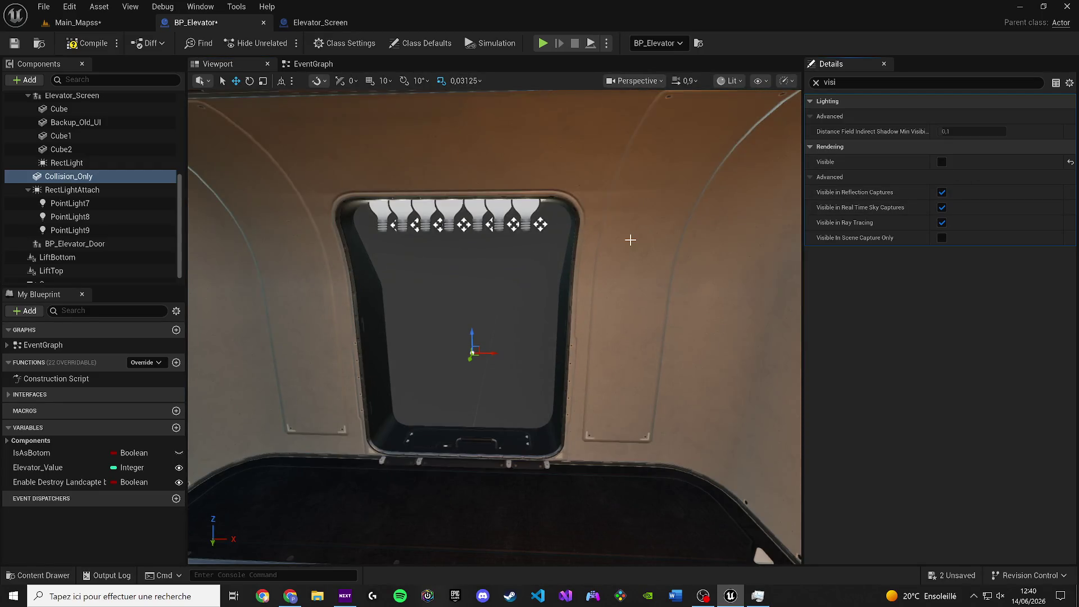
pyautogui.scroll(-1, 95, 210)
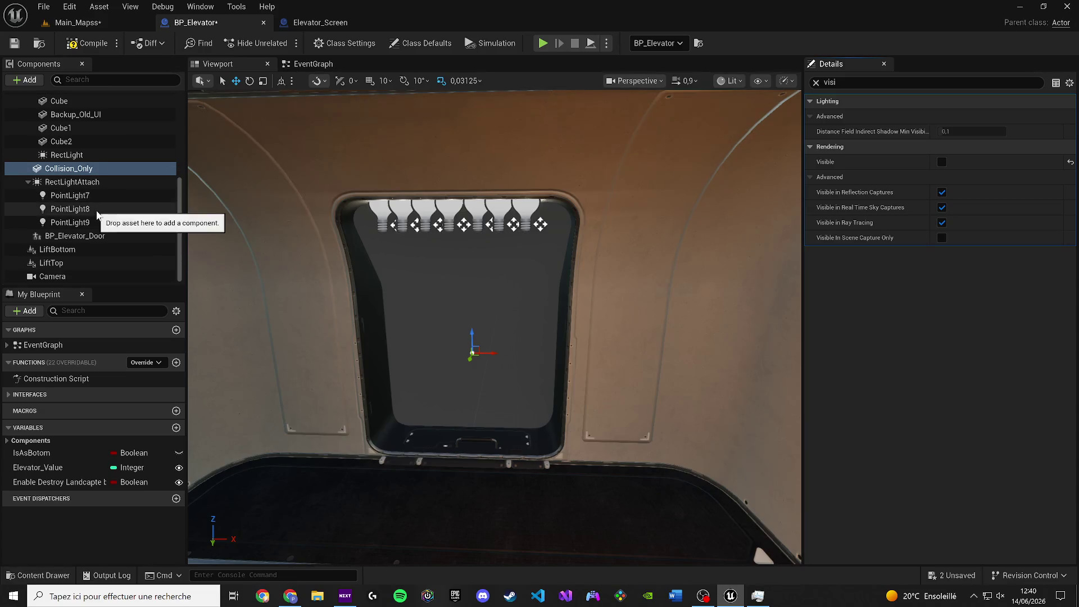
pyautogui.scroll(6, 90, 229)
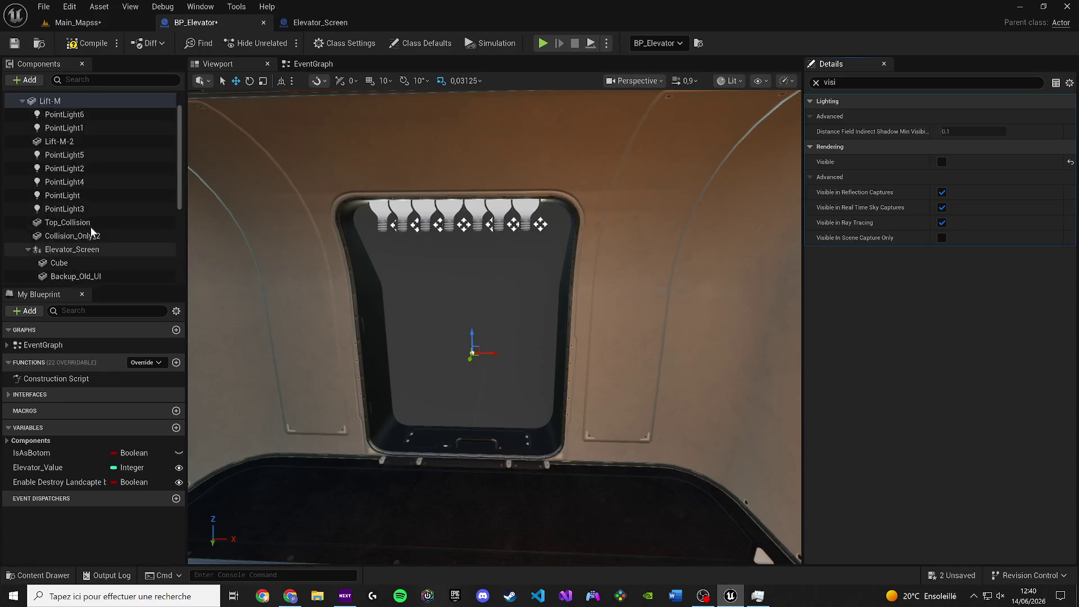
pyautogui.hotkey('ctrl', 'z')
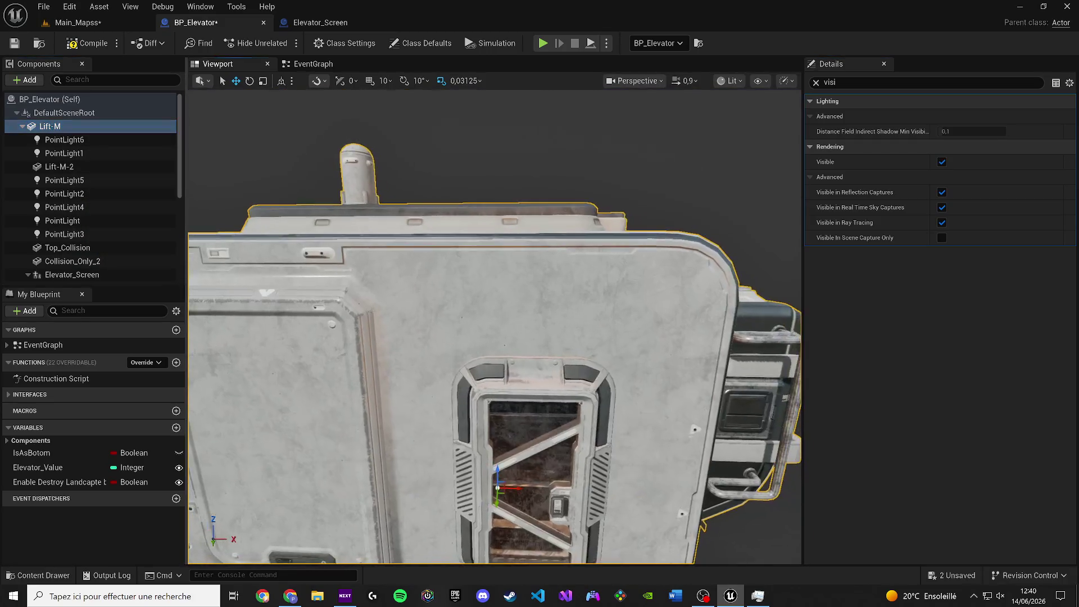
pyautogui.hotkey('ctrl', 'y')
pyautogui.hotkey('ctrl', 'z')
pyautogui.moveTo(716, 385)
pyautogui.mouseDown()
pyautogui.moveTo(298, 523)
pyautogui.moveTo(394, 483)
pyautogui.mouseUp()
# Briefly show the Top_Collision roof plate to inspect it, then hide it again.
pyautogui.click(66, 251)
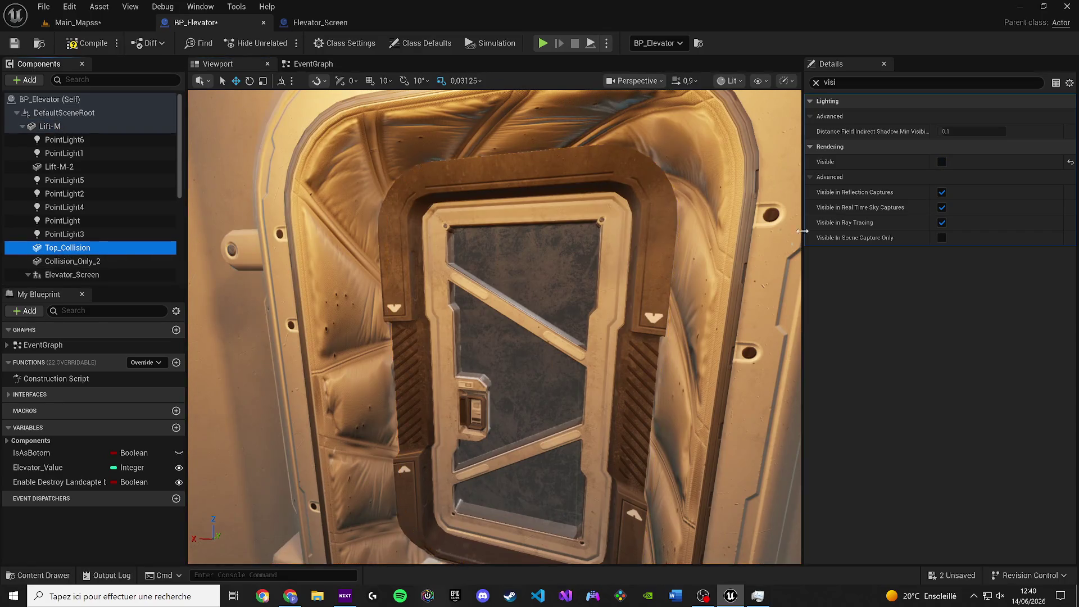
pyautogui.click(947, 161)
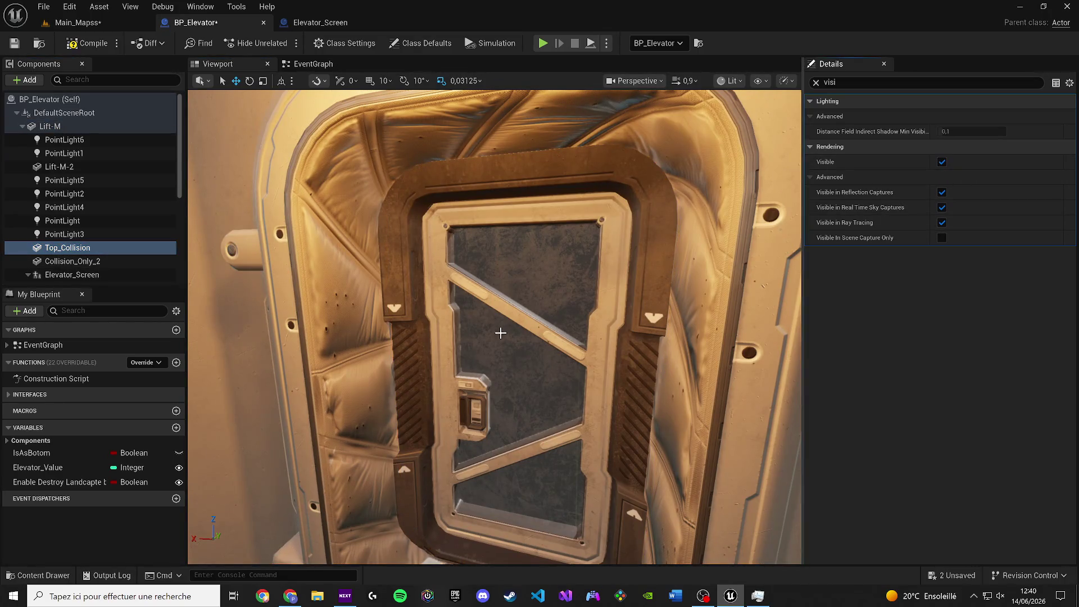
pyautogui.press('f')
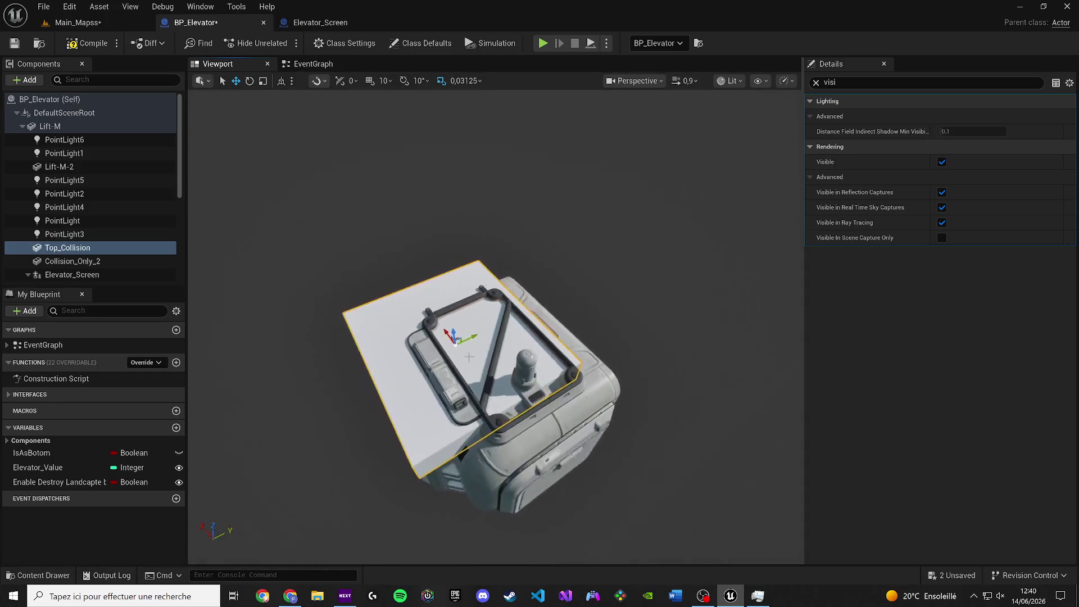
pyautogui.click(942, 162)
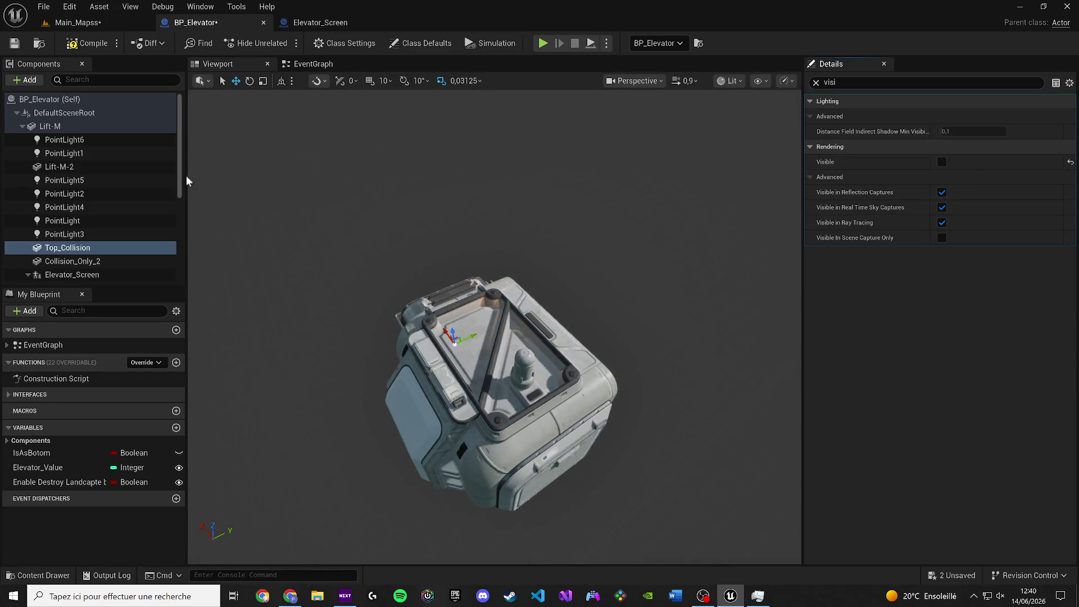
# Filter components by 'co', untick Visible for Top_Collision, Collision_Only_2 and Collision_Only, and clear the property filter.
pyautogui.click(106, 74)
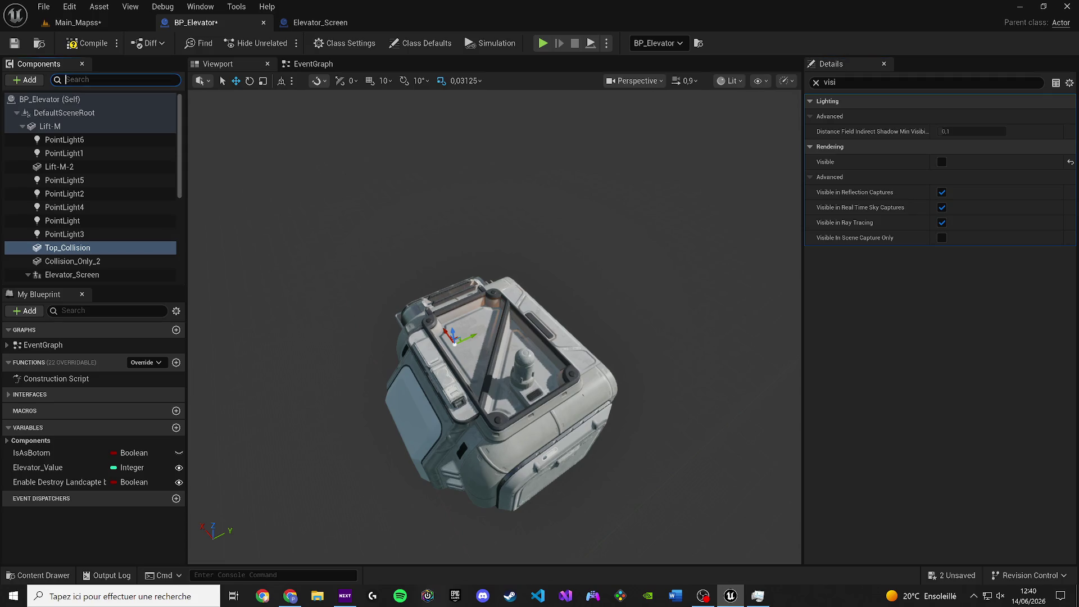
pyautogui.write('coll')
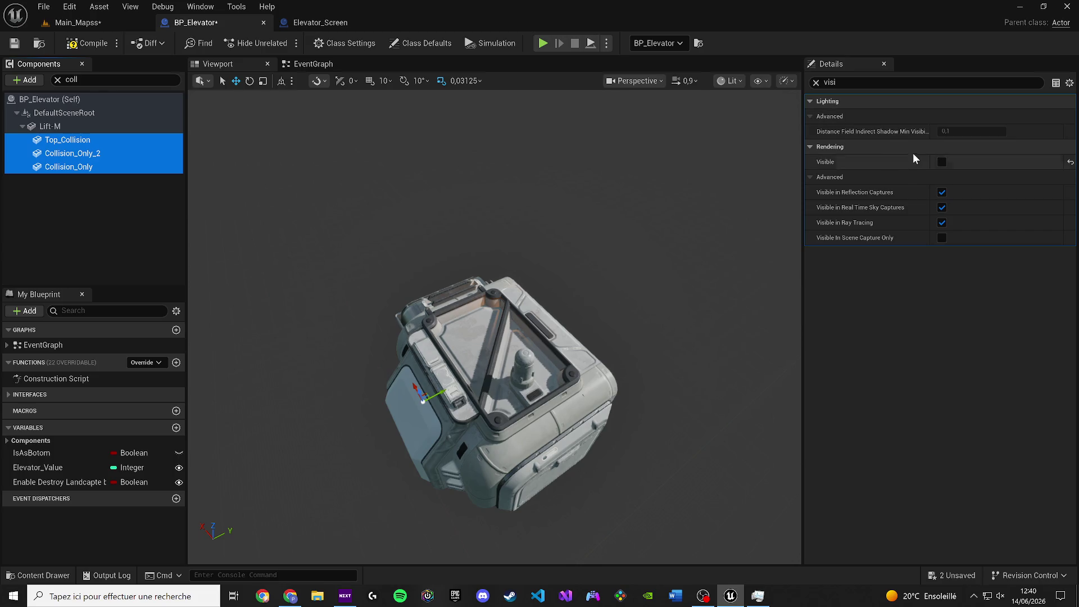
pyautogui.click(942, 162)
pyautogui.scroll(10, 718, 222)
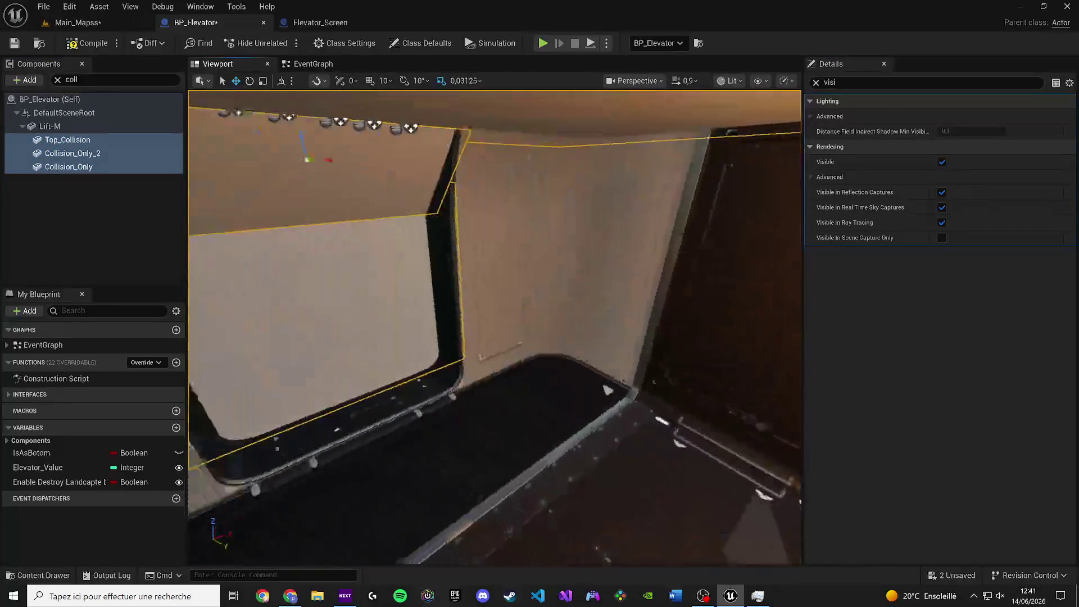
pyautogui.moveTo(495, 326); pyautogui.dragTo(393, 320)
pyautogui.press('f')
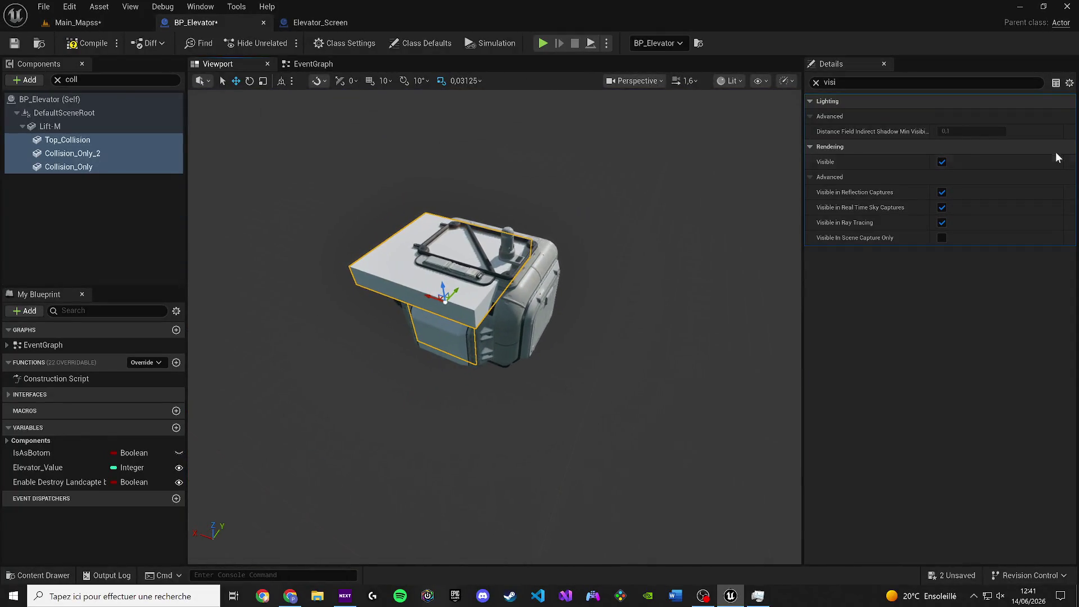
pyautogui.click(943, 163)
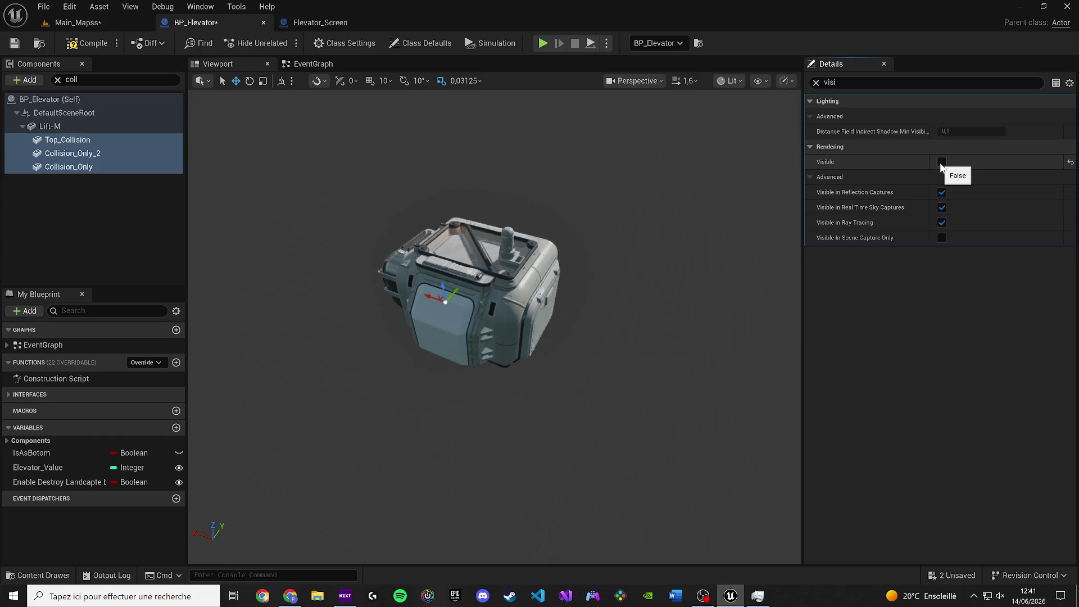
pyautogui.click(816, 83)
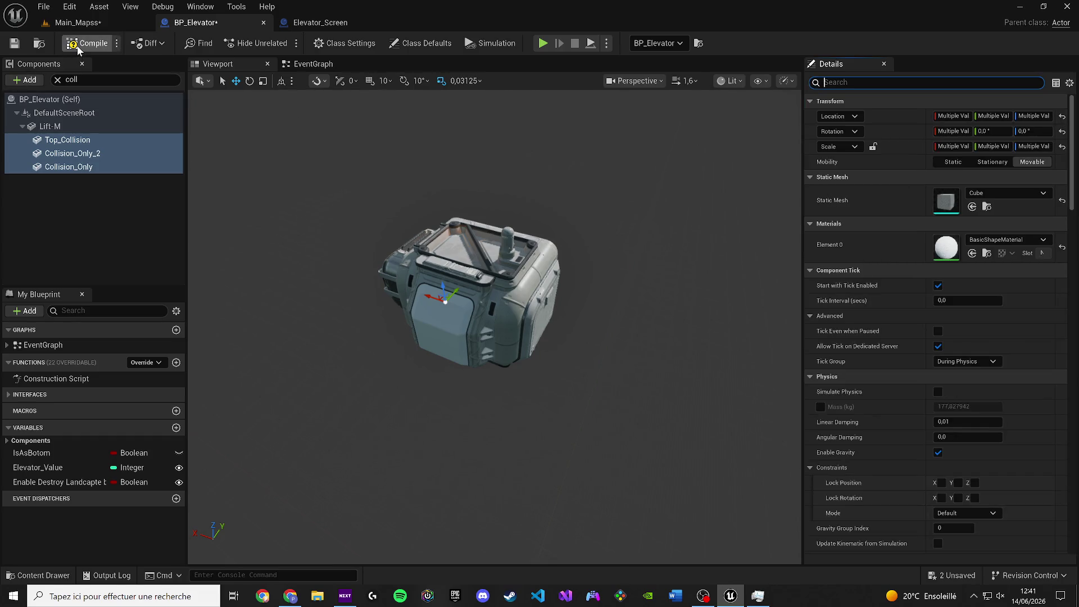
# Compile BP_Elevator, return to Main_Mapss and run a quick play test.
pyautogui.click(14, 43)
pyautogui.click(78, 23)
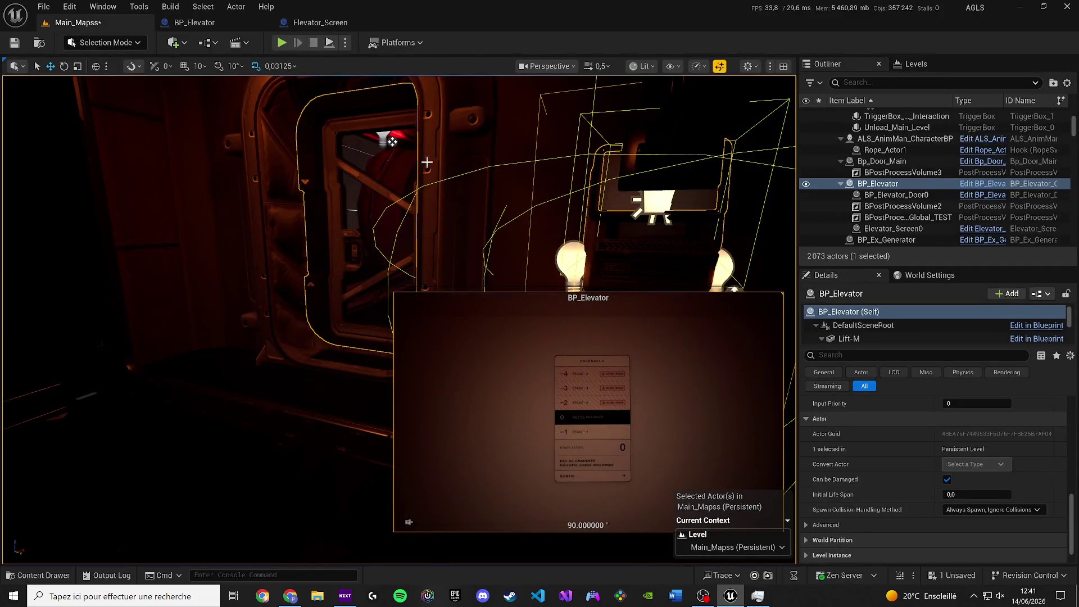
pyautogui.click(905, 217)
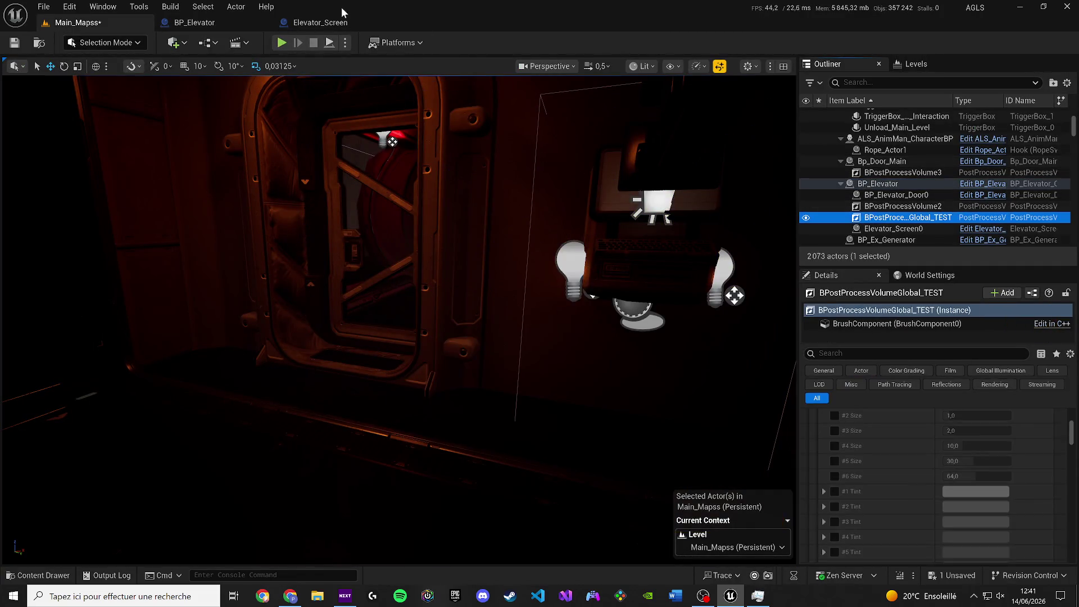
pyautogui.hotkey('alt', 'p')
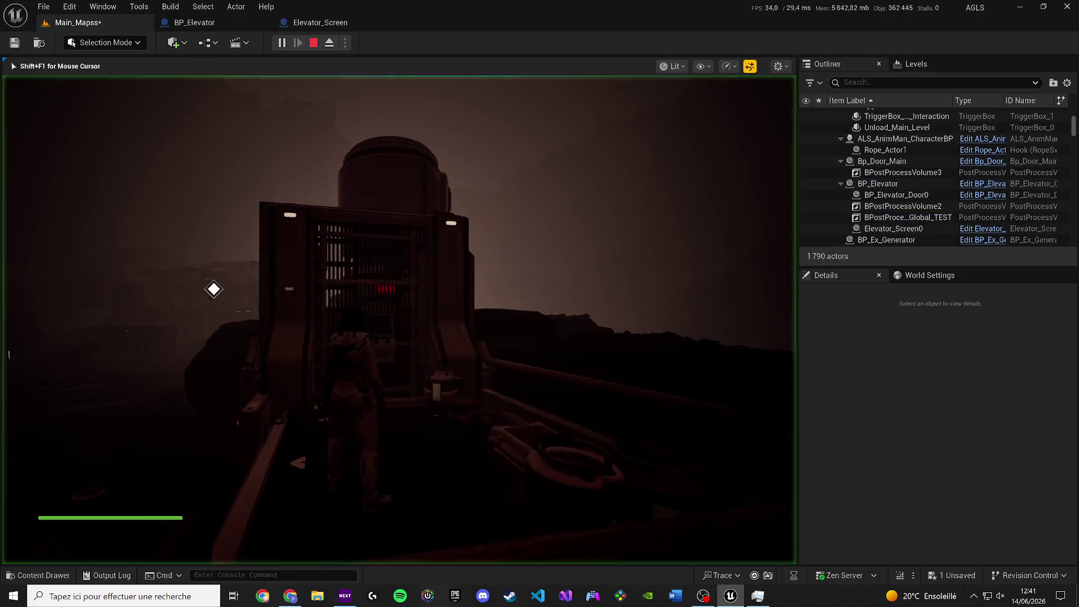
pyautogui.press('Escape')
# Move the player character to the red-lit tube entrance facing the door, and save the level.
pyautogui.click(294, 305)
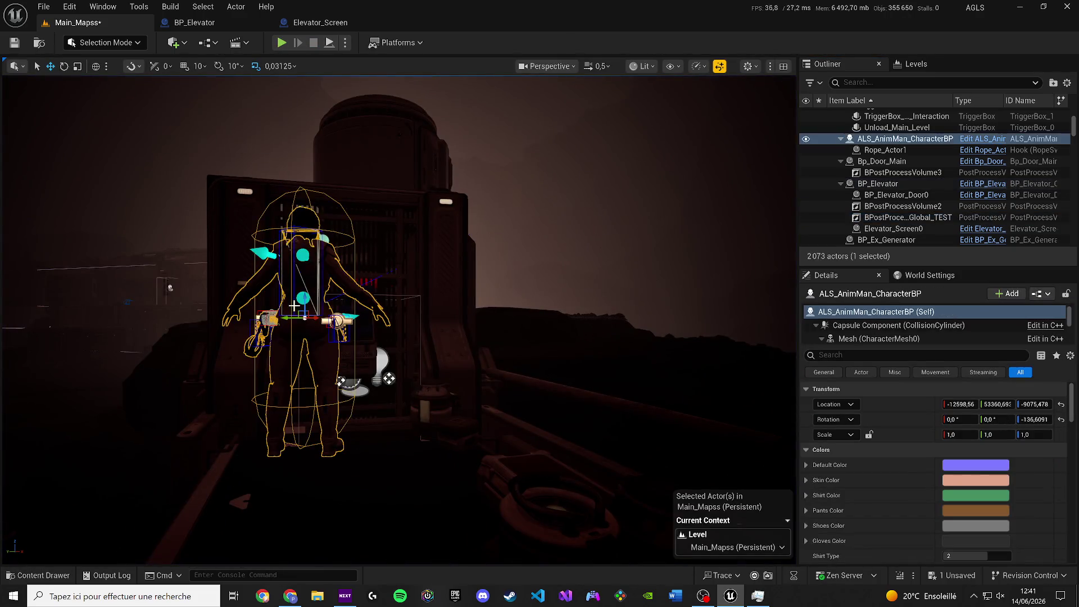
pyautogui.scroll(2, 536, 241)
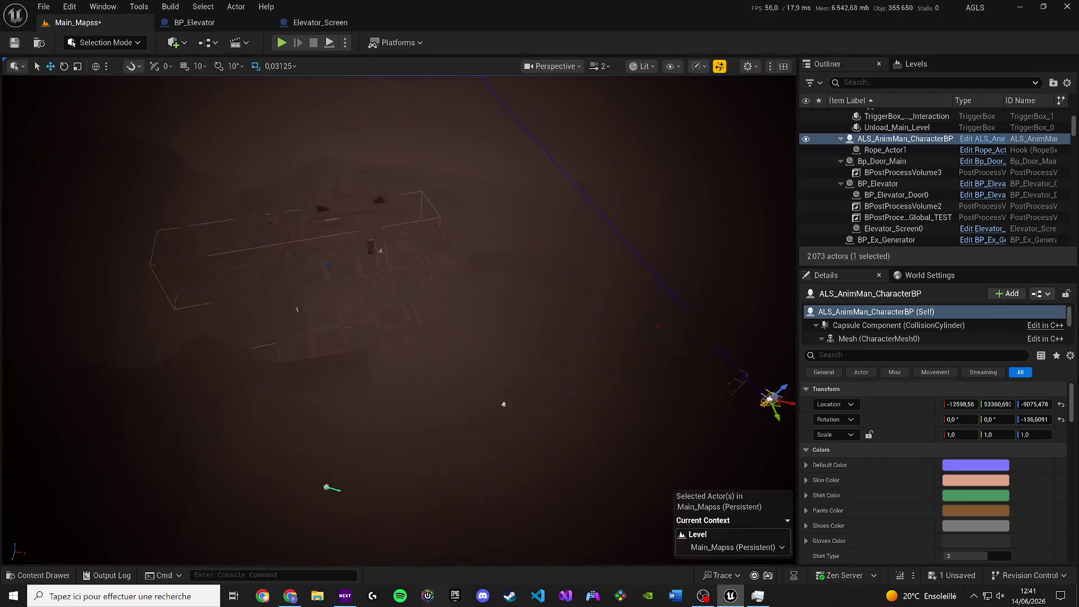
pyautogui.moveTo(542, 108); pyautogui.dragTo(587, 109)
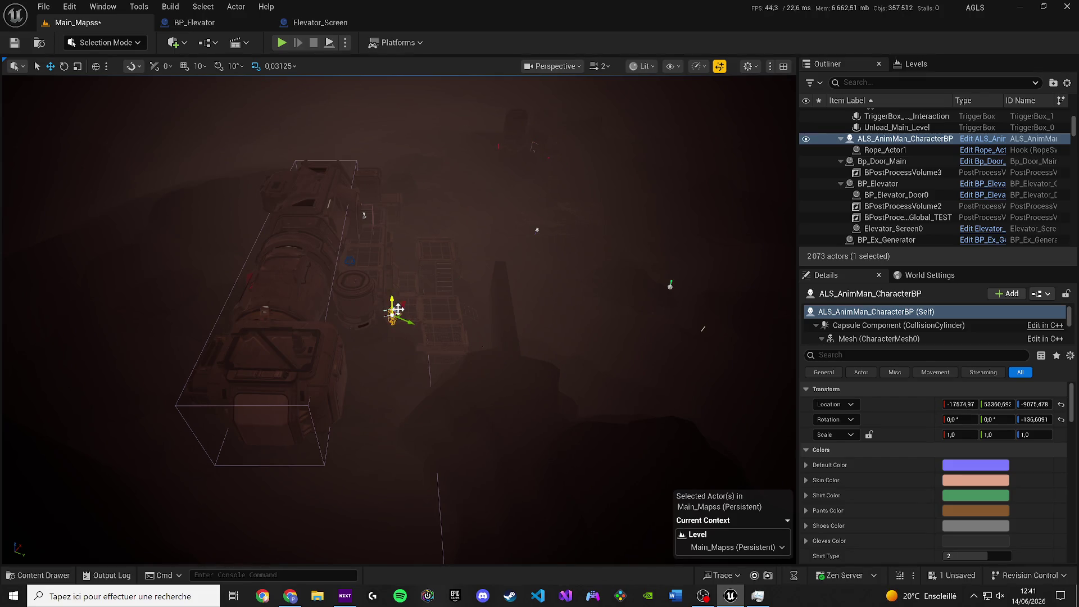
pyautogui.press('f')
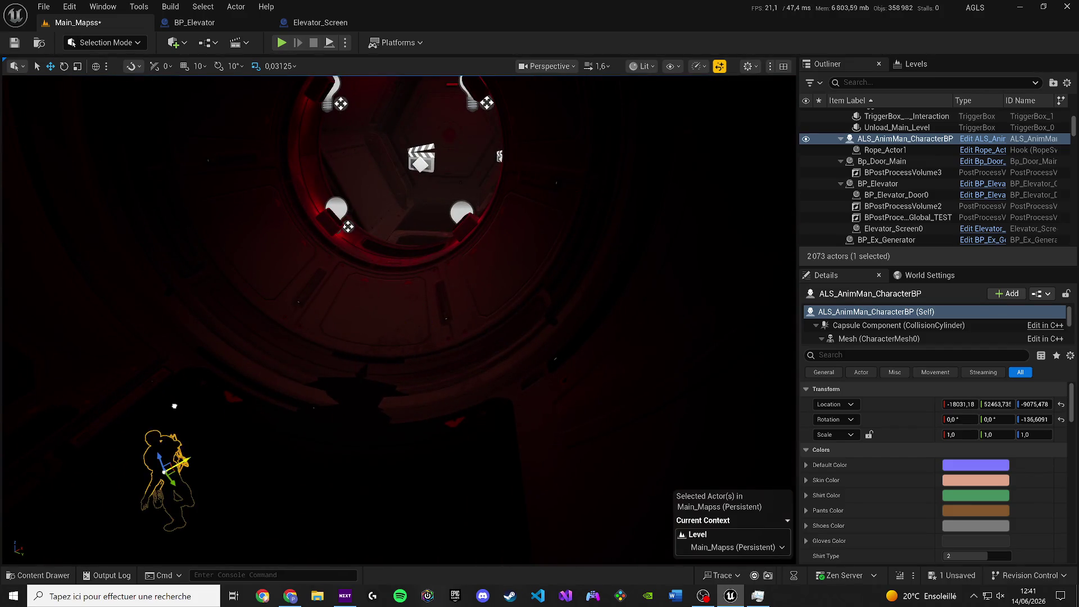
pyautogui.moveTo(174, 406)
pyautogui.mouseDown()
pyautogui.moveTo(270, 382)
pyautogui.moveTo(534, 479)
pyautogui.mouseUp()
pyautogui.scroll(-2, 534, 479)
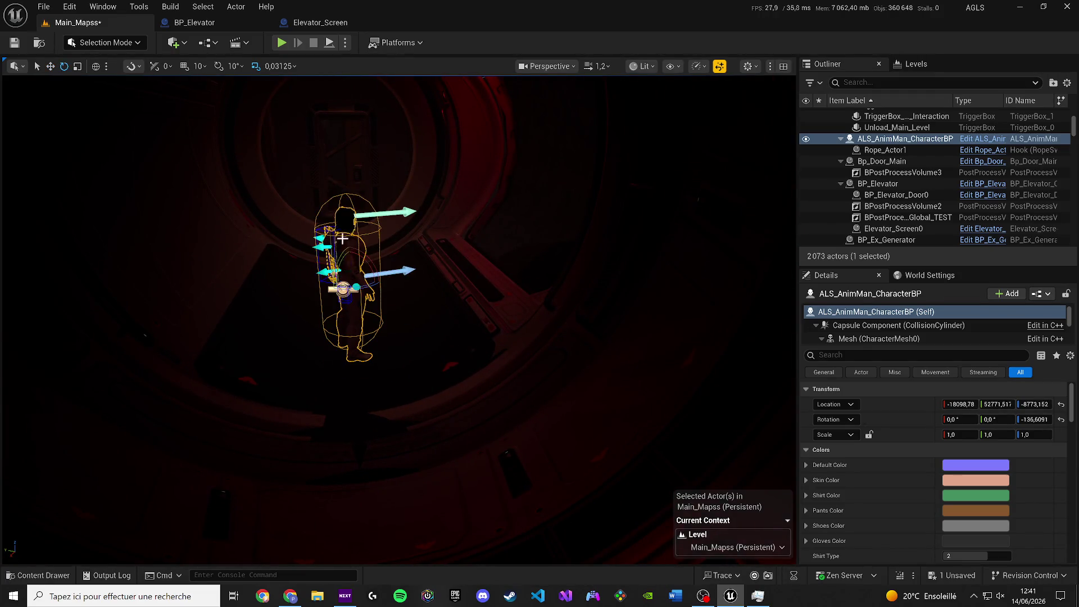
pyautogui.moveTo(399, 287)
pyautogui.mouseDown()
pyautogui.moveTo(348, 315)
pyautogui.moveTo(427, 281)
pyautogui.mouseUp()
pyautogui.scroll(-2, 393, 292)
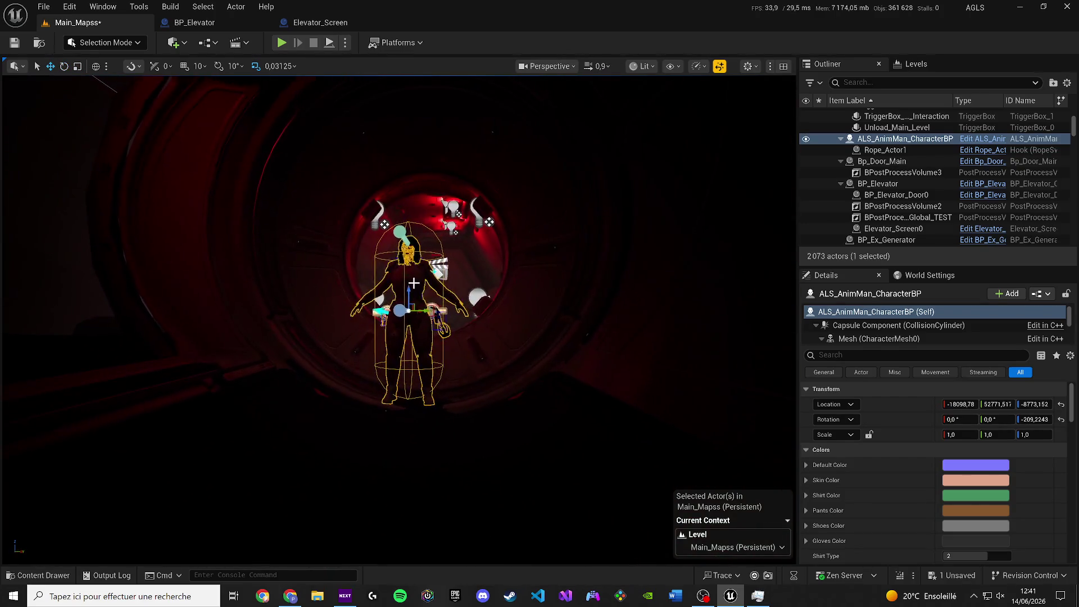
pyautogui.hotkey('ctrl', 's')
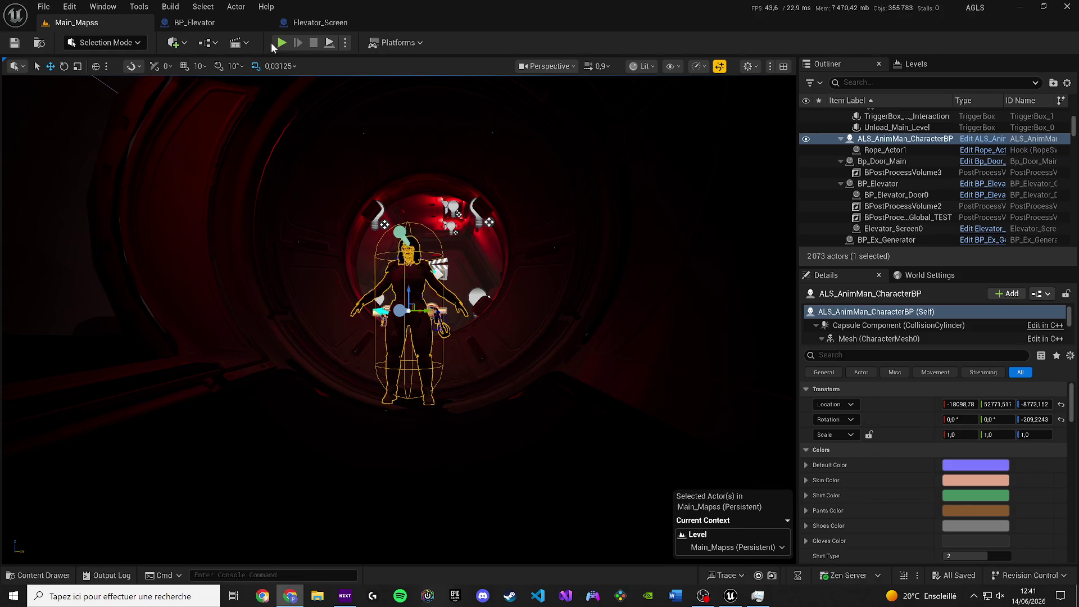
# Play the level and walk through the tube into the room up to the wall terminal.
pyautogui.hotkey('alt', 'p')
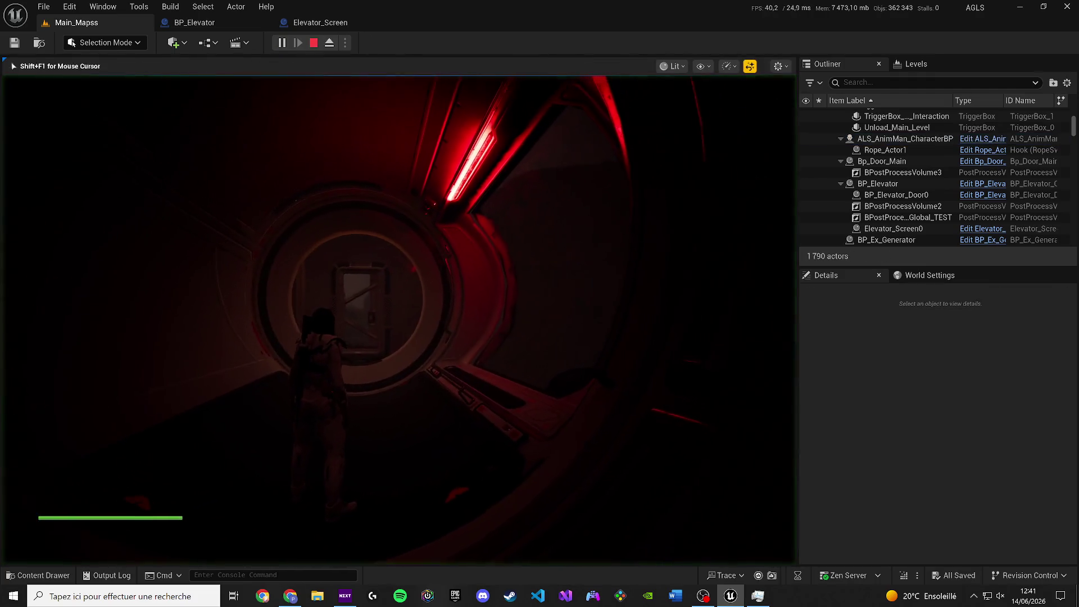
pyautogui.press('w')
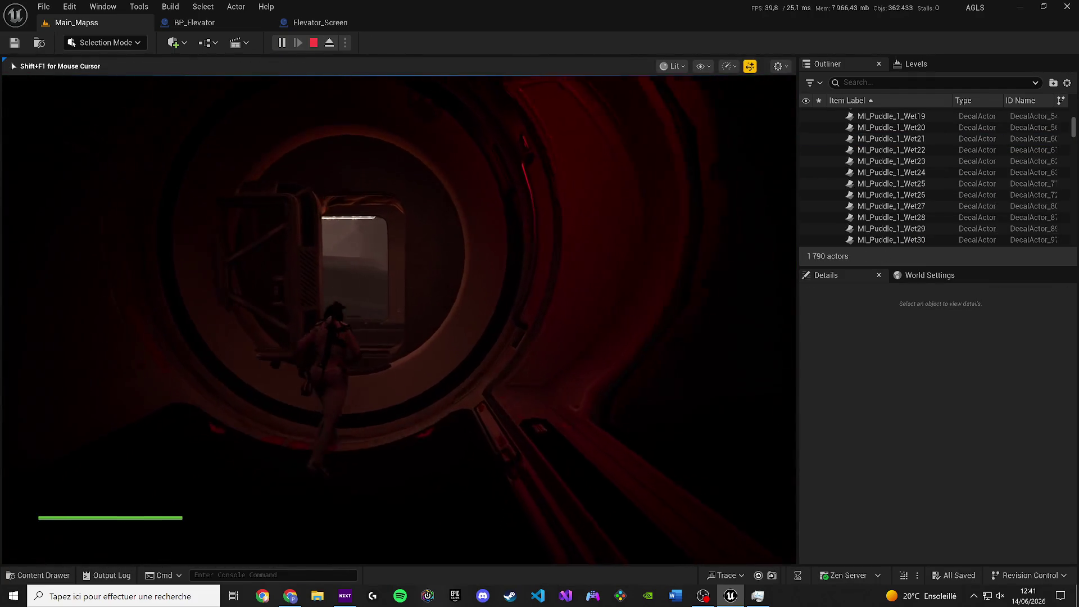
pyautogui.press('w')
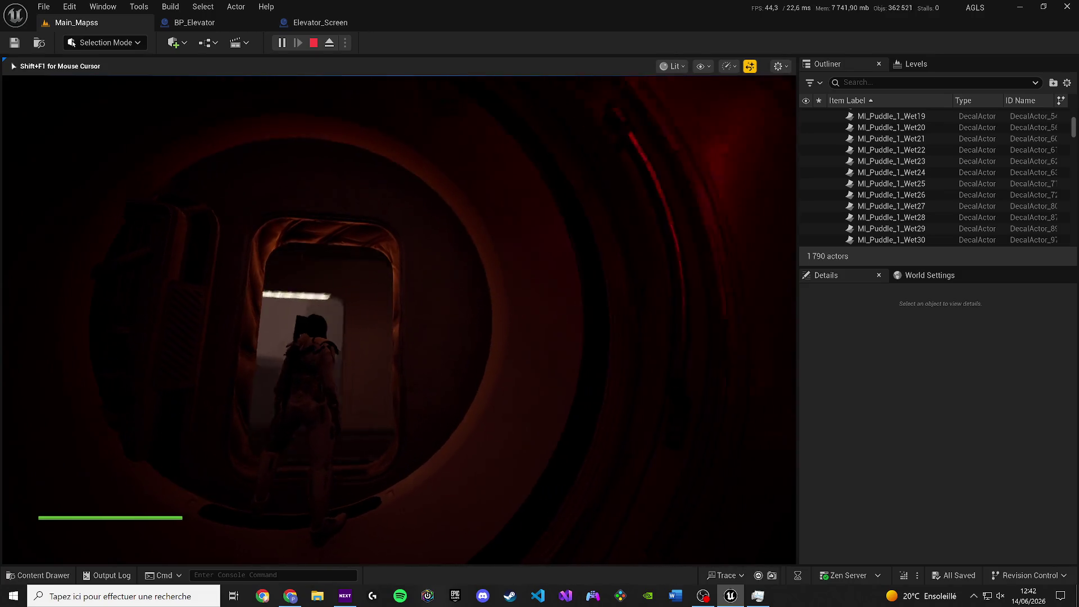
pyautogui.press('w')
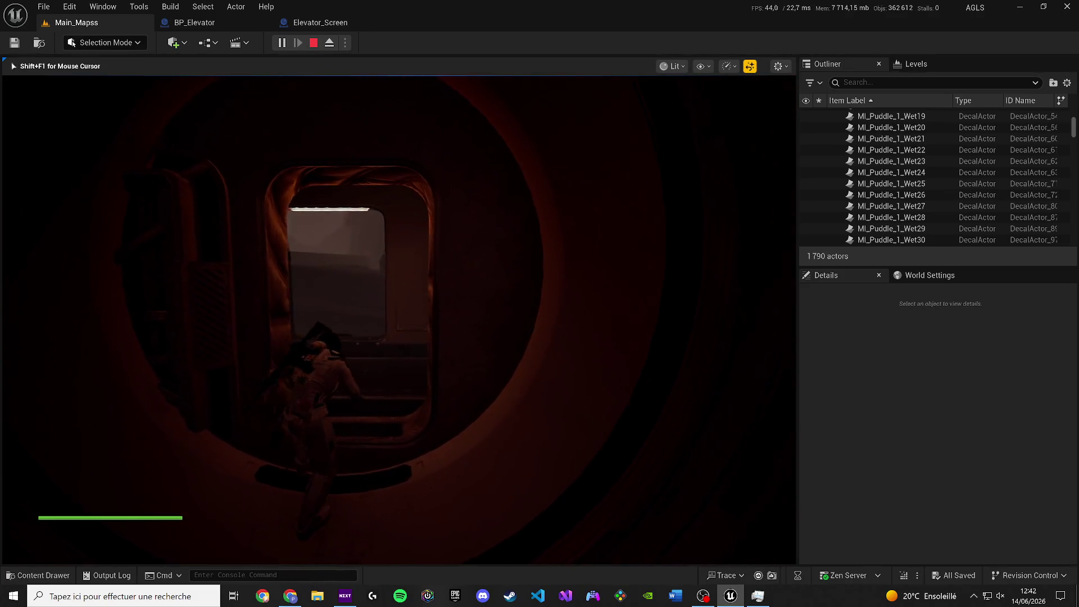
pyautogui.press('w')
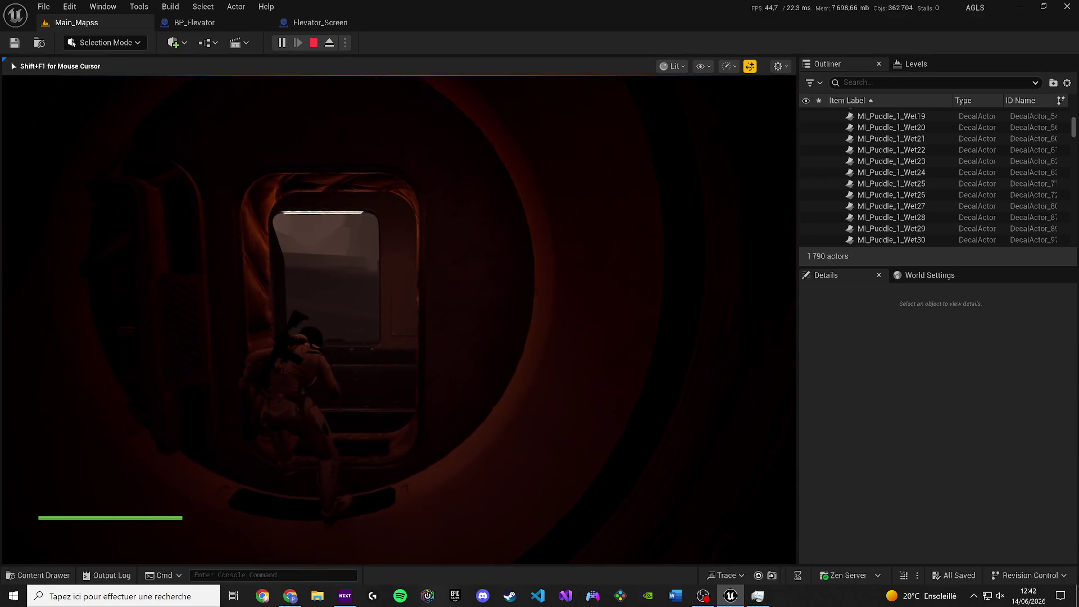
pyautogui.press('w')
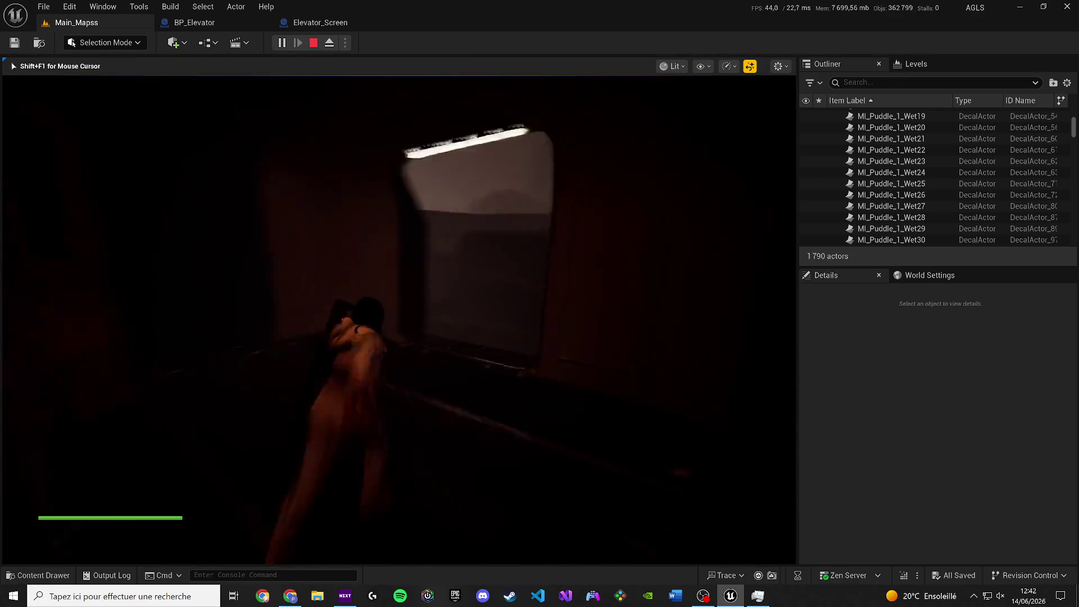
pyautogui.press('w')
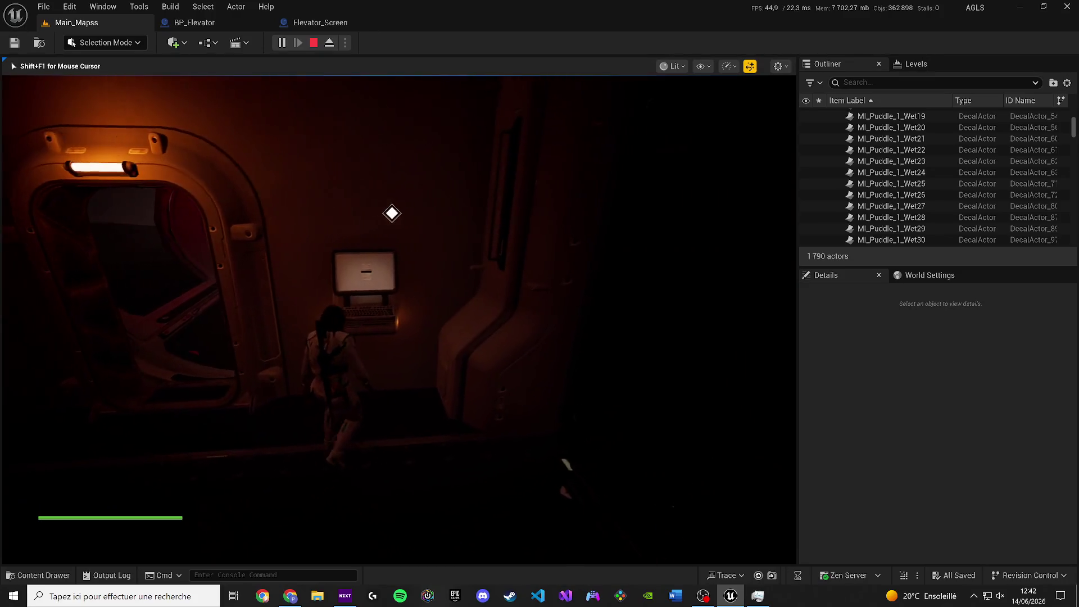
pyautogui.press('w')
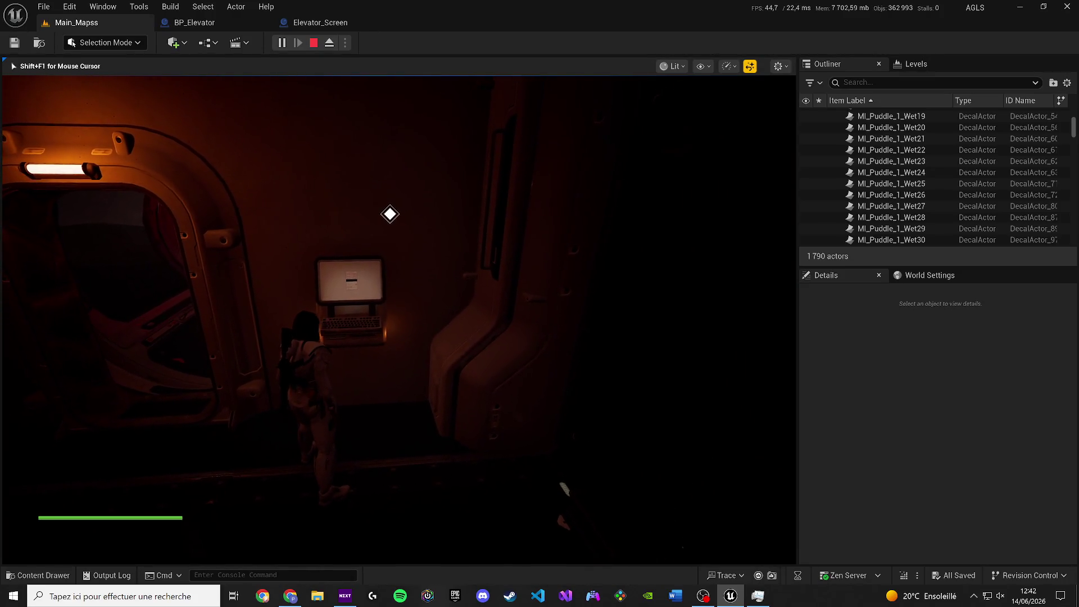
# Open and close the ASCENSEUR elevator panel twice, then stop the session.
pyautogui.press('e')
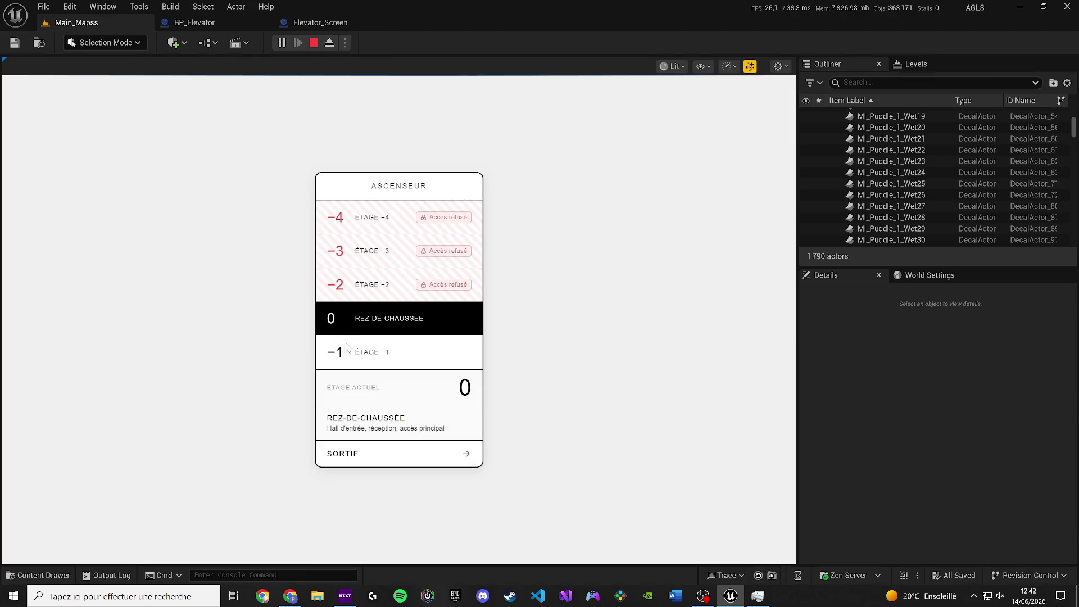
pyautogui.click(355, 459)
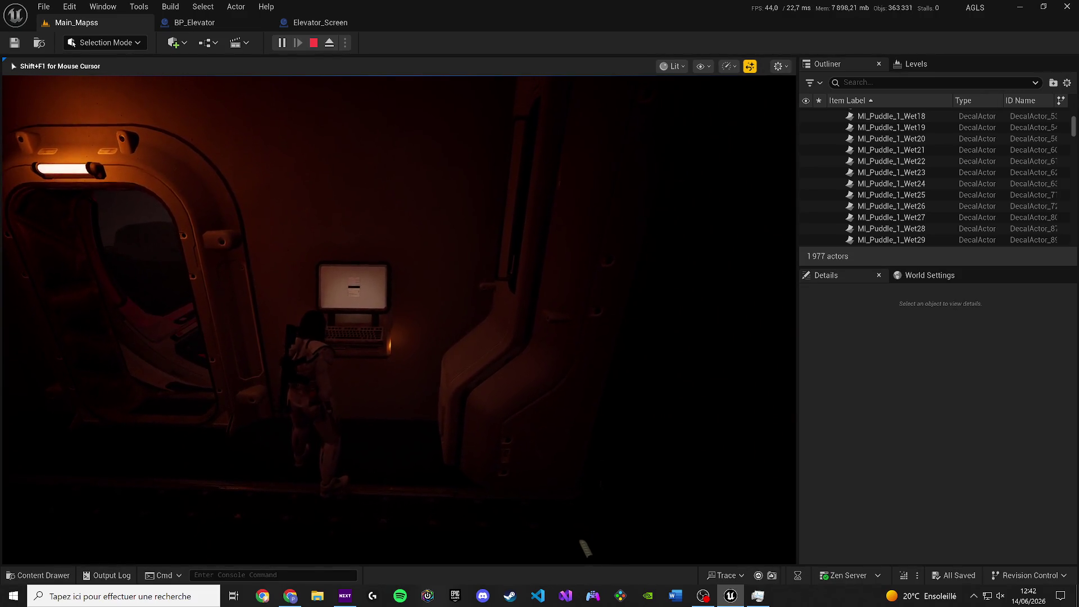
pyautogui.press('e')
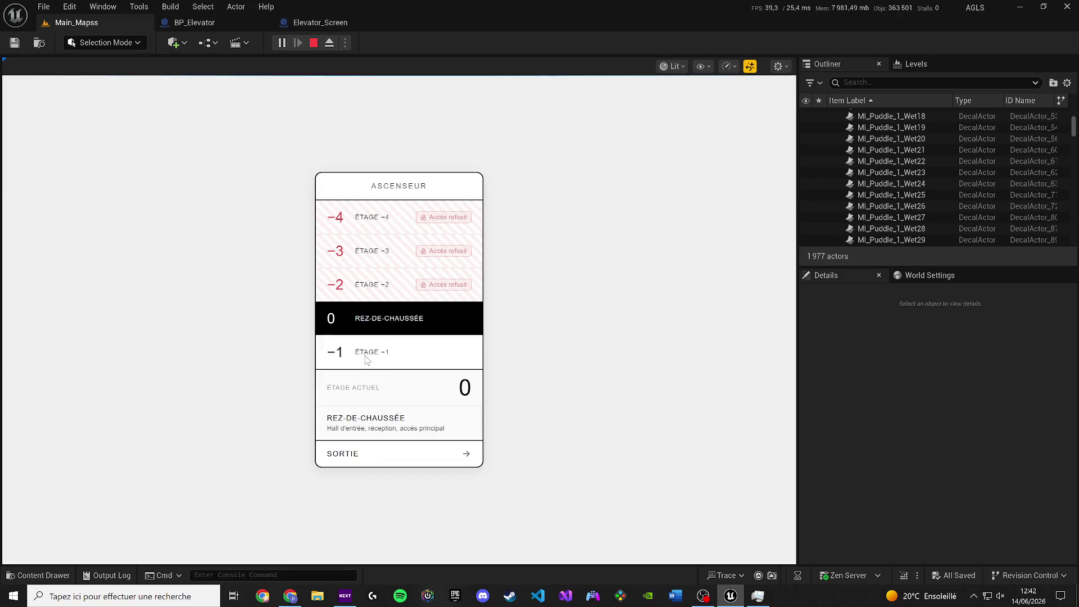
pyautogui.click(365, 358)
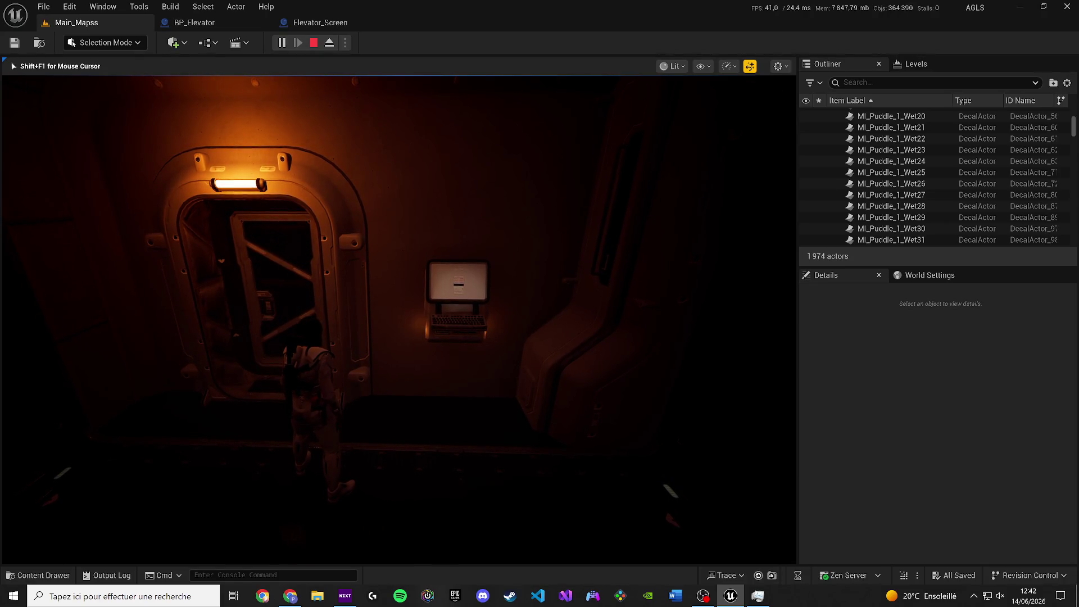
pyautogui.press('Escape')
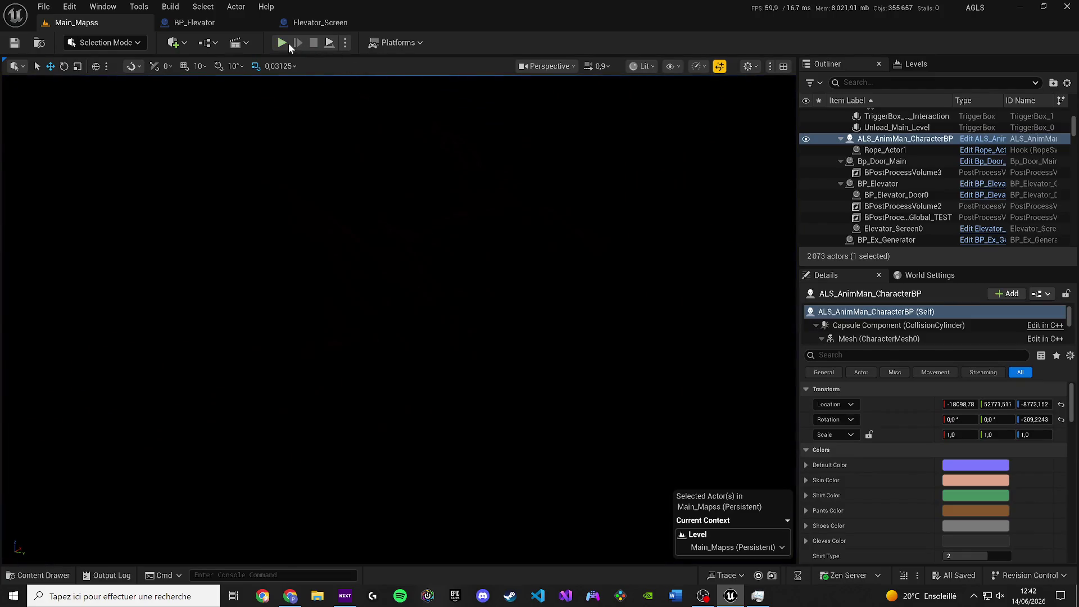
# Replay, walk toward the lit elevator doorway in unlit view, then stop.
pyautogui.hotkey('alt', 'p')
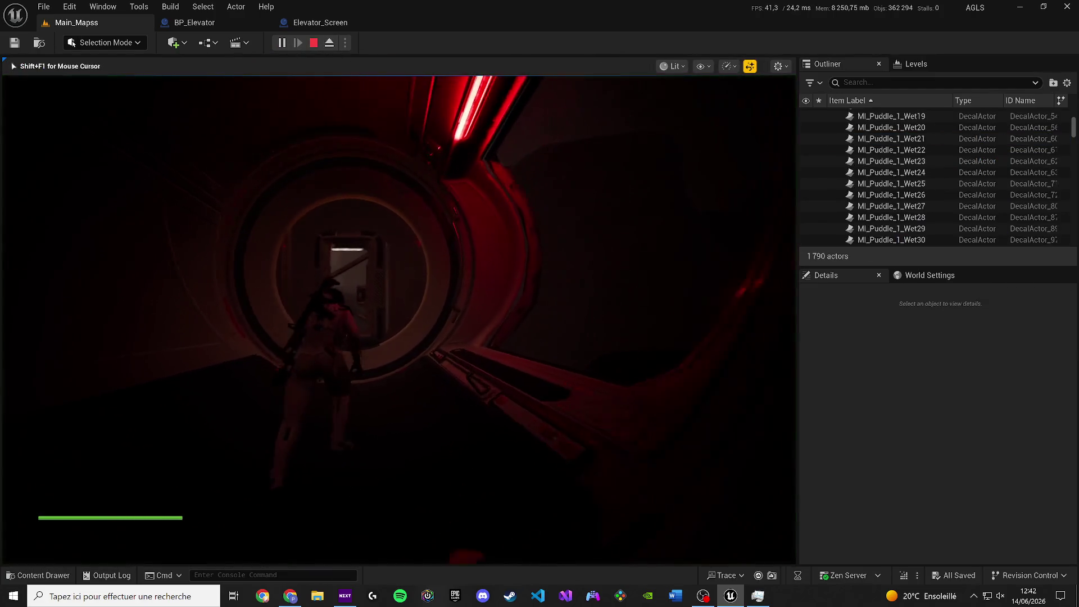
pyautogui.press('w')
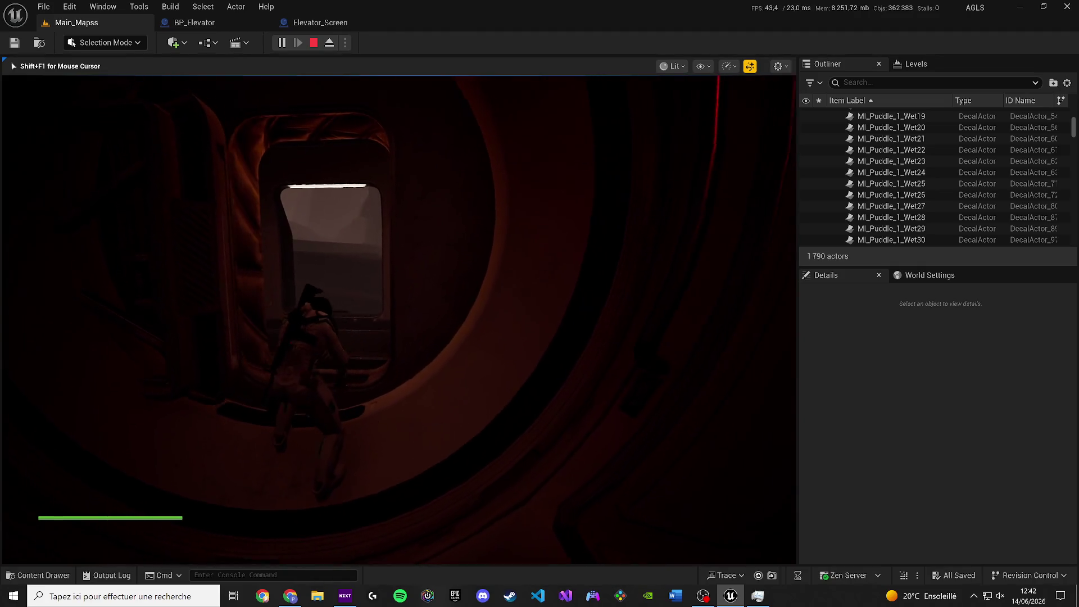
pyautogui.press('F2')
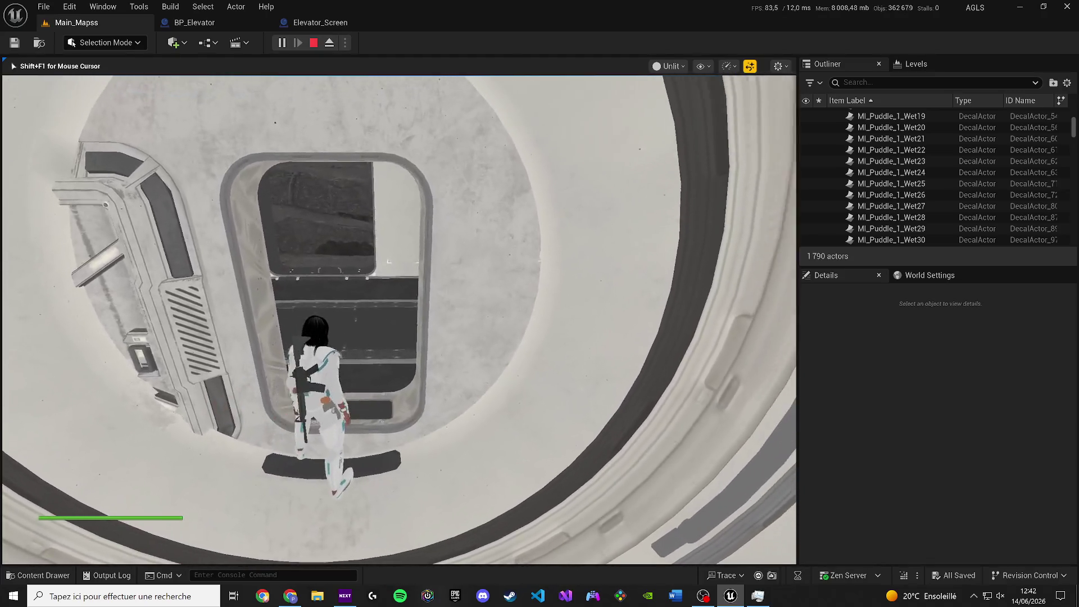
pyautogui.hotkey('shift', 'F1')
pyautogui.press('Escape')
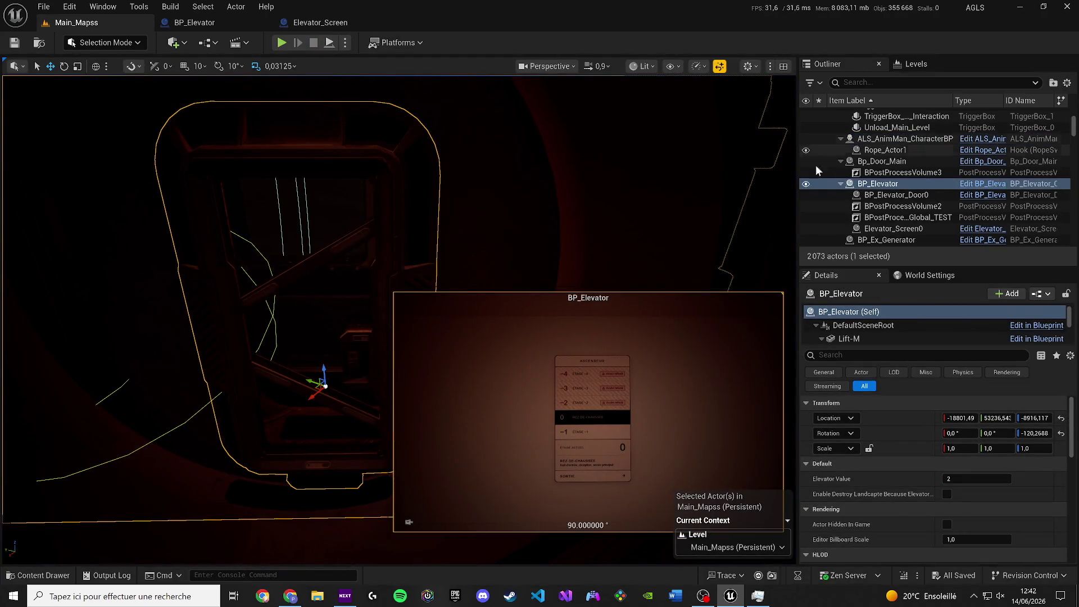
pyautogui.click(640, 66)
pyautogui.click(646, 119)
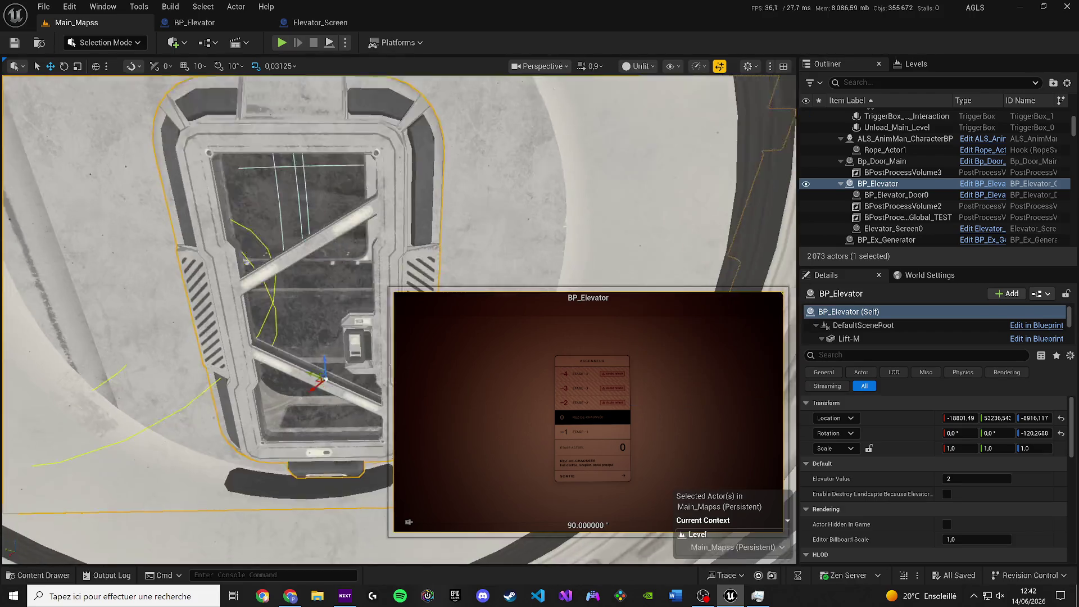
pyautogui.scroll(5, 364, 253)
pyautogui.scroll(-3, 364, 253)
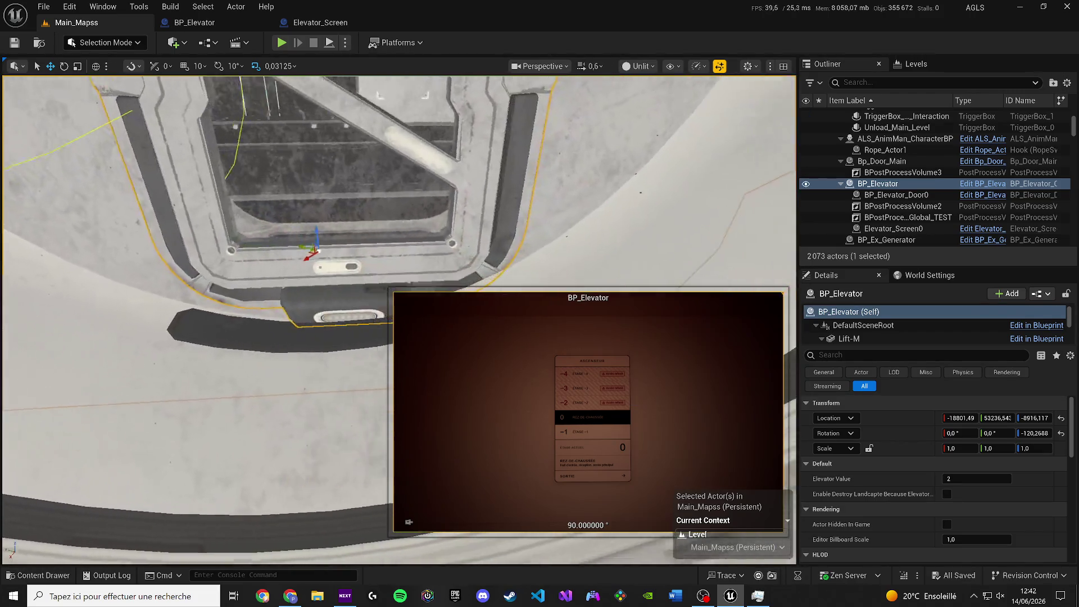
pyautogui.press('a')
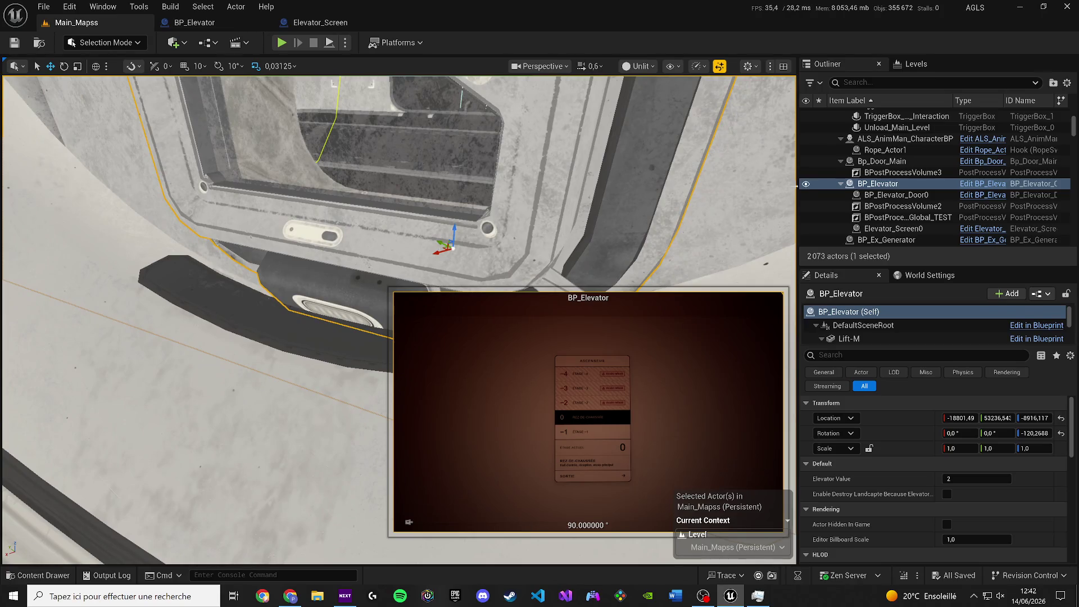
pyautogui.scroll(2, 364, 253)
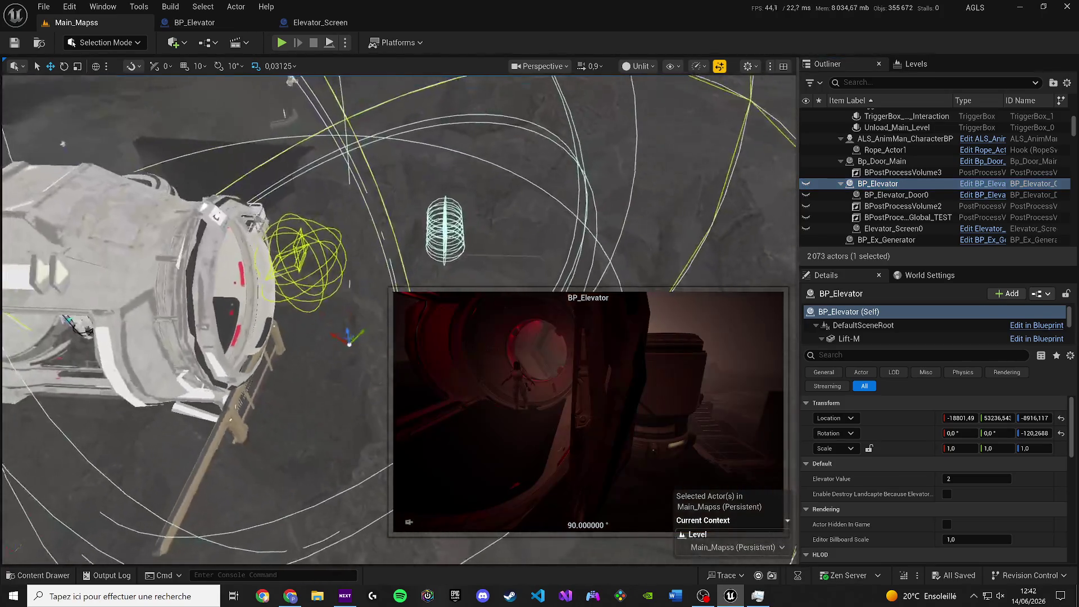
pyautogui.press('a')
pyautogui.press('f')
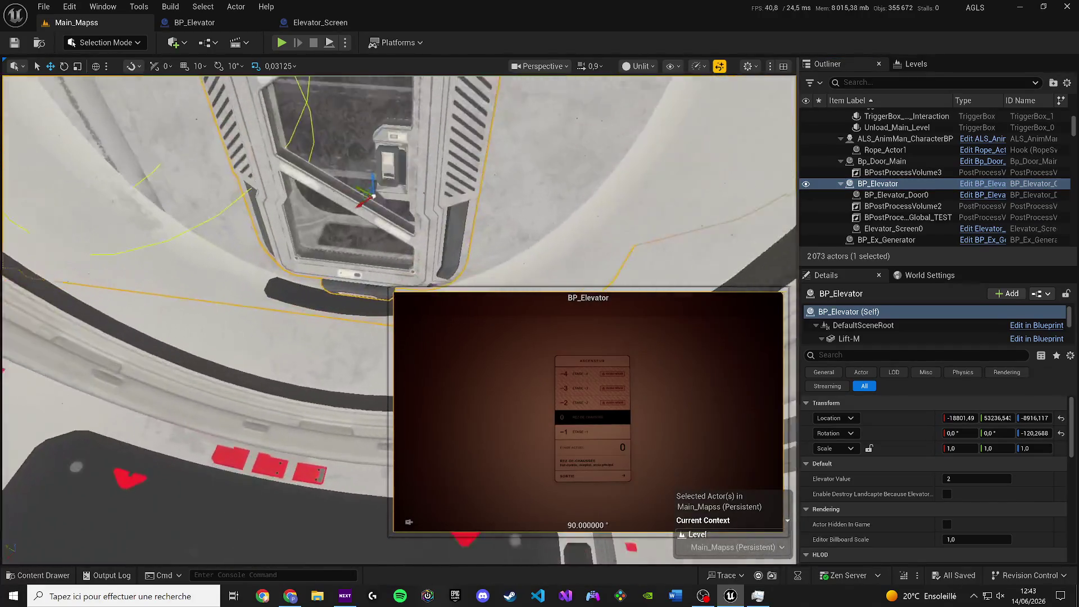
pyautogui.moveTo(458, 224); pyautogui.dragTo(458, 225)
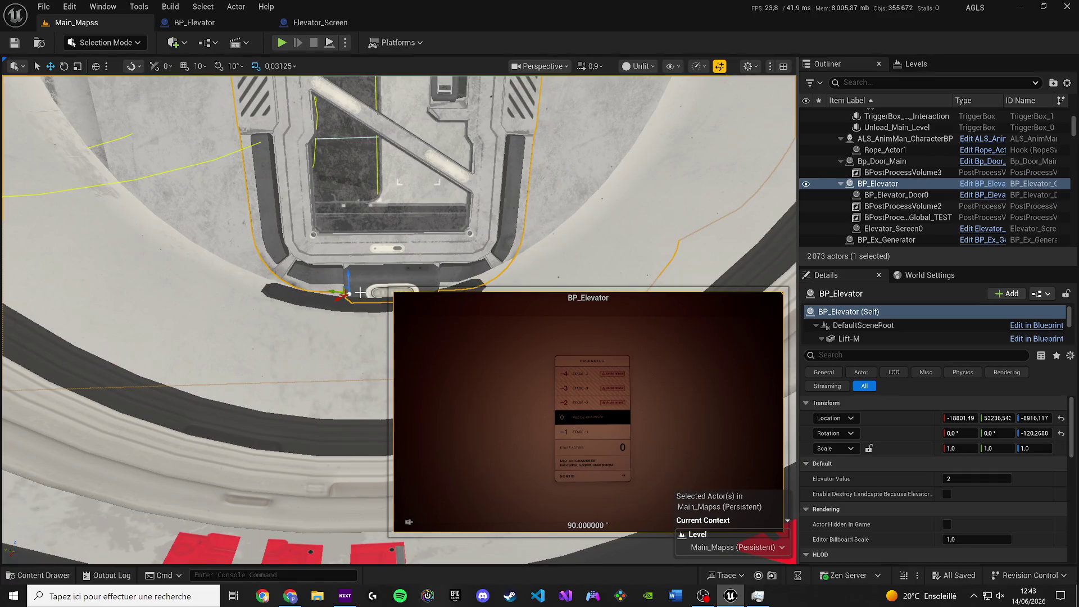
pyautogui.moveTo(348, 281); pyautogui.dragTo(346, 309)
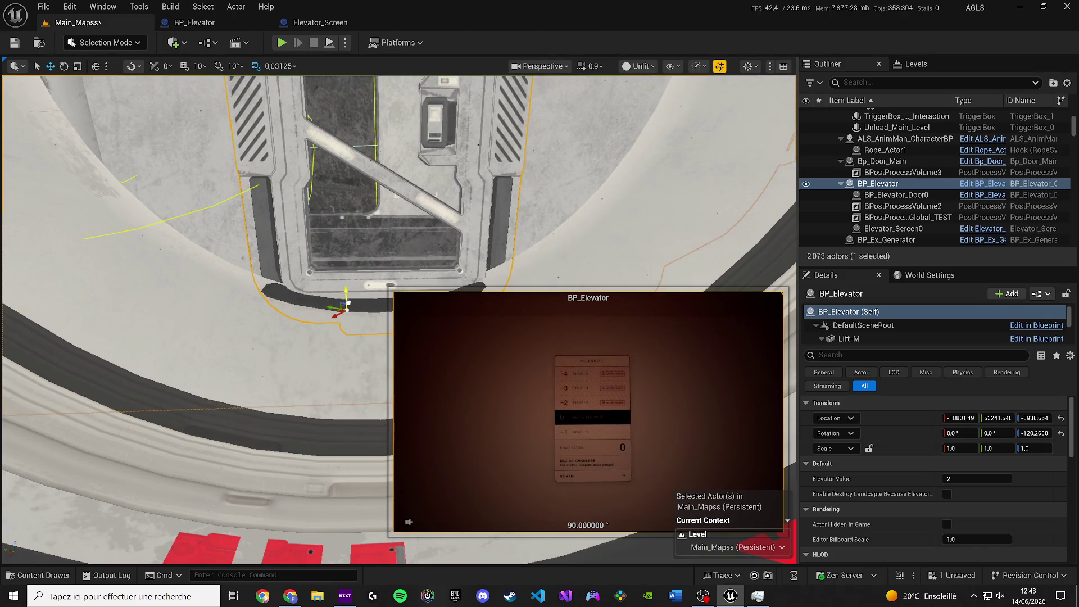
pyautogui.hotkey('ctrl', 's')
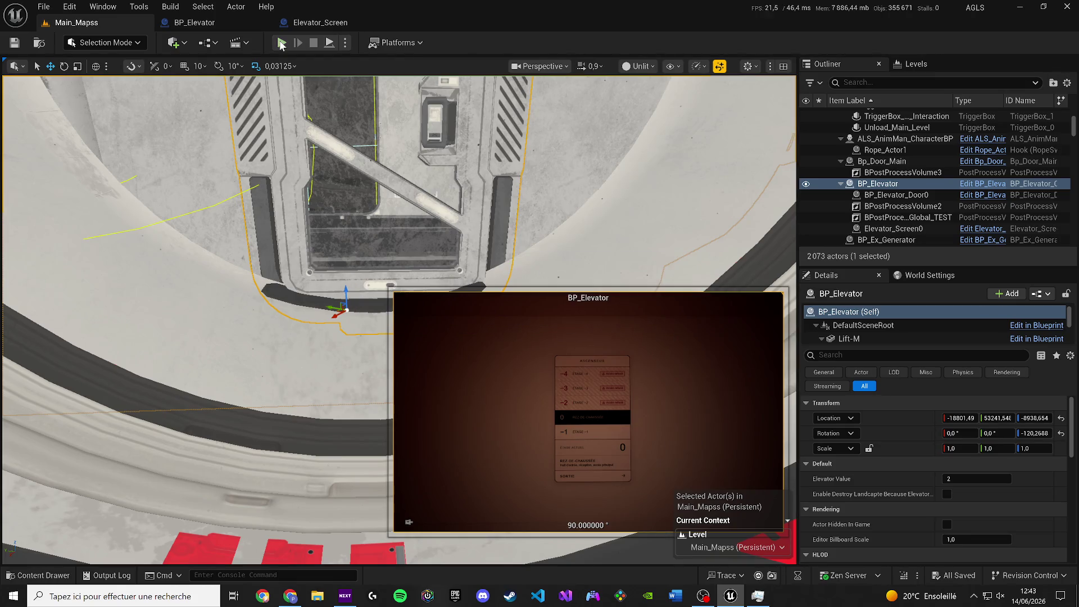
pyautogui.click(281, 42)
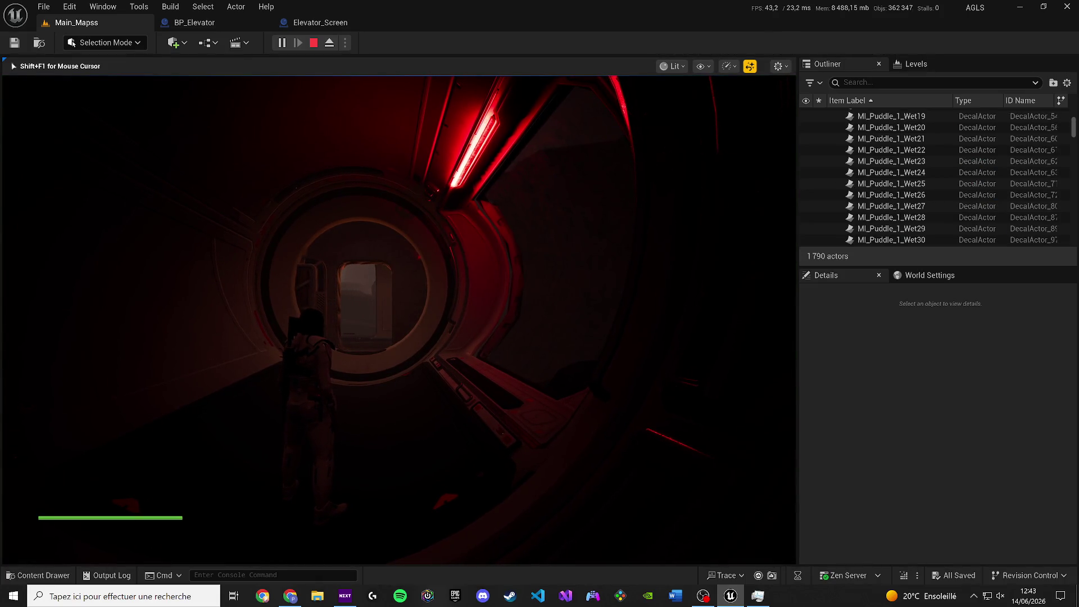
pyautogui.press('w')
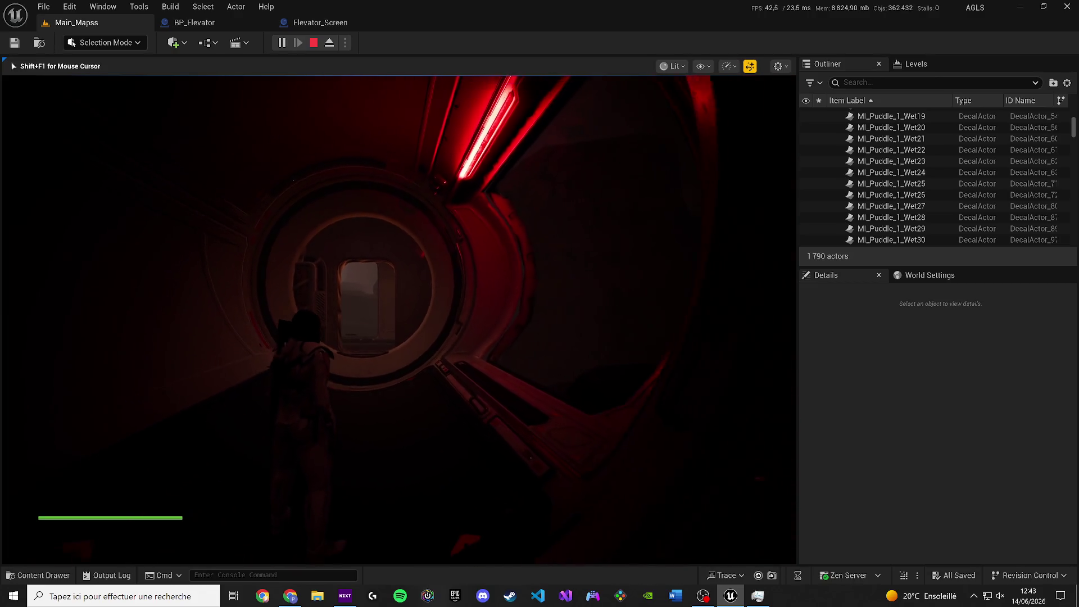
pyautogui.press('w')
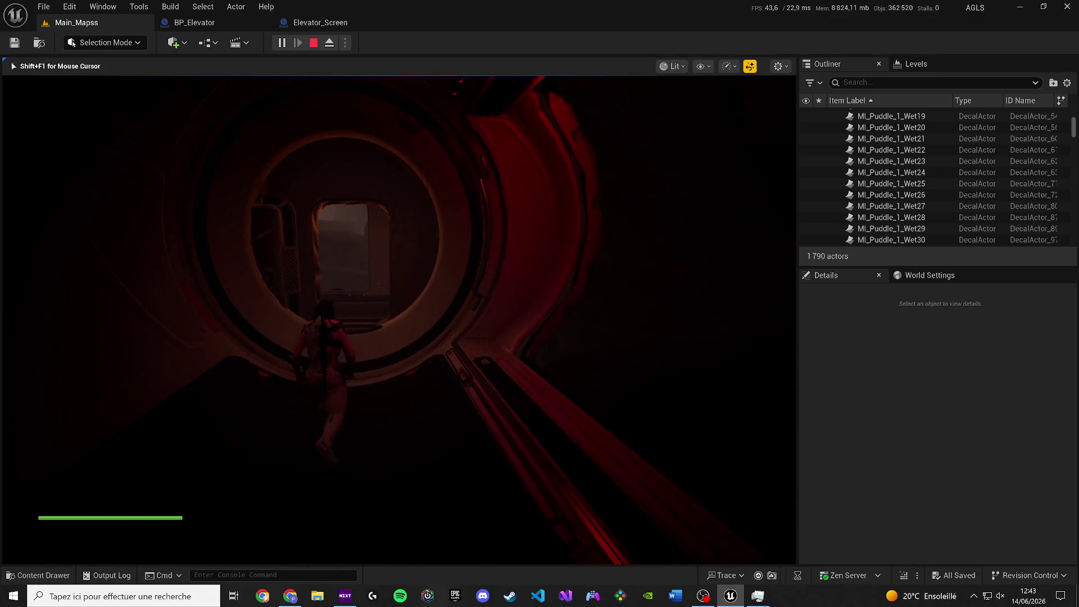
pyautogui.press('w')
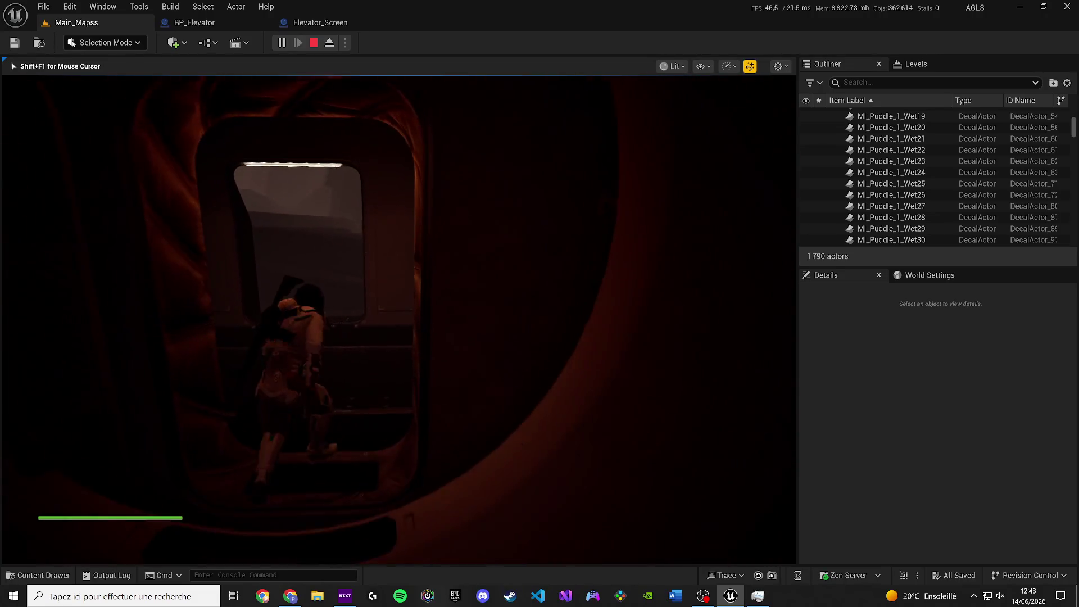
pyautogui.press('w')
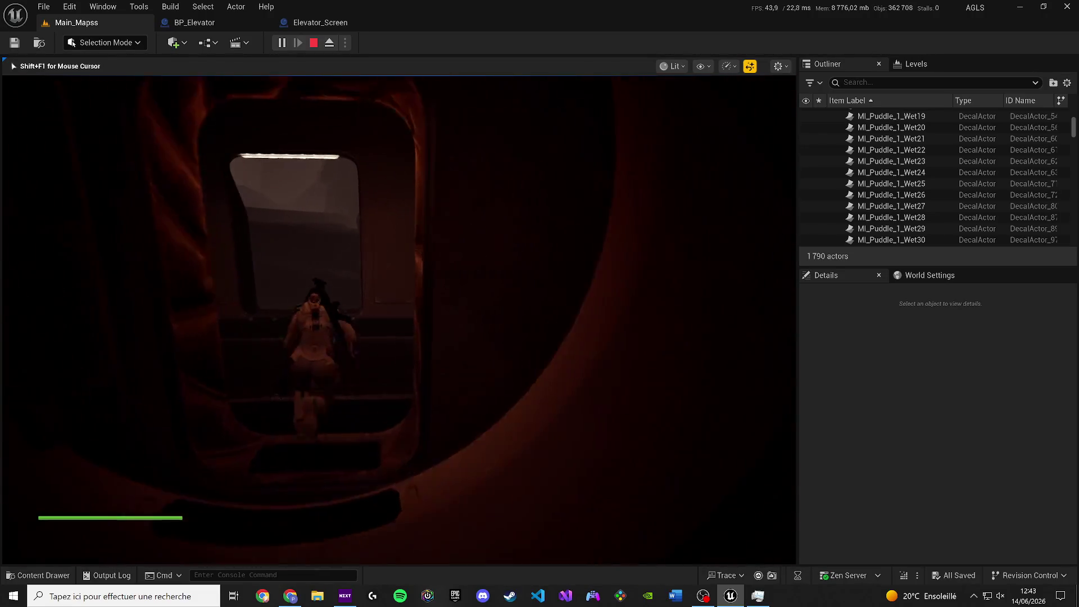
pyautogui.press('w')
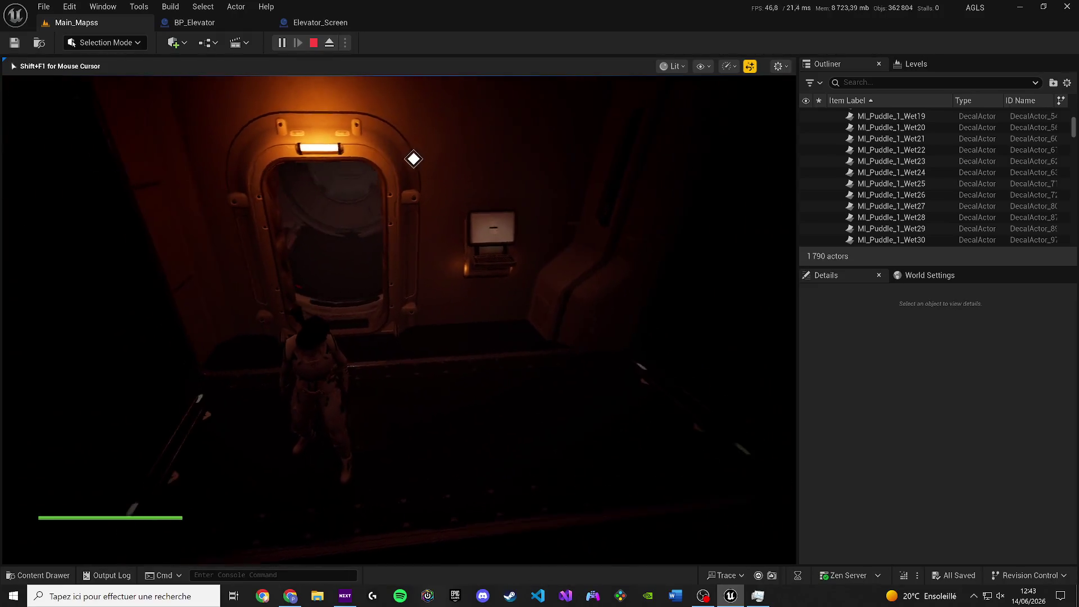
pyautogui.press('w')
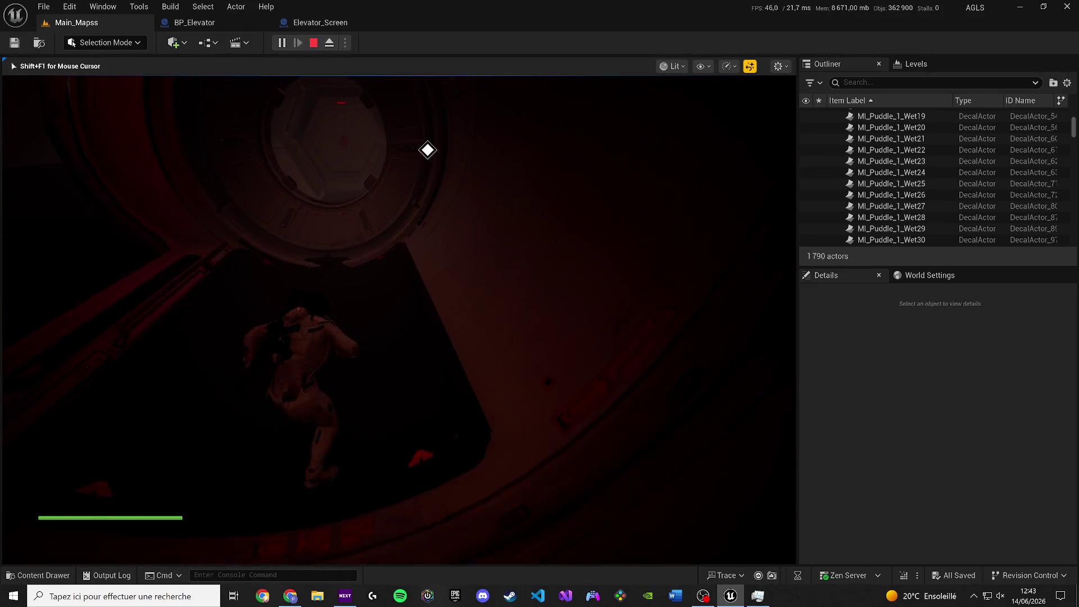
pyautogui.press('w')
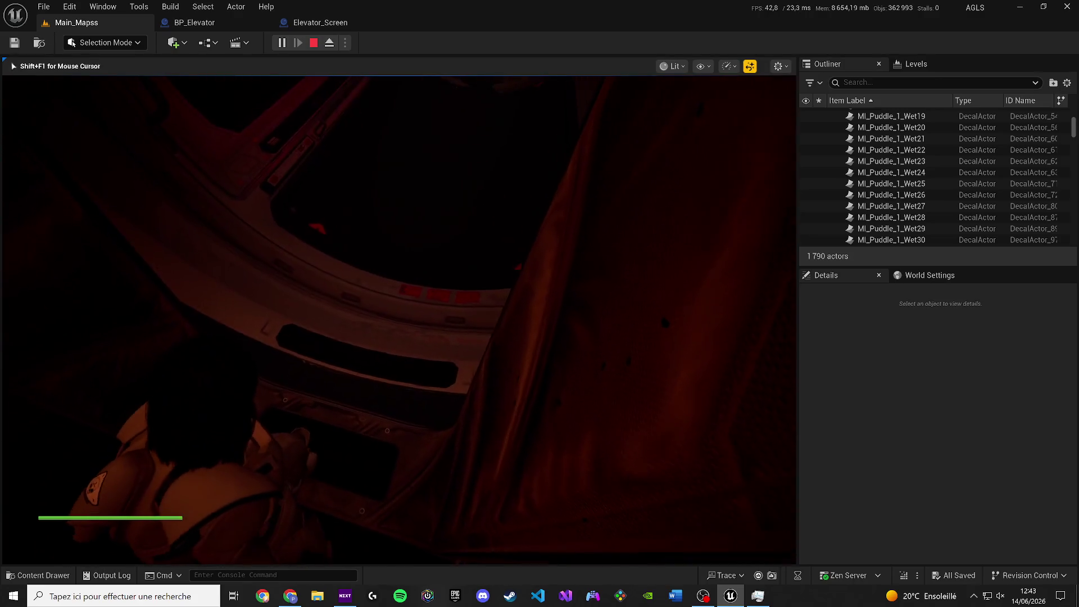
pyautogui.press('w')
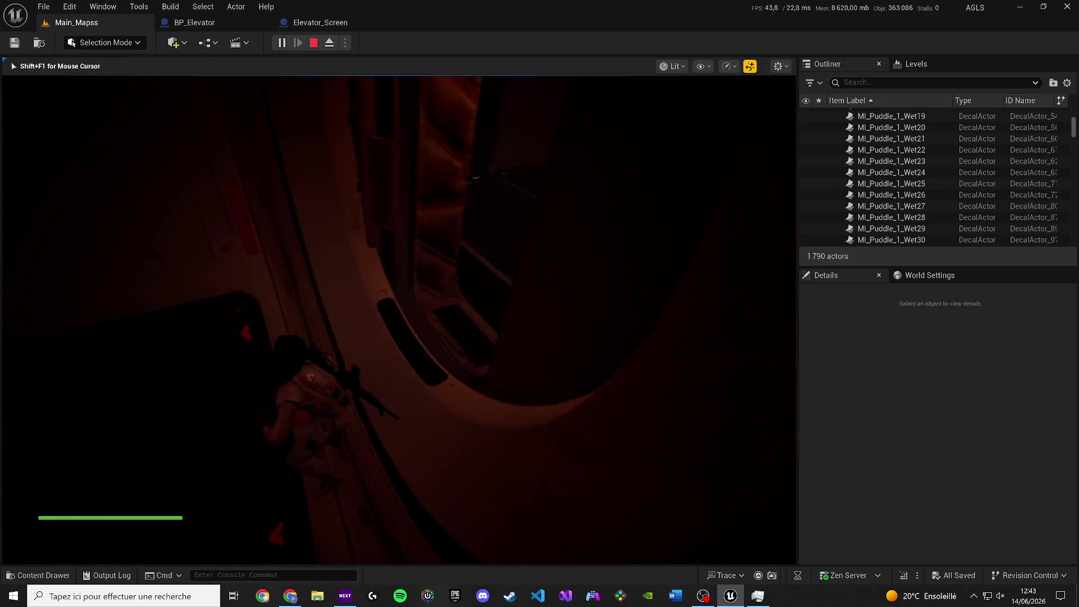
pyautogui.hotkey('shift', 'F1')
pyautogui.press('Escape')
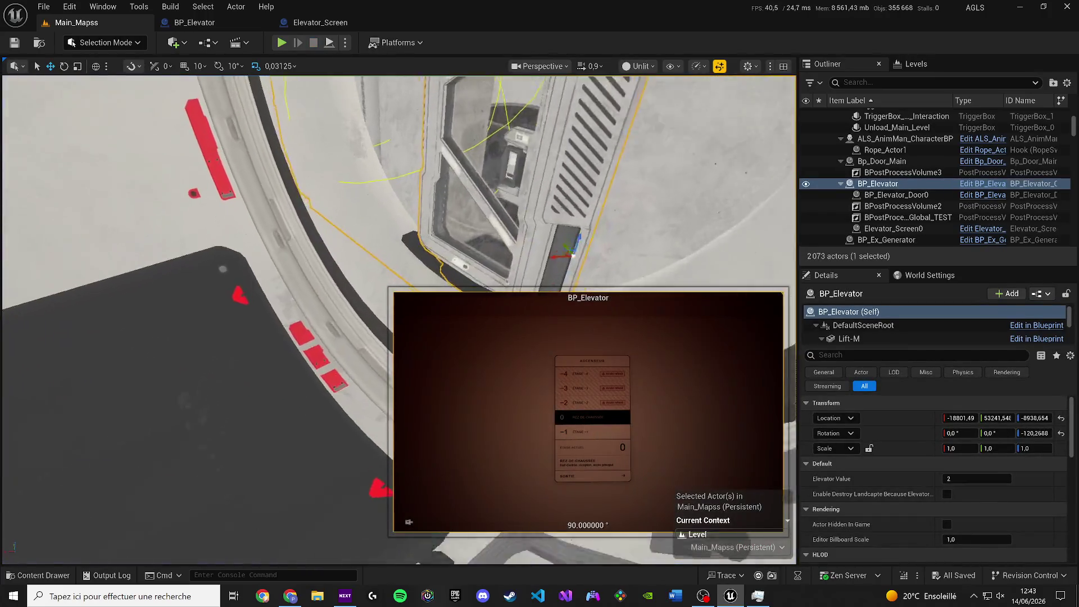
# Shift BP_Elevator slightly to a new position and save the level.
pyautogui.moveTo(539, 274); pyautogui.dragTo(562, 274)
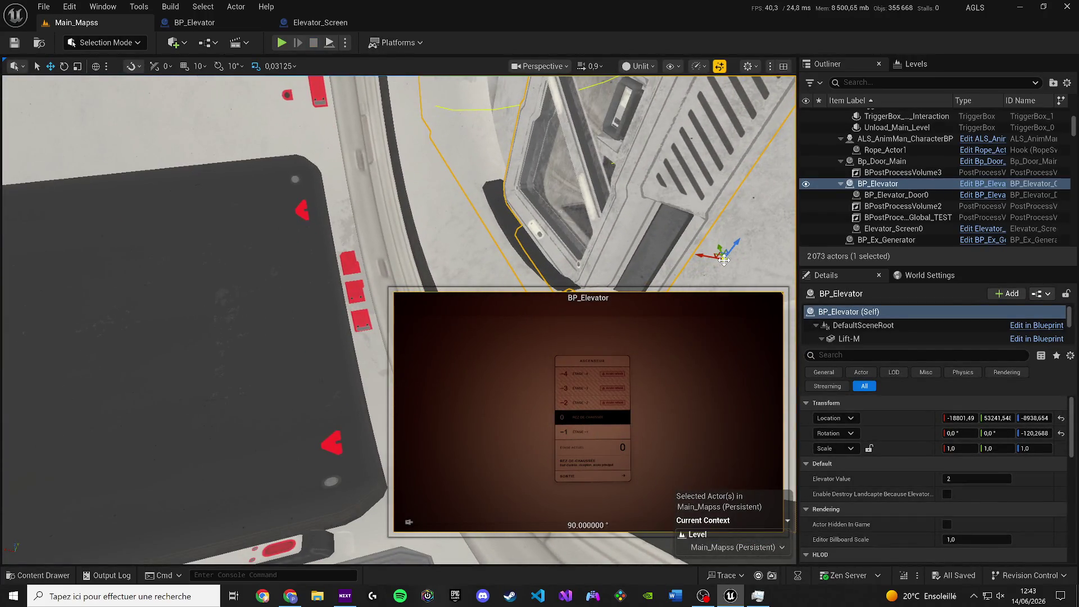
pyautogui.moveTo(724, 260); pyautogui.dragTo(705, 259)
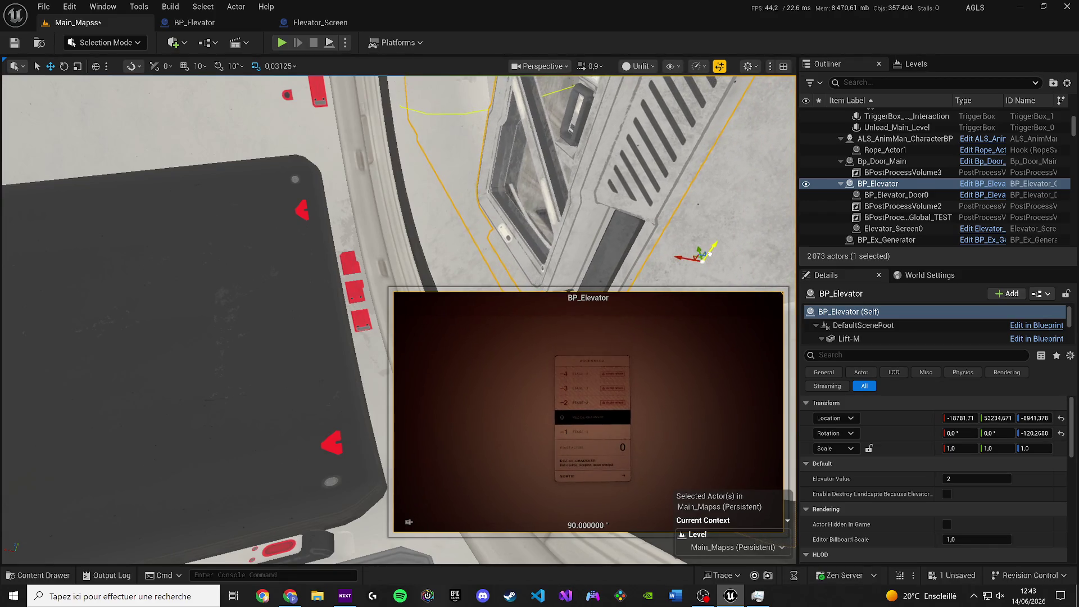
pyautogui.hotkey('ctrl', 's')
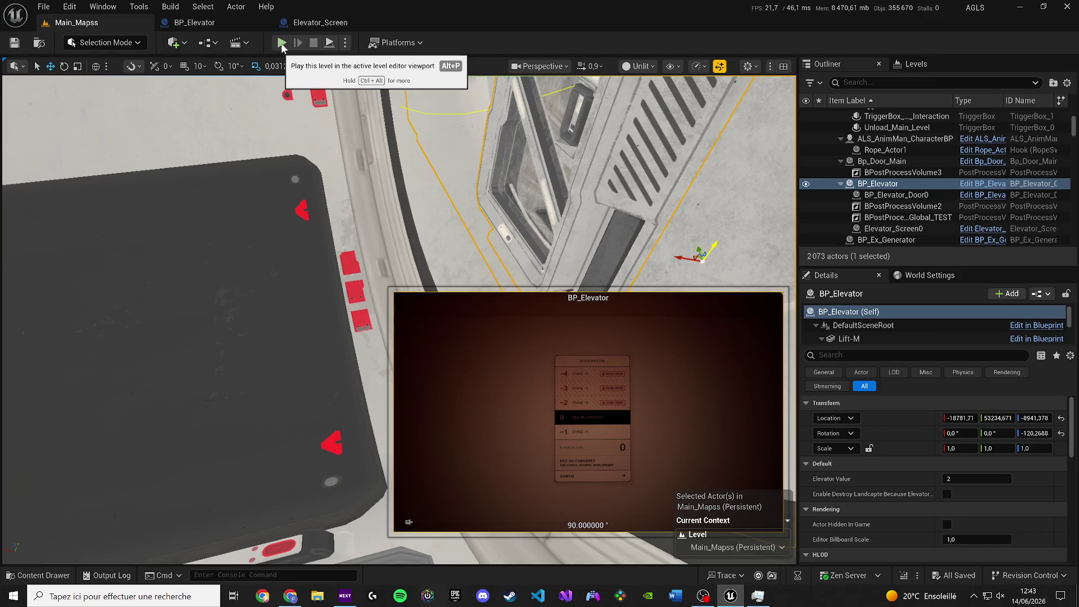
# Play-test walking through the tunnel and round door to the lit elevator door.
pyautogui.click(281, 43)
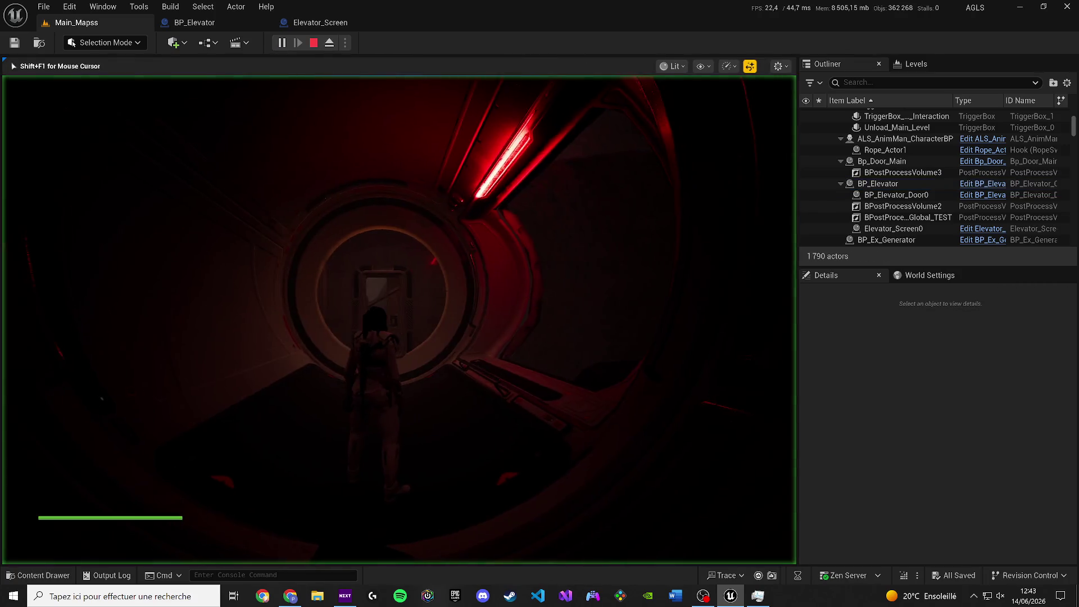
pyautogui.press('w')
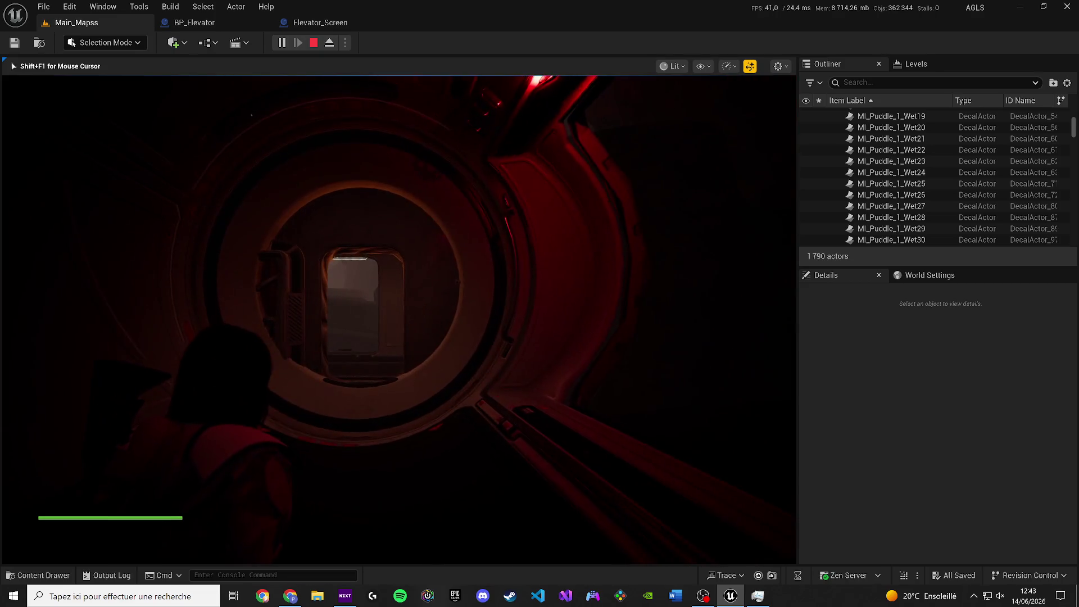
pyautogui.press('w')
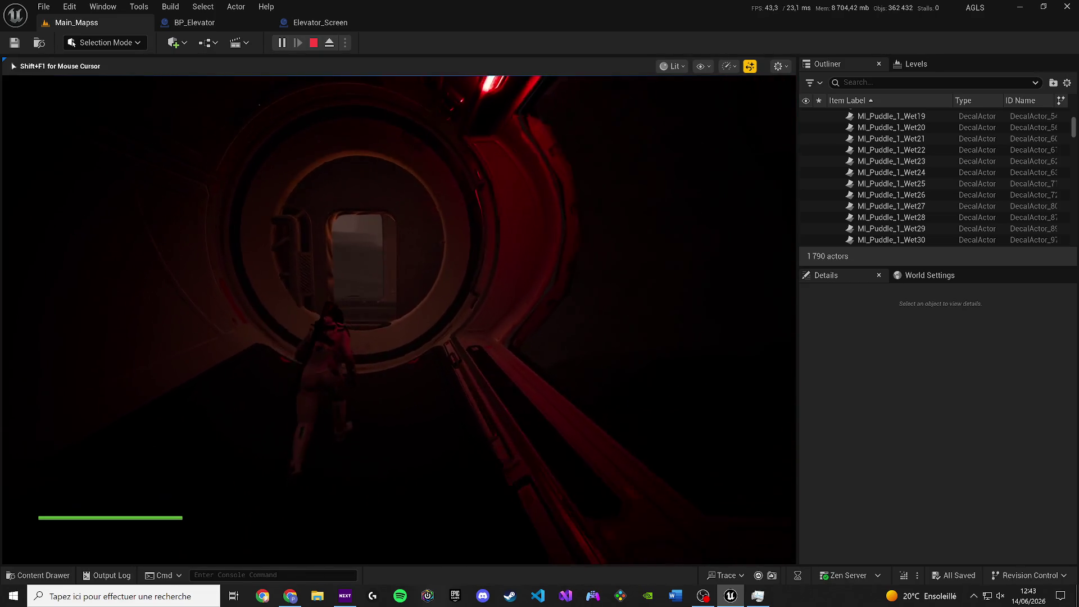
pyautogui.press('w')
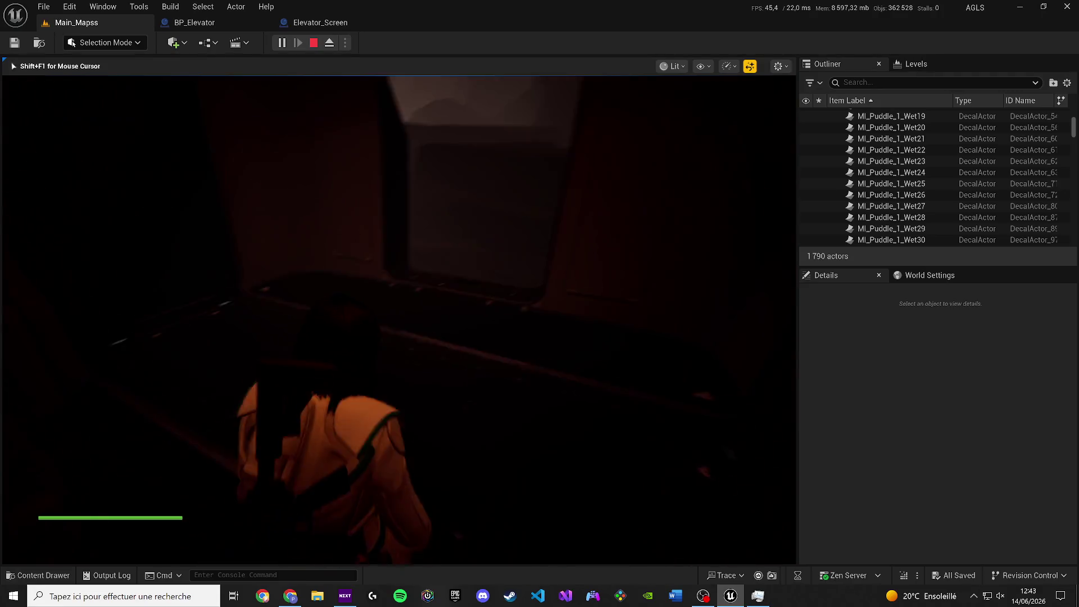
pyautogui.press('w')
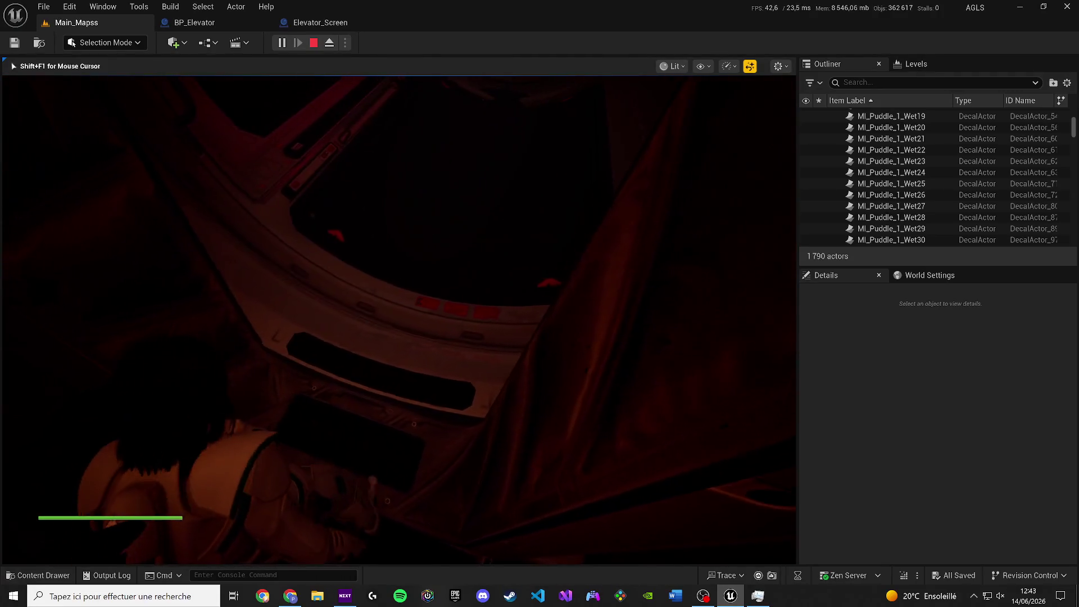
pyautogui.press('w')
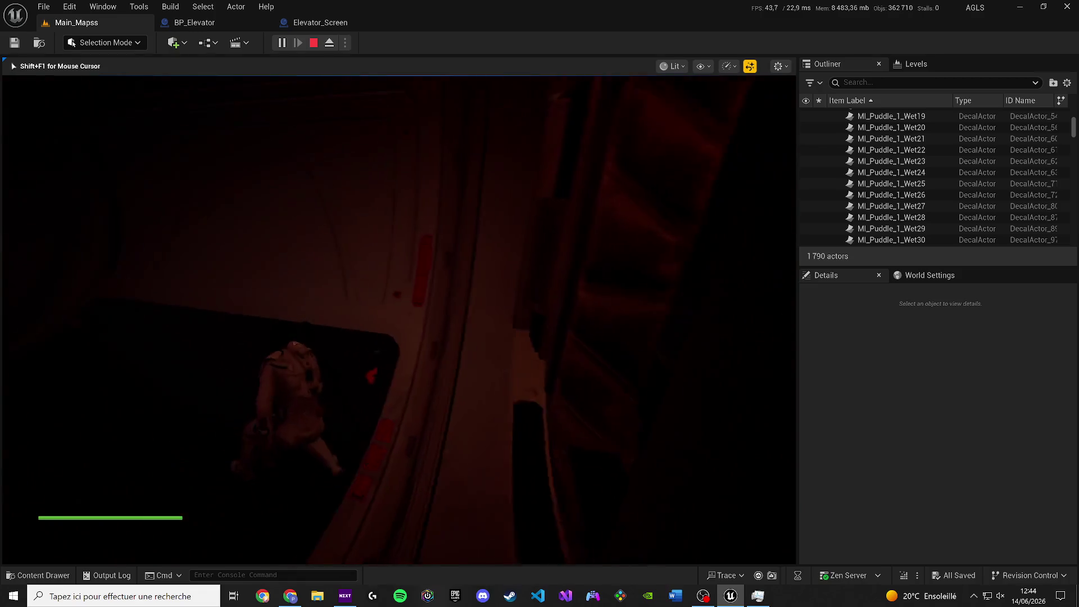
pyautogui.press('w')
pyautogui.press('w')
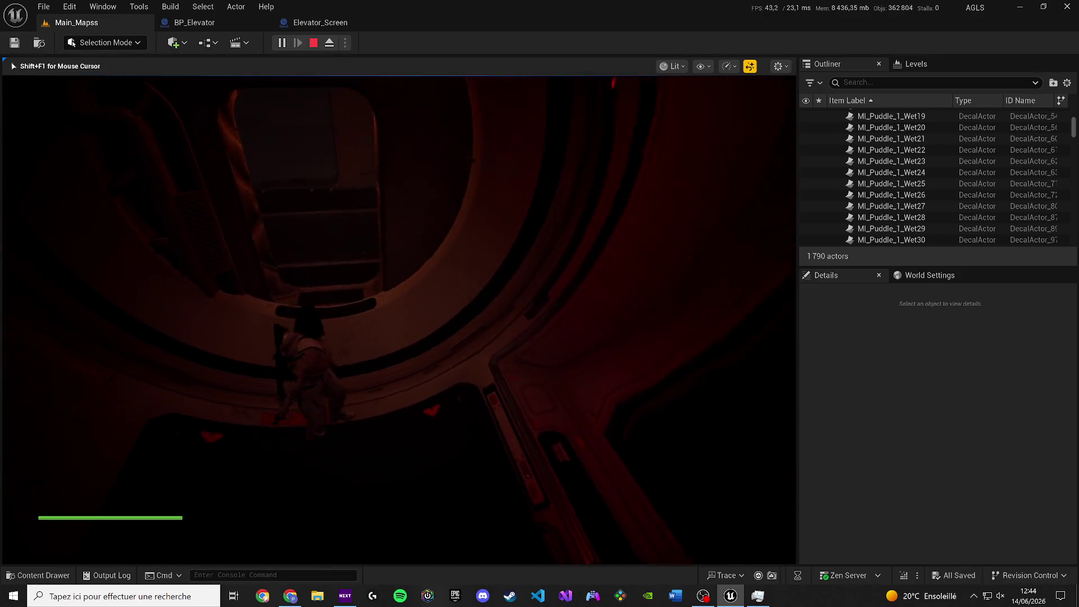
pyautogui.press('w')
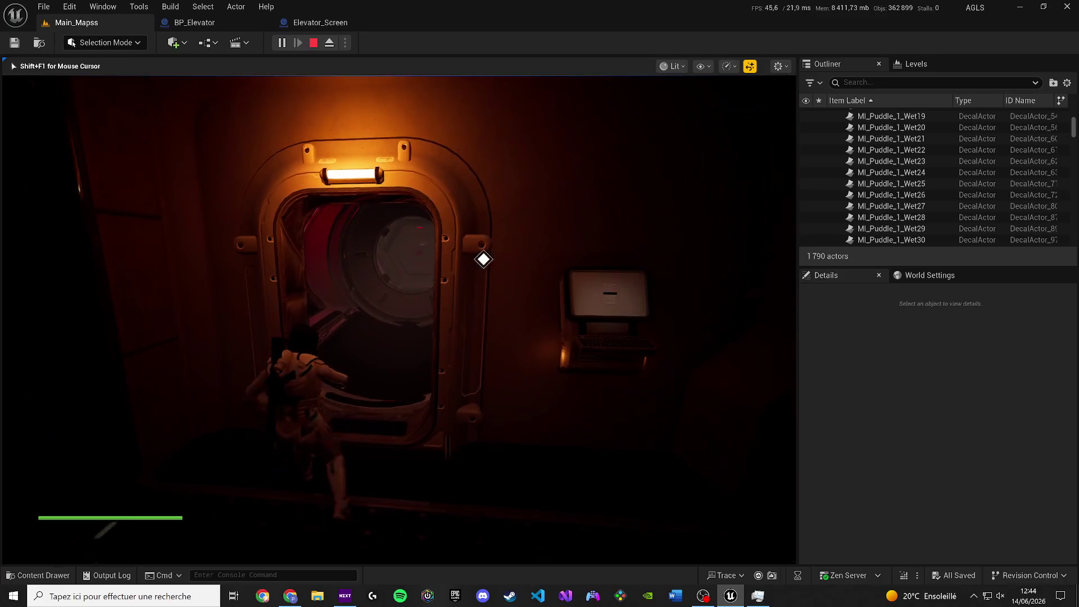
pyautogui.press('w')
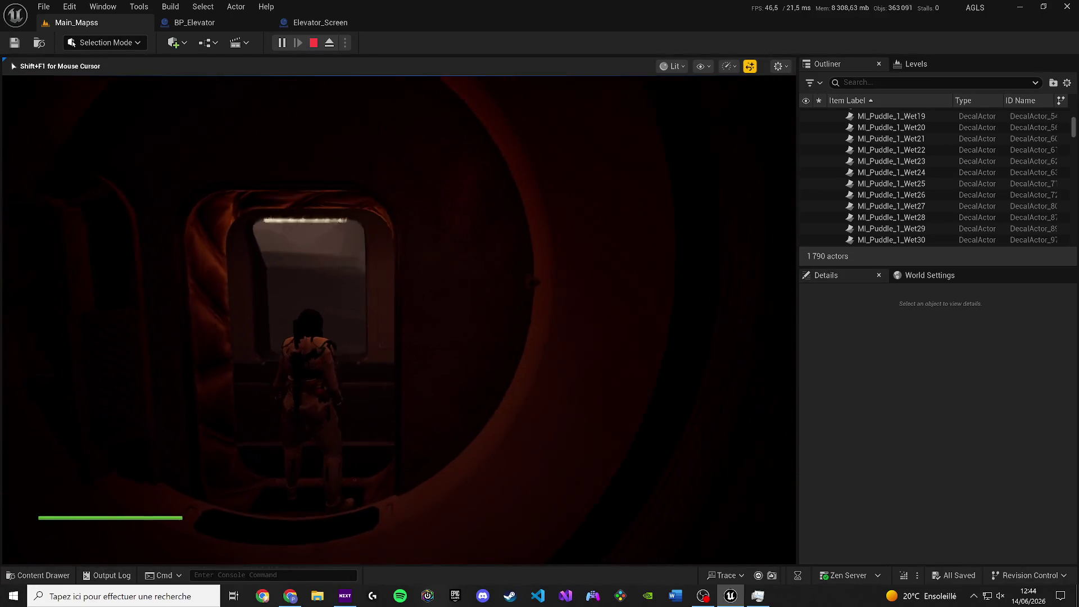
pyautogui.press('Escape')
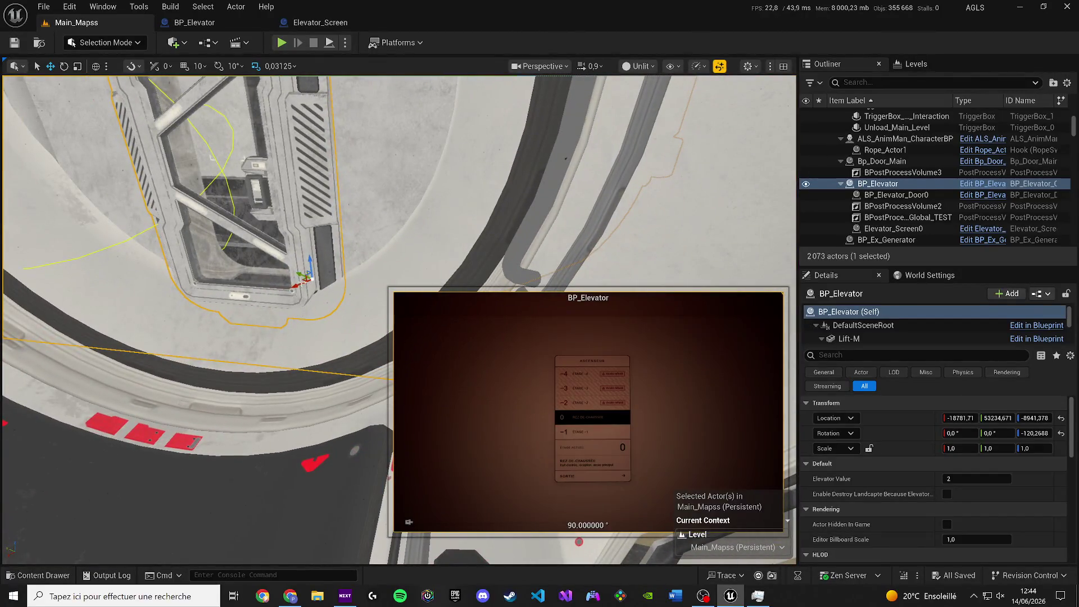
# Lower BP_Elevator slightly, save Main_Mapss, and run a short play test.
pyautogui.moveTo(311, 278); pyautogui.dragTo(310, 288)
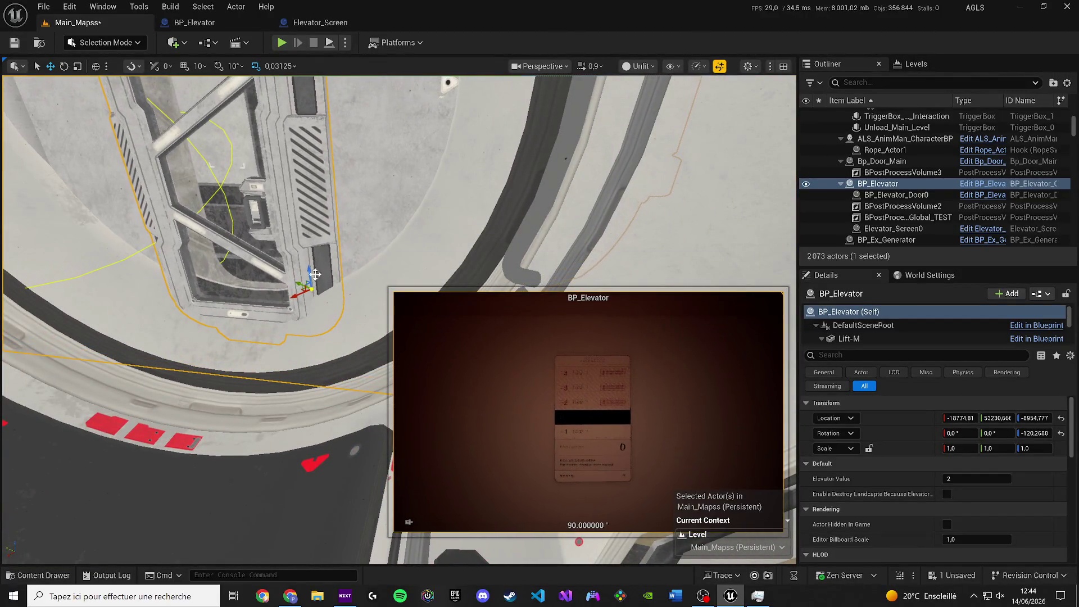
pyautogui.hotkey('ctrl', 's')
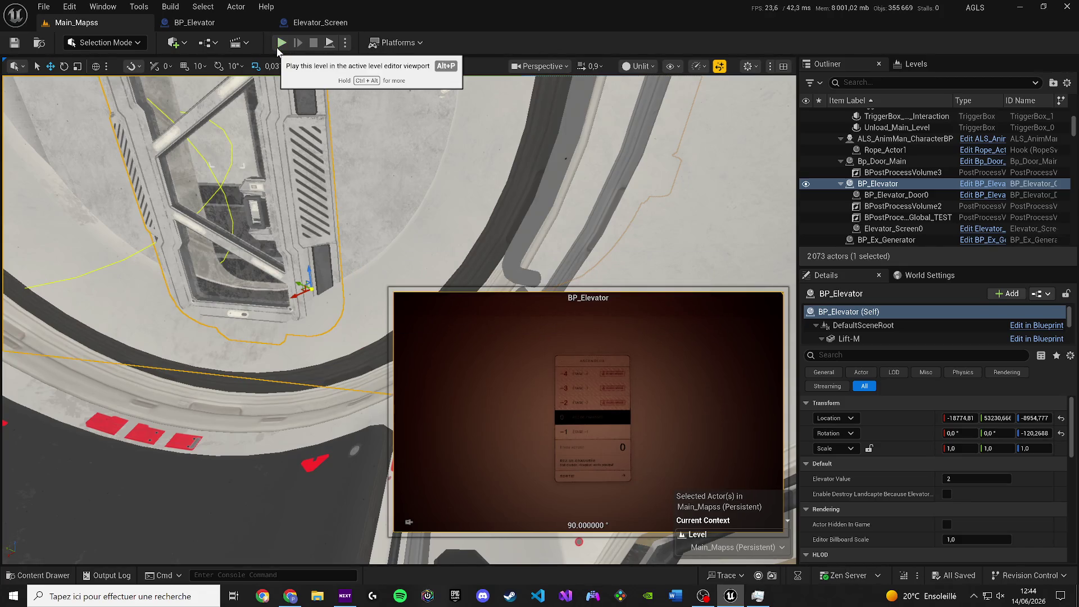
pyautogui.click(281, 42)
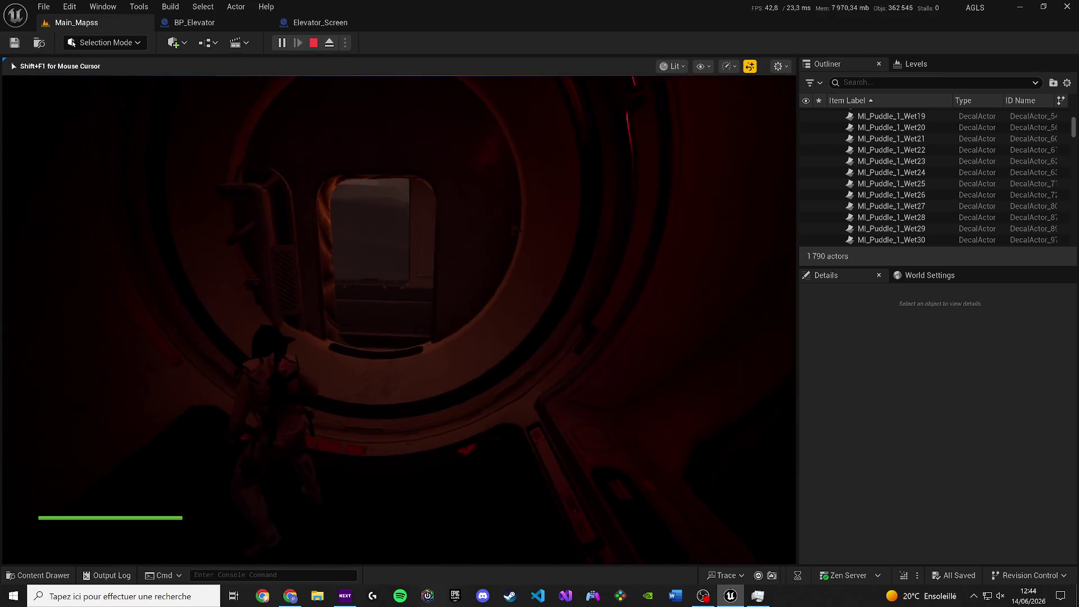
pyautogui.press('Escape')
# Nudge BP_Elevator's position, save the level, and run a quick play test.
pyautogui.scroll(-1, 394, 315)
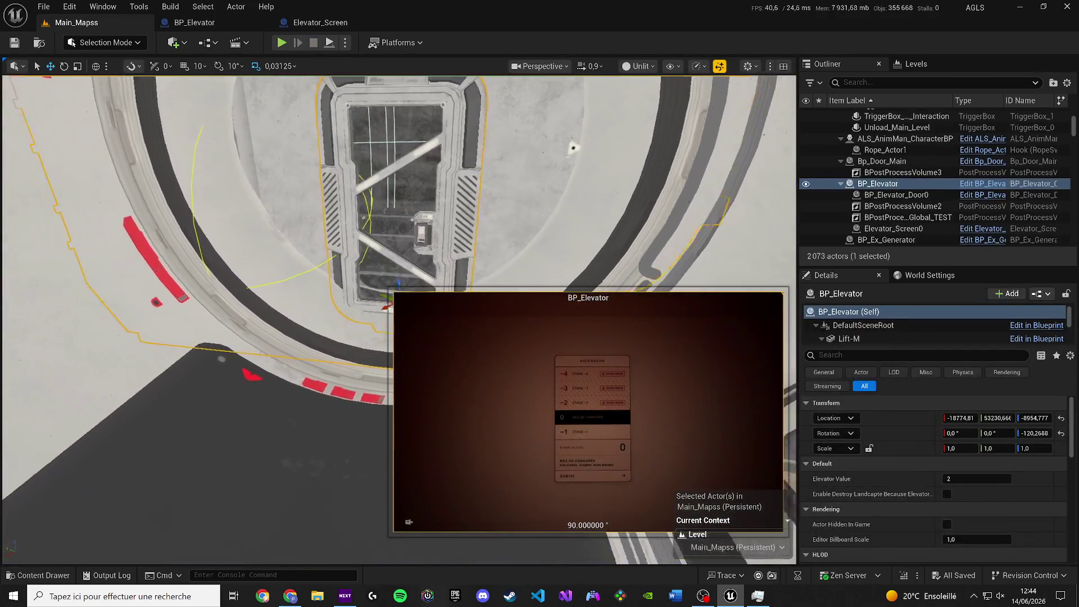
pyautogui.press('s')
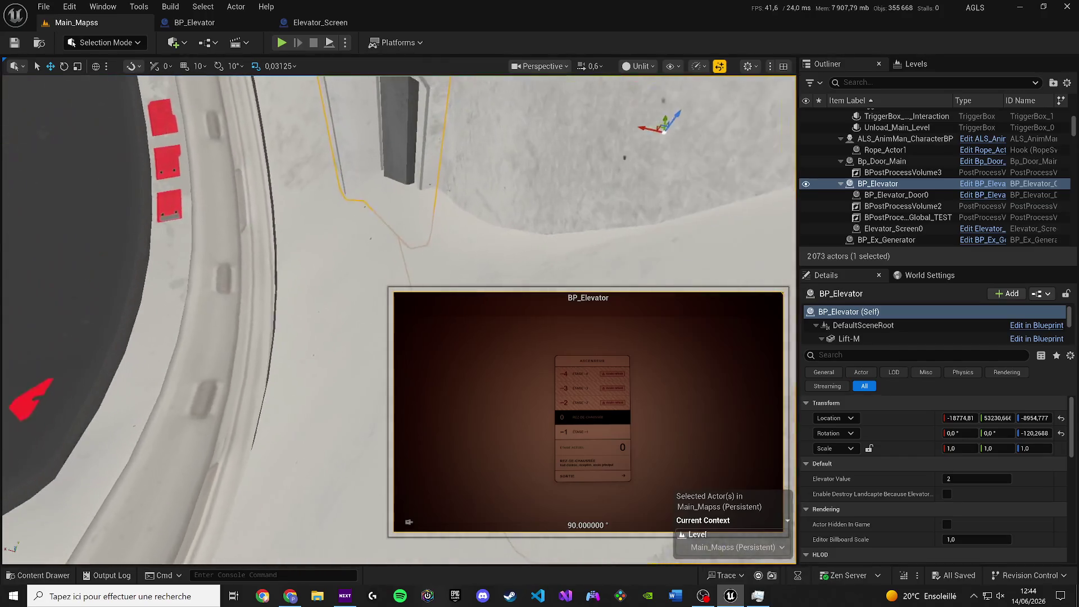
pyautogui.press('a')
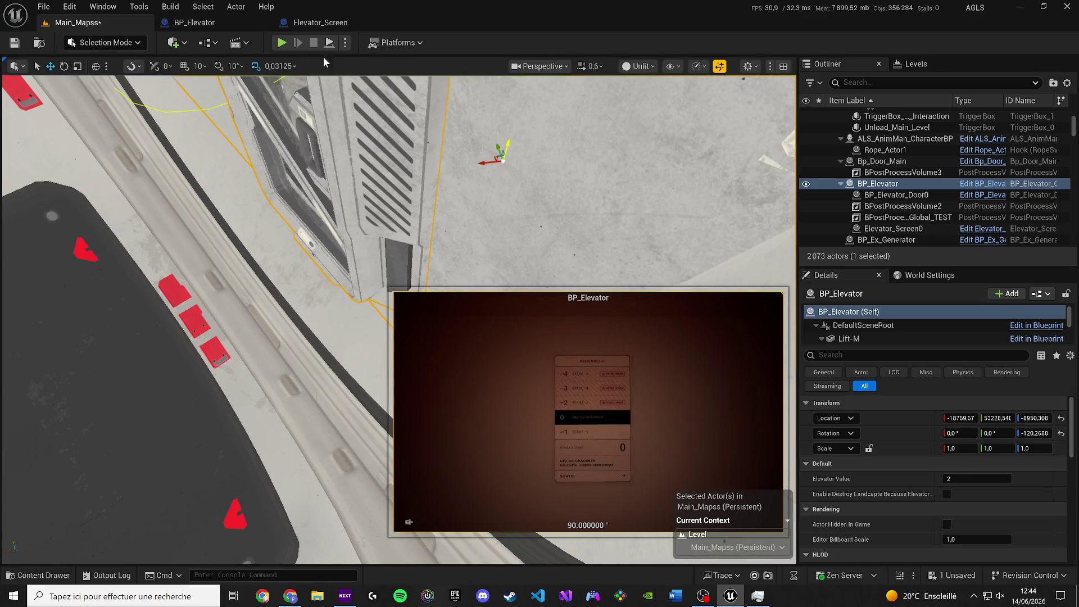
pyautogui.hotkey('ctrl', 's')
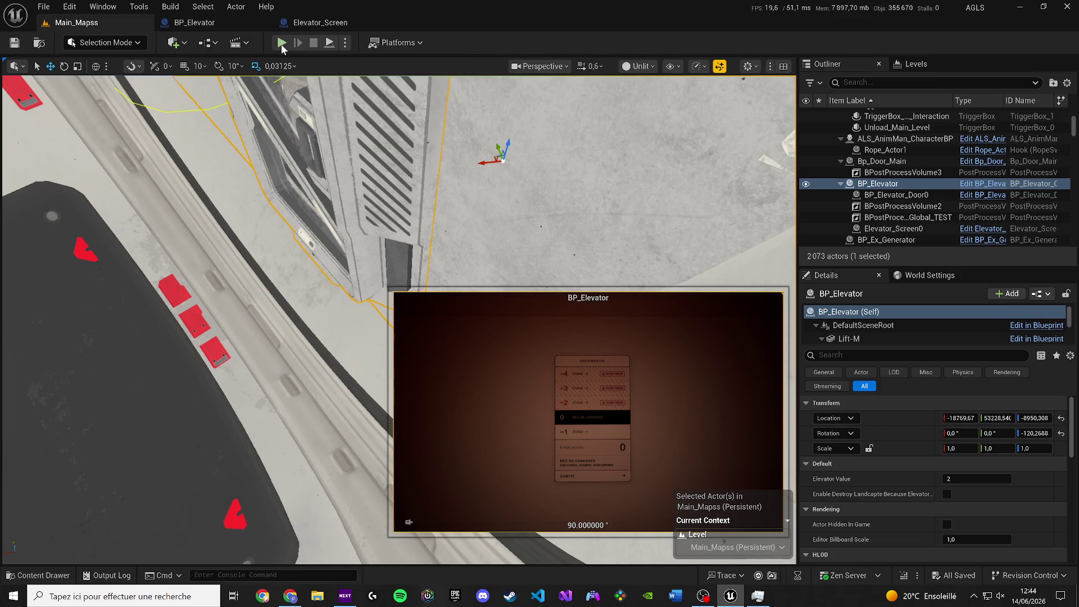
pyautogui.click(281, 43)
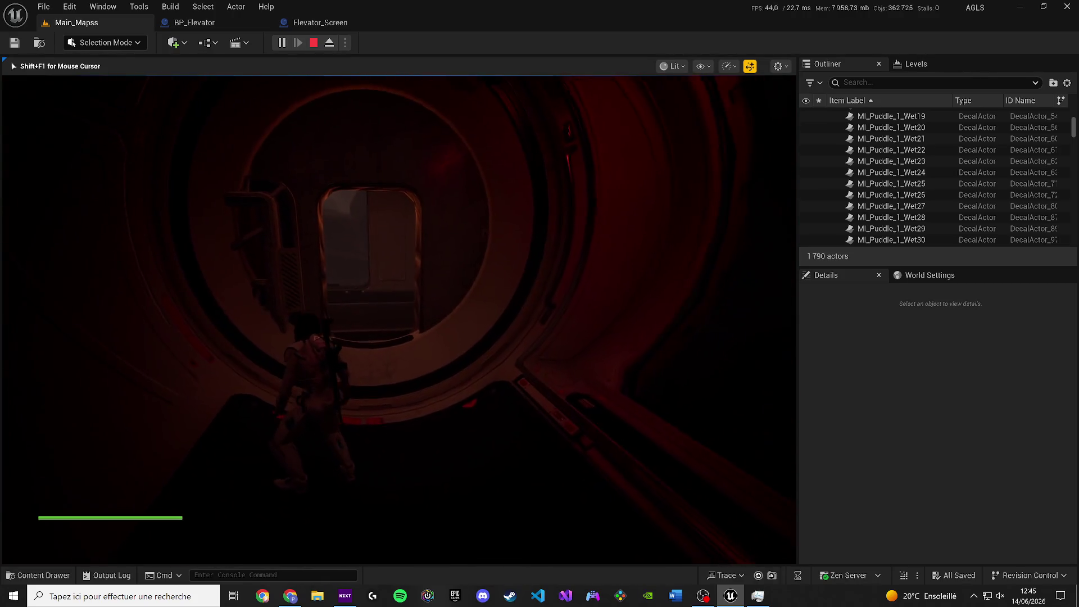
pyautogui.press('Escape')
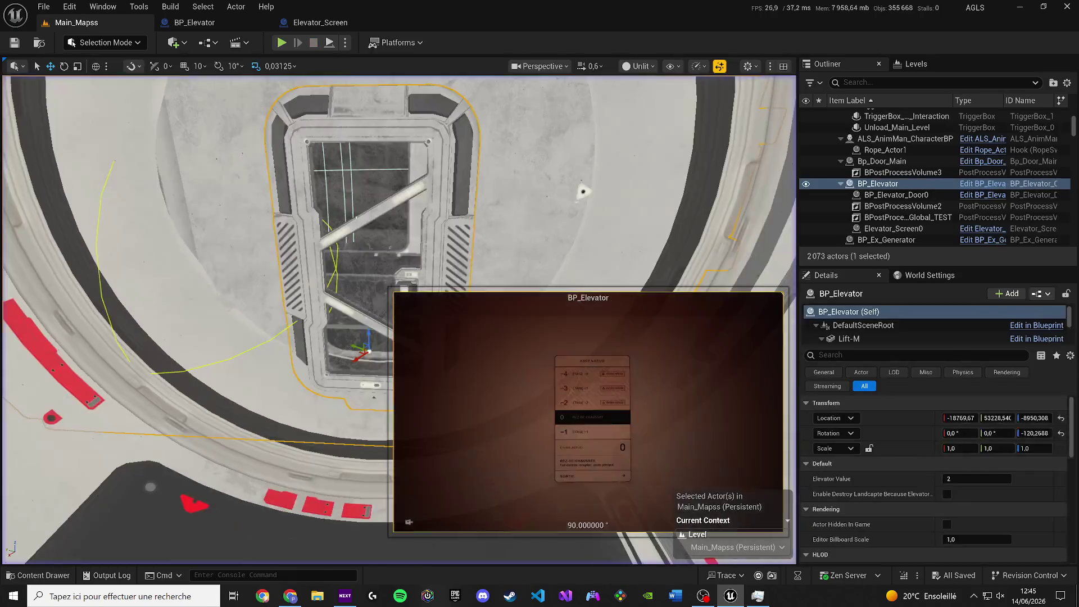
# Nudge the elevator again and play-test walking in and out of it.
pyautogui.moveTo(393, 281); pyautogui.dragTo(396, 219)
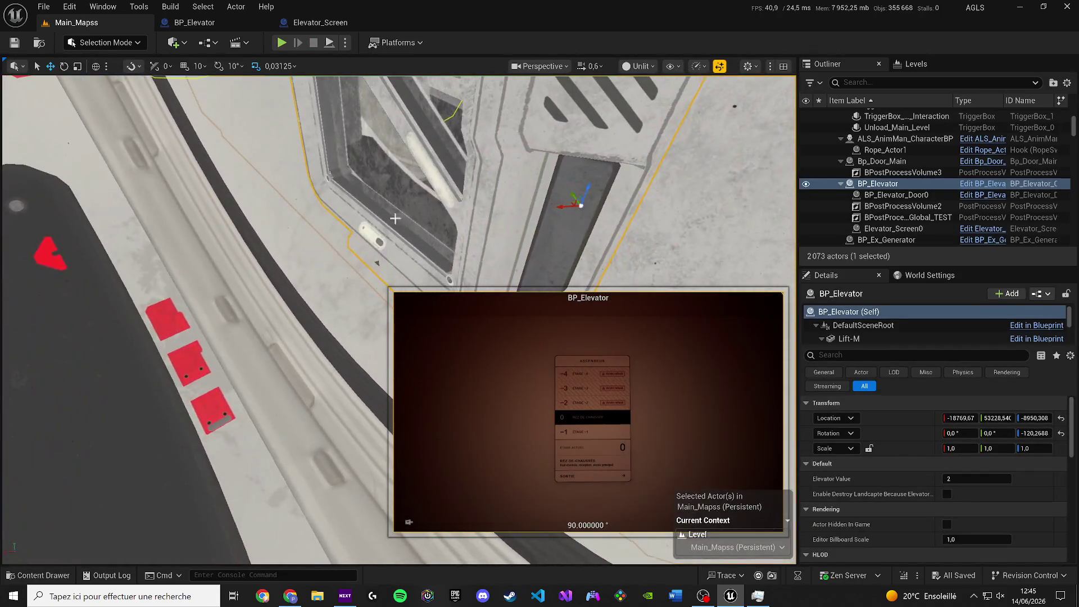
pyautogui.moveTo(579, 205)
pyautogui.mouseDown()
pyautogui.moveTo(571, 187)
pyautogui.moveTo(576, 195)
pyautogui.mouseUp()
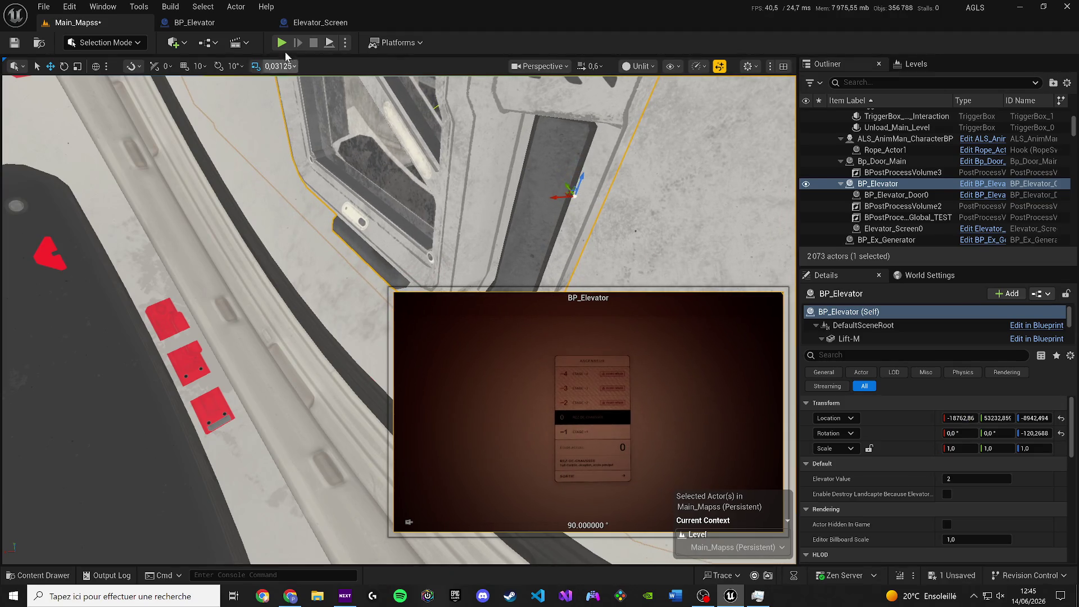
pyautogui.hotkey('alt', 'p')
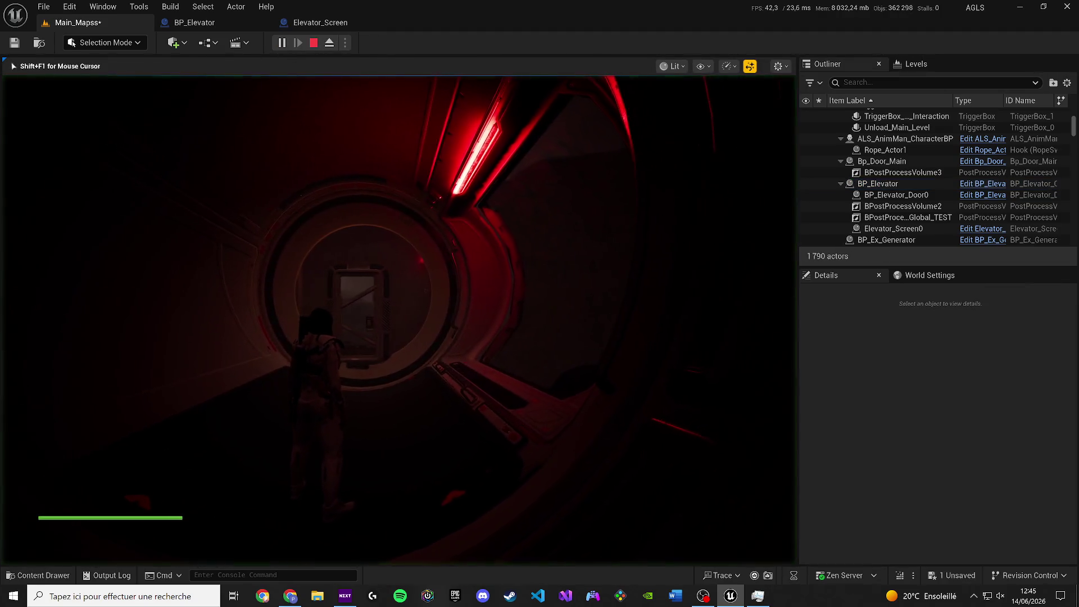
pyautogui.press('w')
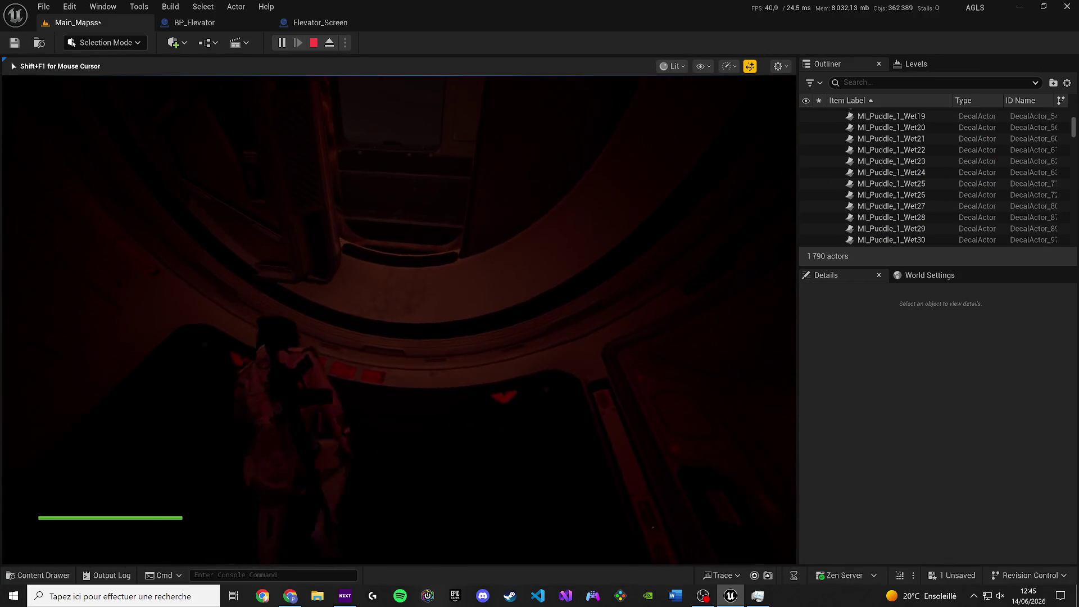
pyautogui.press('w')
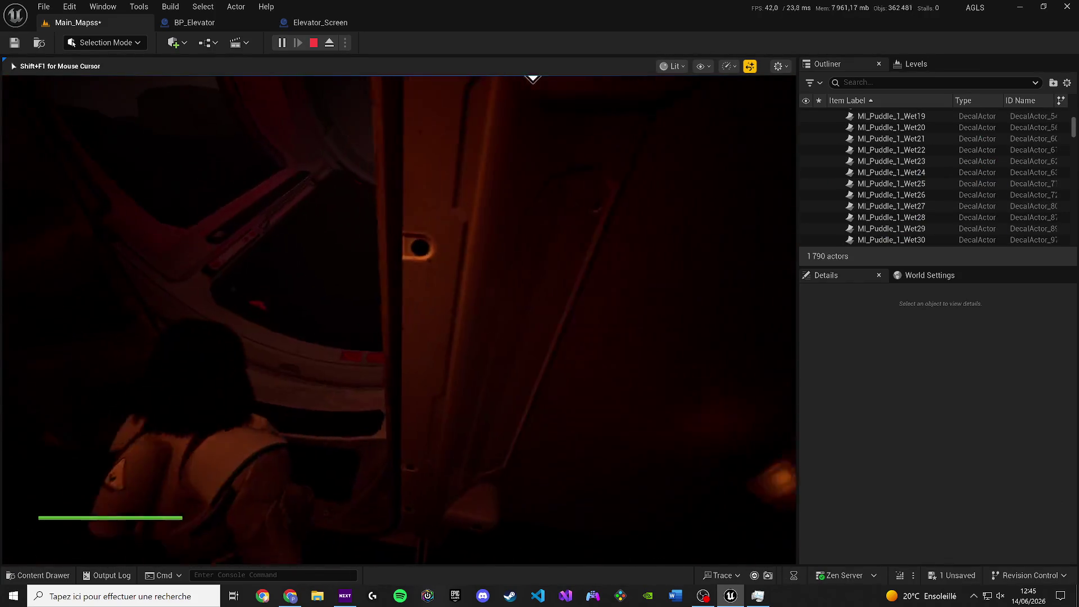
pyautogui.press('w')
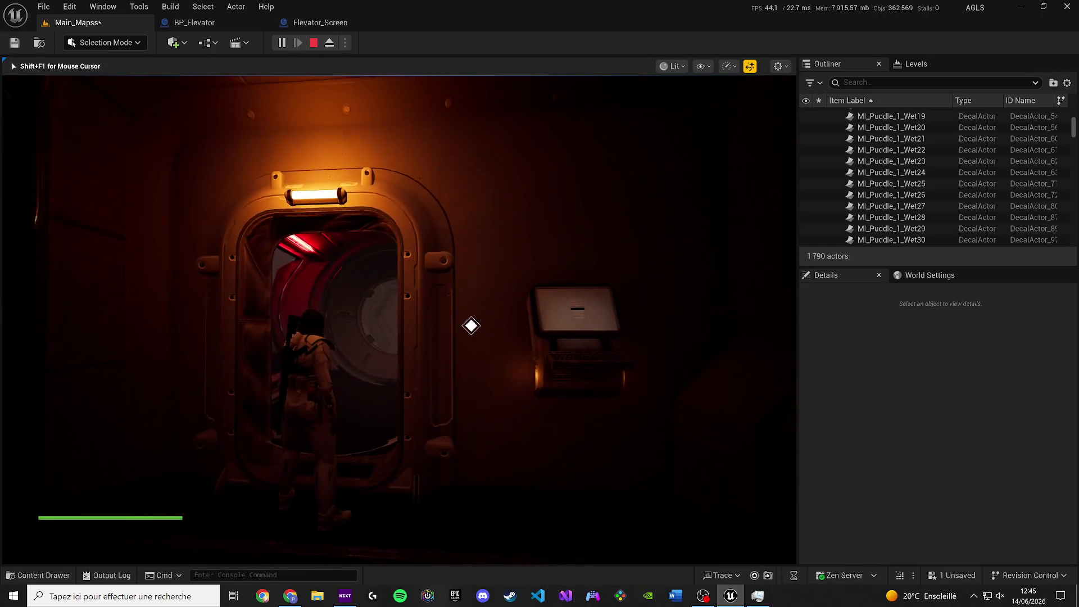
pyautogui.press('w')
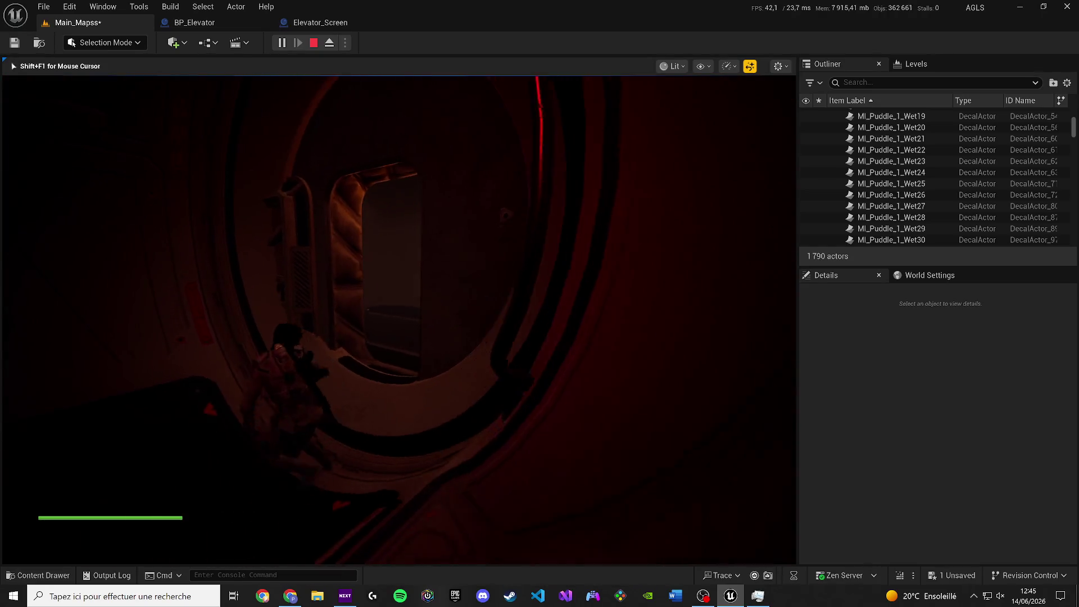
pyautogui.press('w')
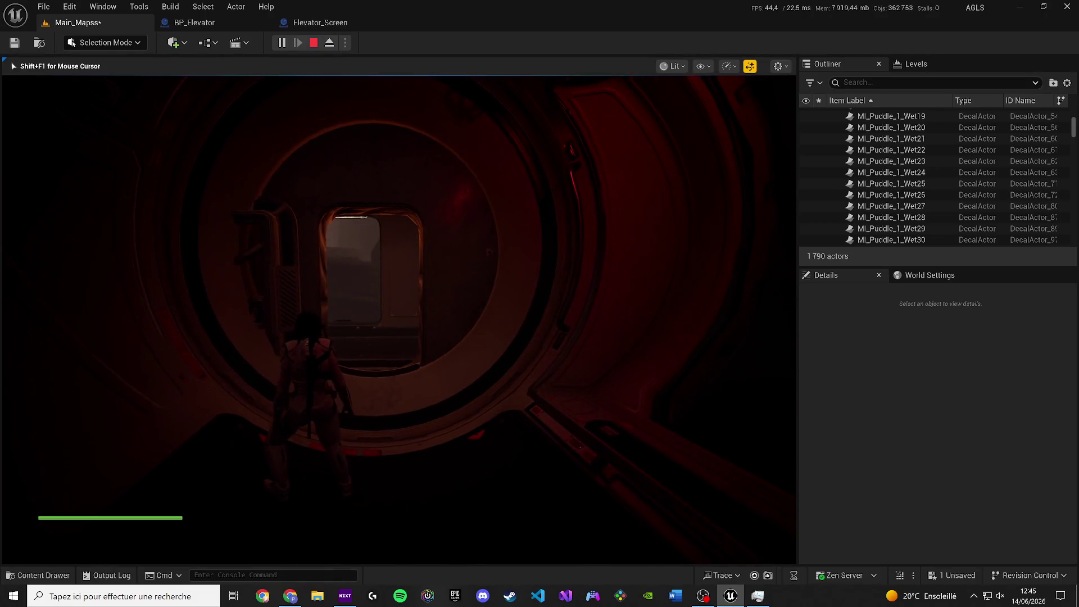
pyautogui.press('Escape')
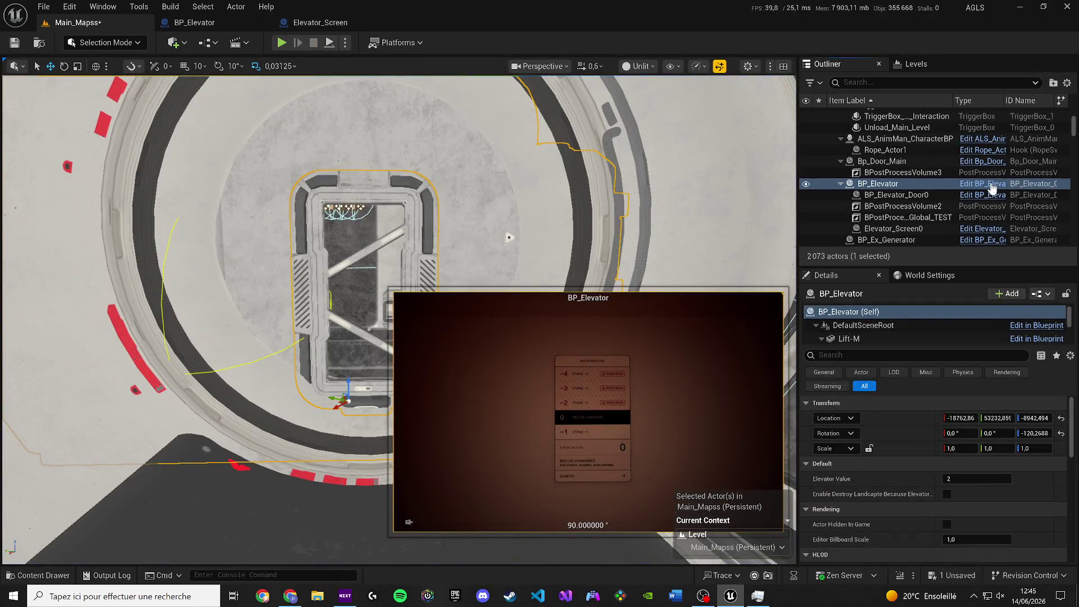
# Edit BP_Elevator and select its BP_Elevator_Door child actor component.
pyautogui.click(992, 187)
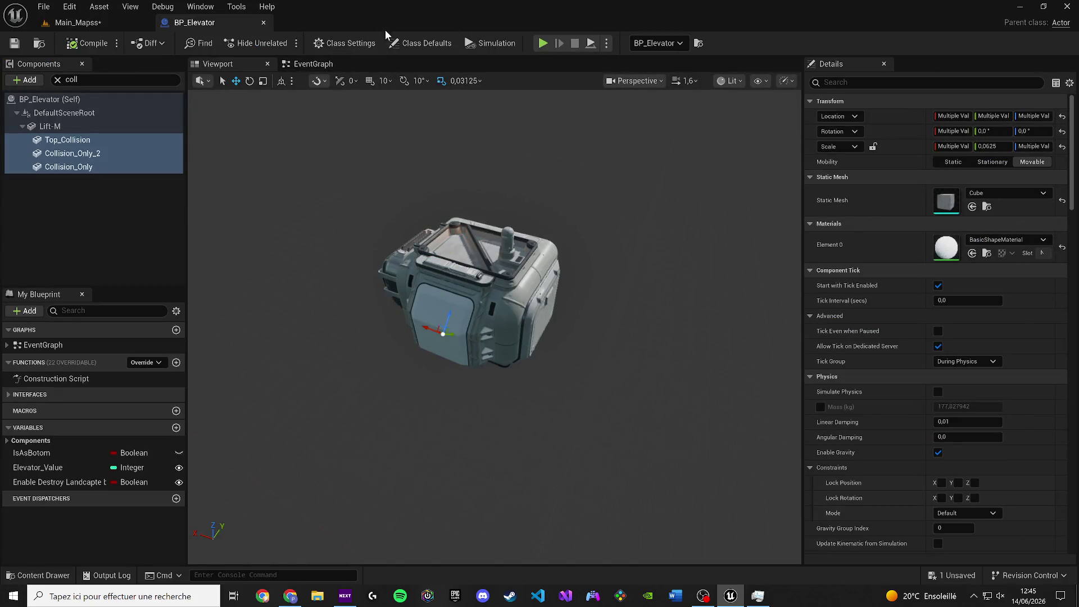
pyautogui.scroll(10, 547, 326)
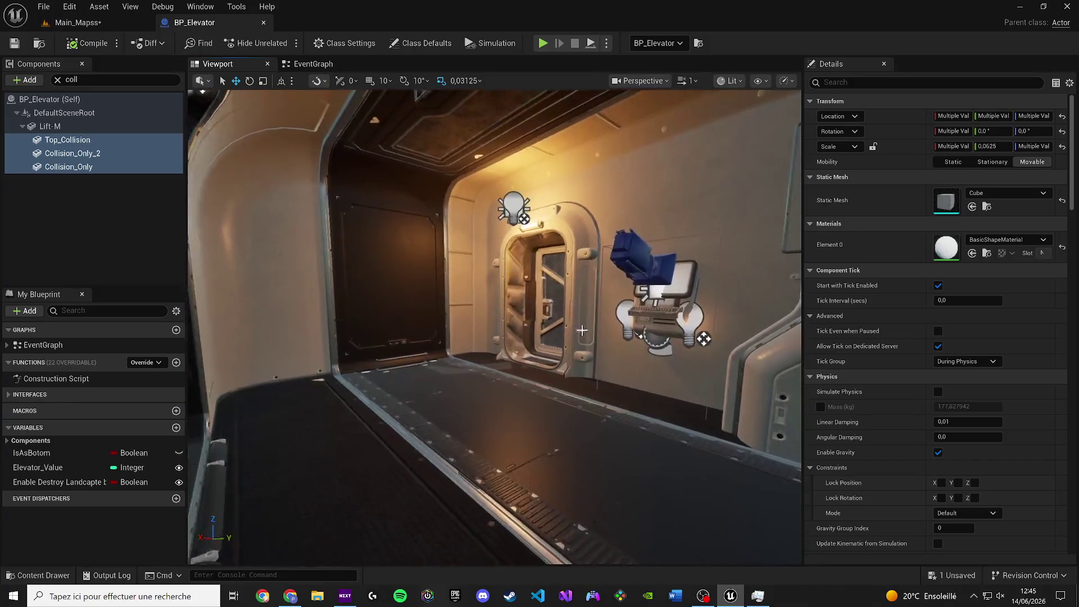
pyautogui.click(581, 330)
pyautogui.press('f')
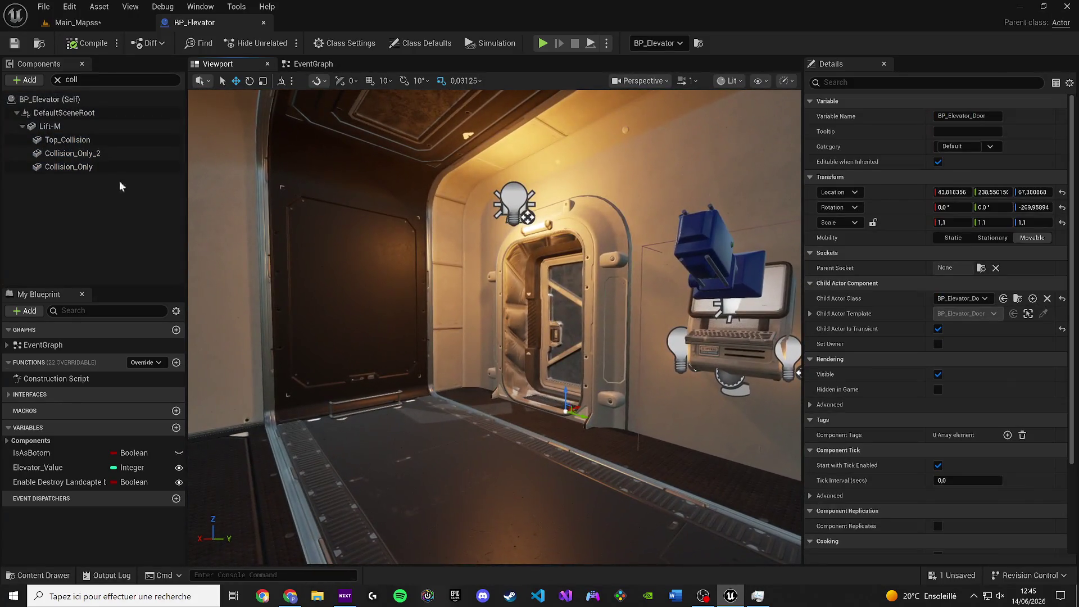
pyautogui.click(57, 80)
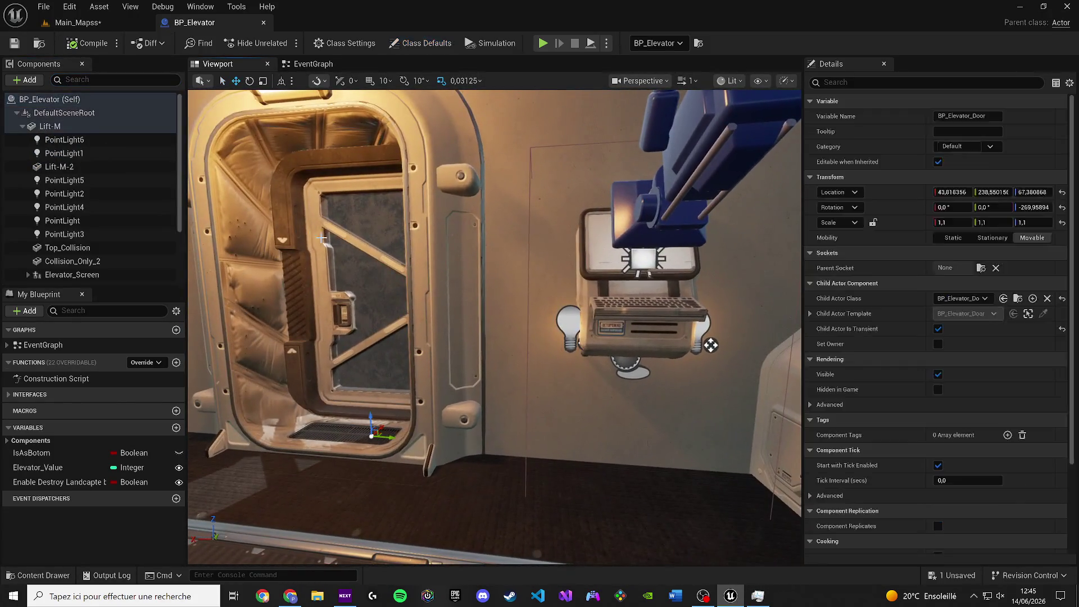
pyautogui.scroll(-3, 152, 209)
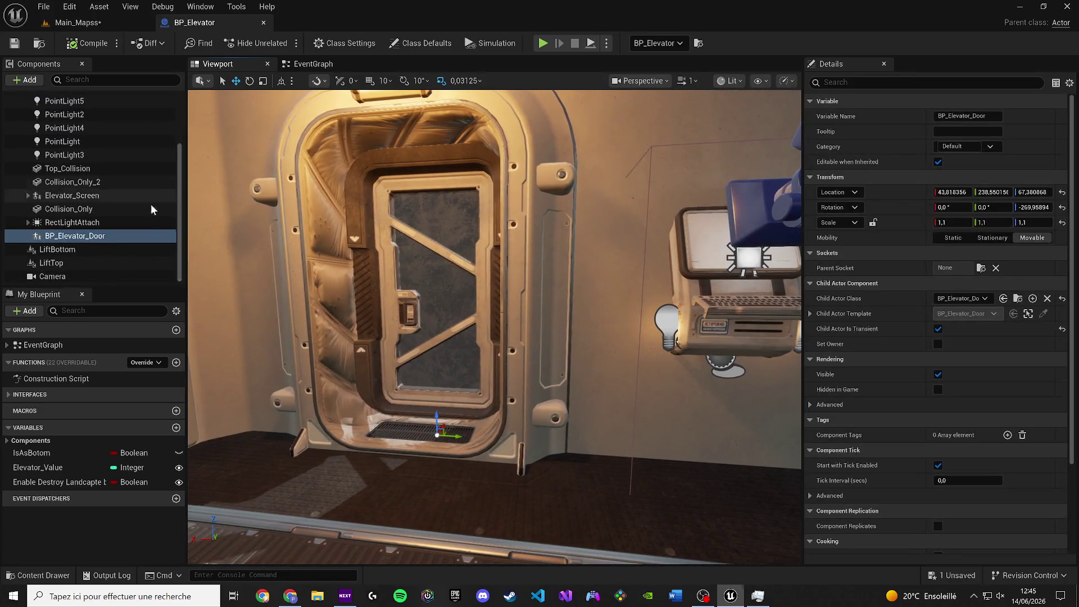
pyautogui.rightClick(102, 240)
pyautogui.press('Escape')
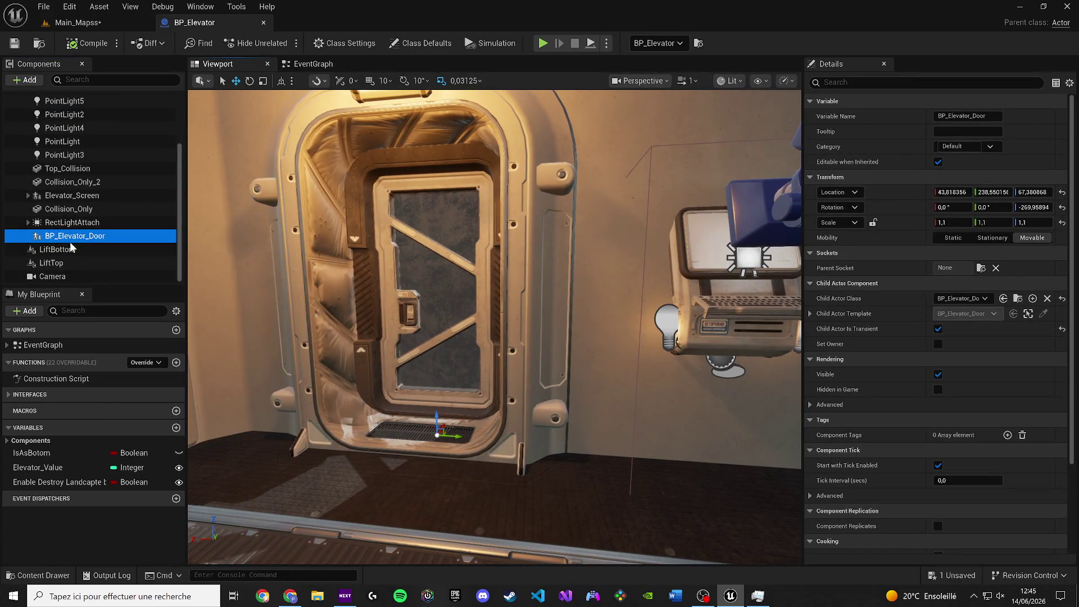
# In the Content Drawer, open Blueprints > Doors > Elevator_Door > BP_Elevator_Door.
pyautogui.hotkey('ctrl', 'space')
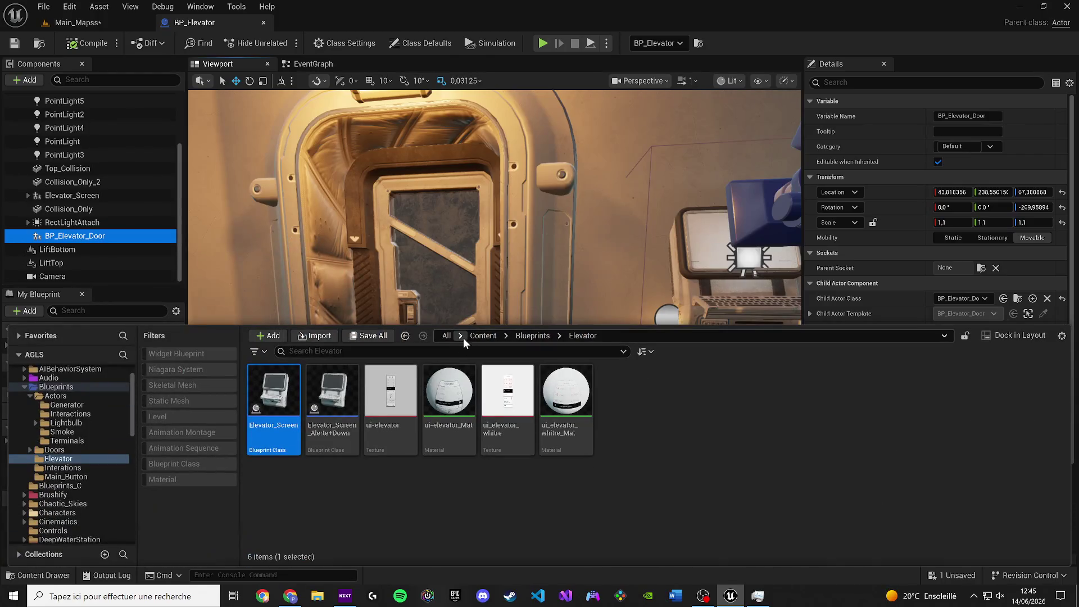
pyautogui.click(533, 335)
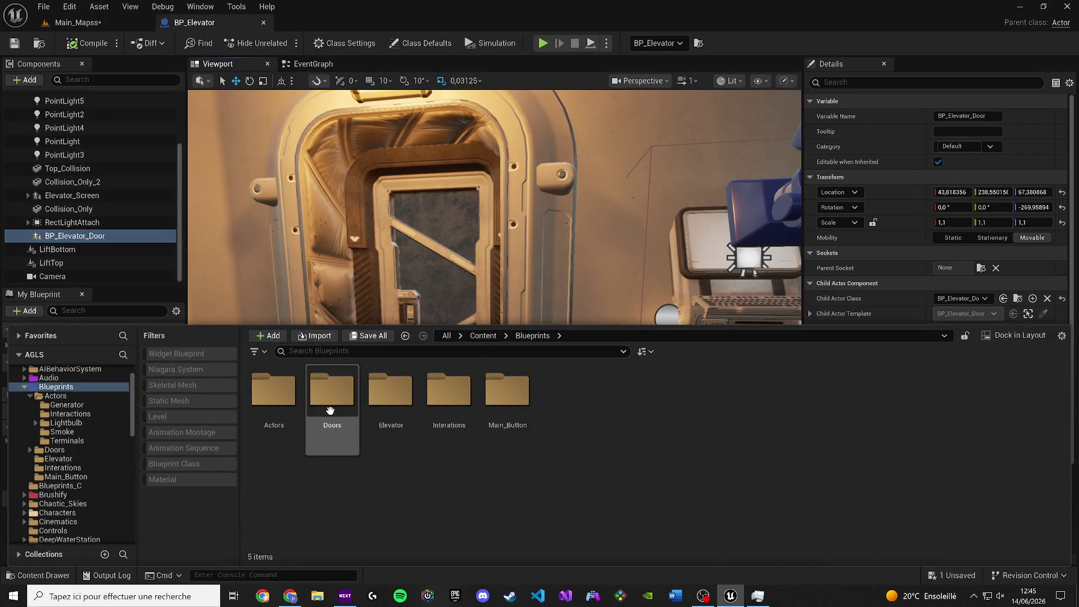
pyautogui.doubleClick(378, 407)
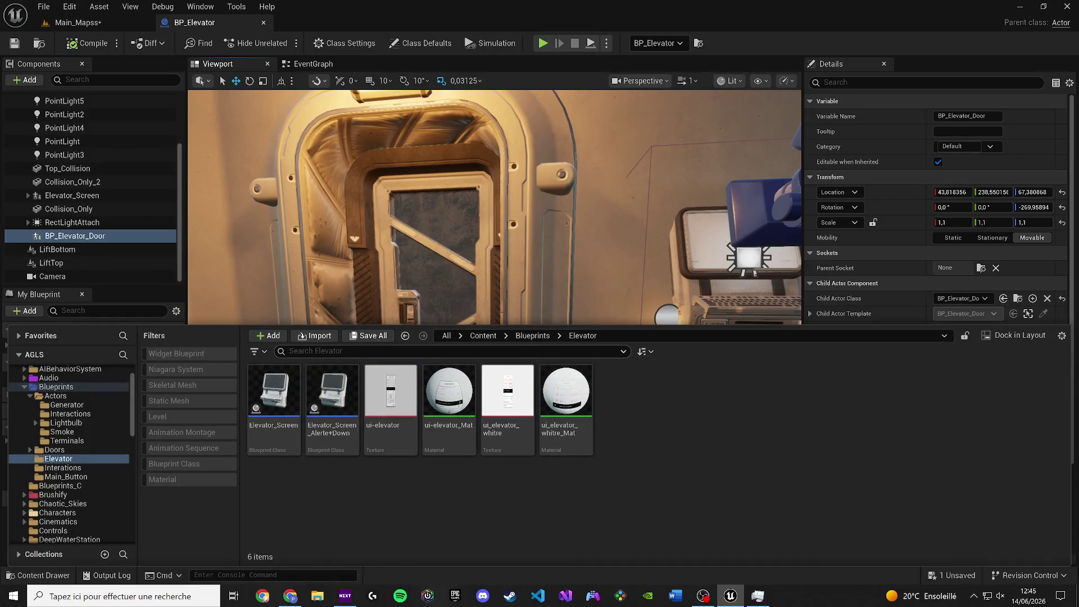
pyautogui.click(528, 336)
pyautogui.click(340, 428)
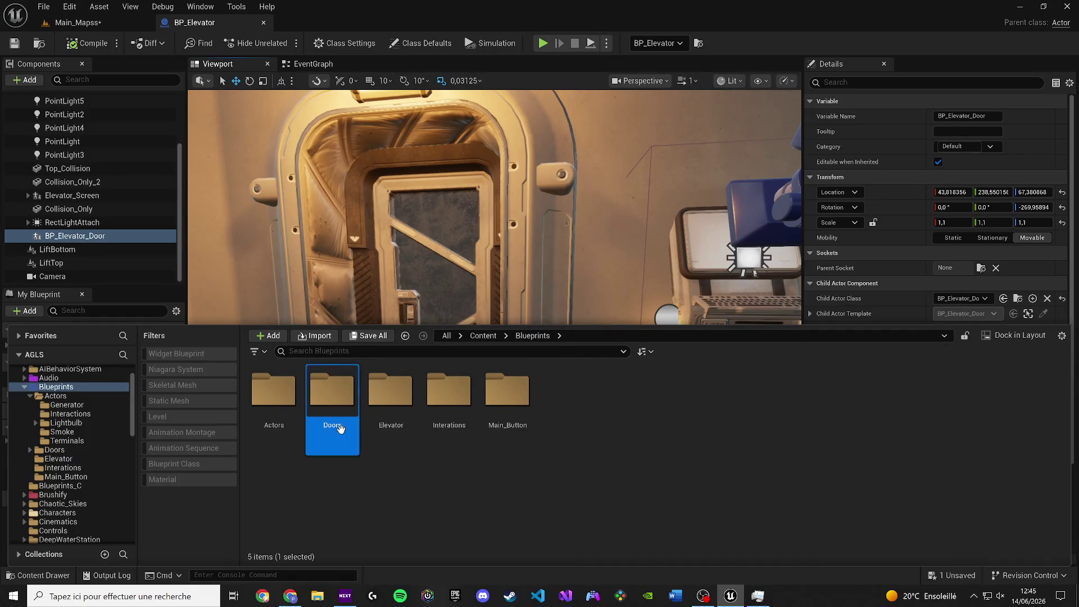
pyautogui.doubleClick(340, 429)
pyautogui.doubleClick(297, 424)
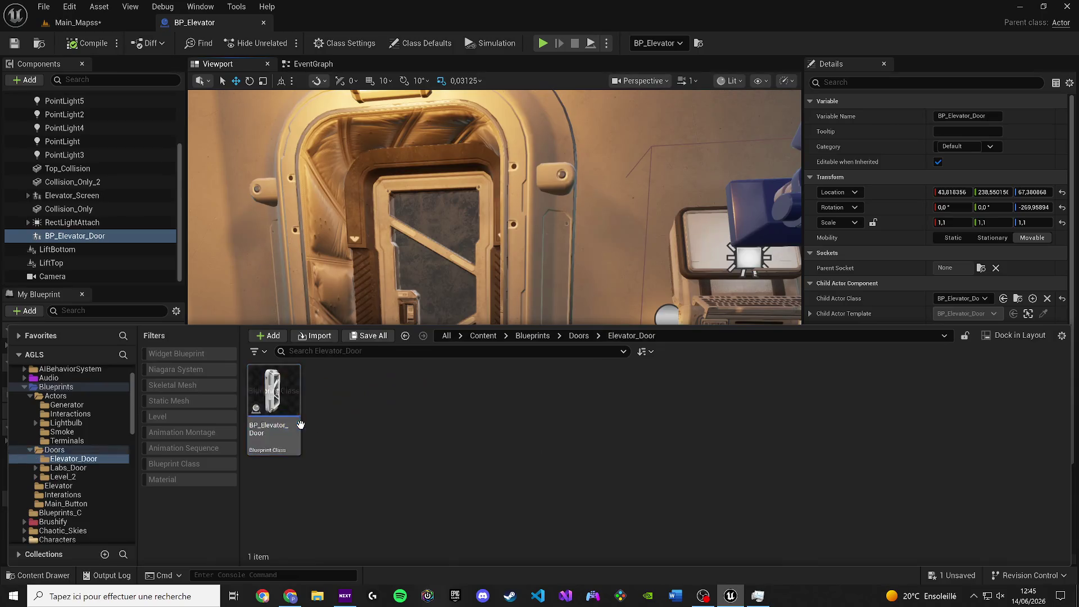
pyautogui.doubleClick(262, 416)
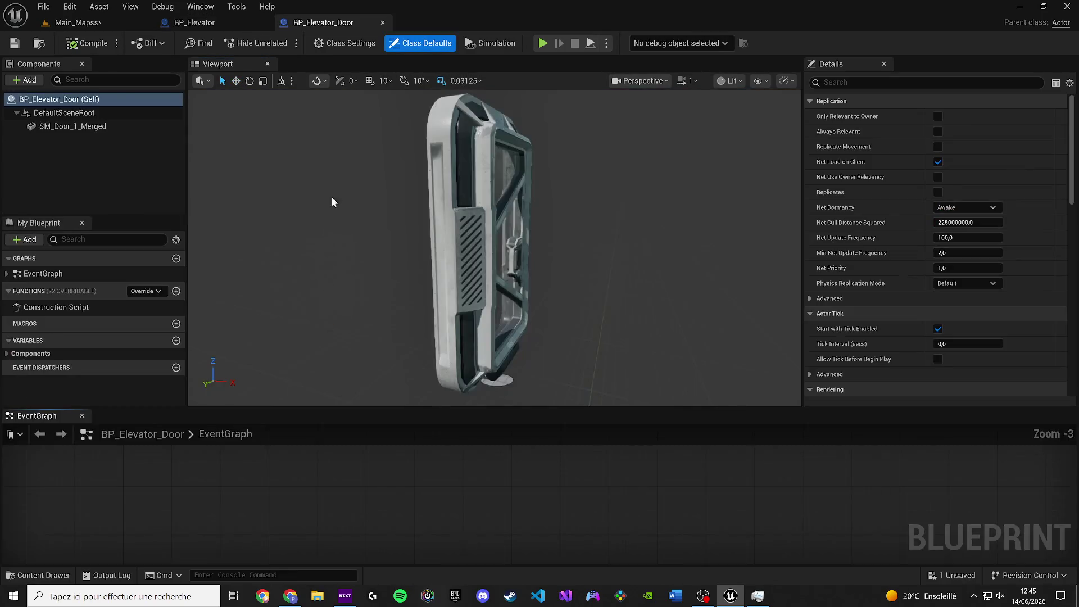
# Set the SM_Door_1_Merged door mesh height to 0 and save BP_Elevator_Door.
pyautogui.moveTo(61, 415); pyautogui.dragTo(335, 69)
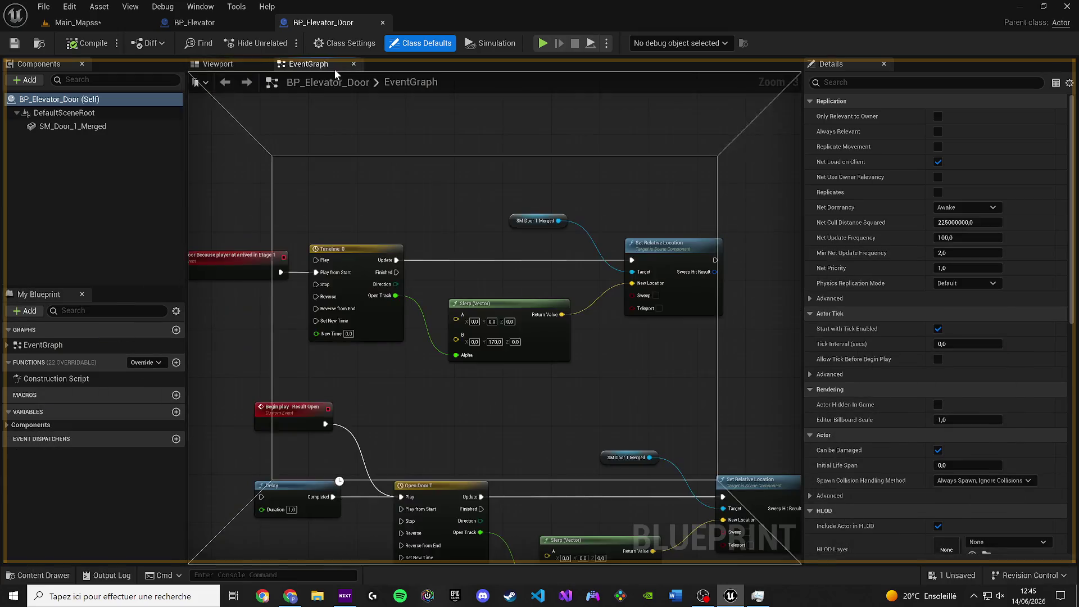
pyautogui.click(217, 68)
pyautogui.click(471, 255)
pyautogui.moveTo(470, 255); pyautogui.dragTo(556, 260)
pyautogui.scroll(-2, 504, 363)
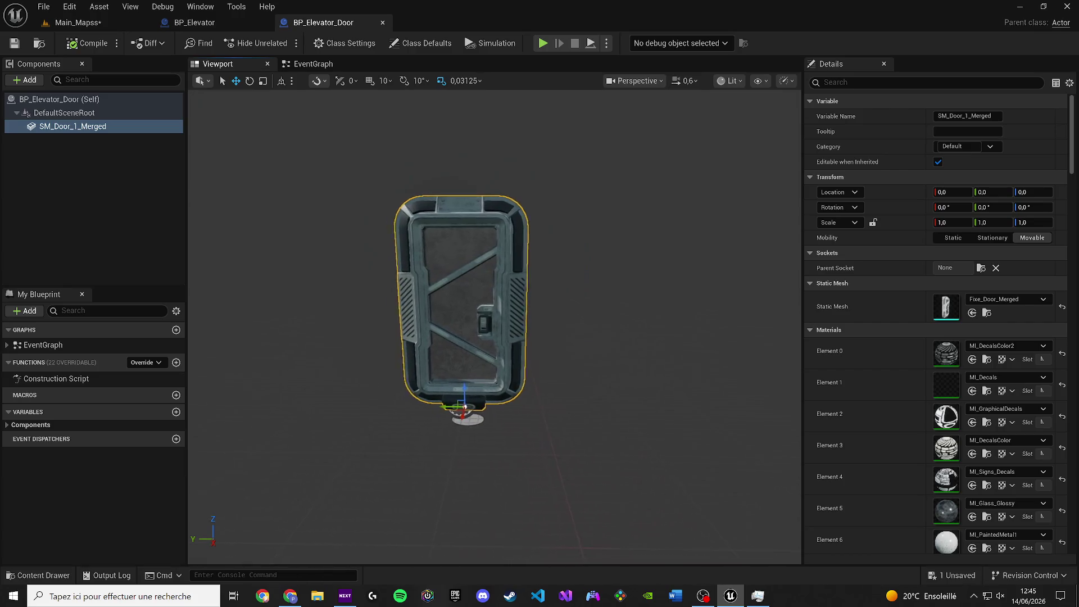
pyautogui.moveTo(490, 393); pyautogui.dragTo(489, 559)
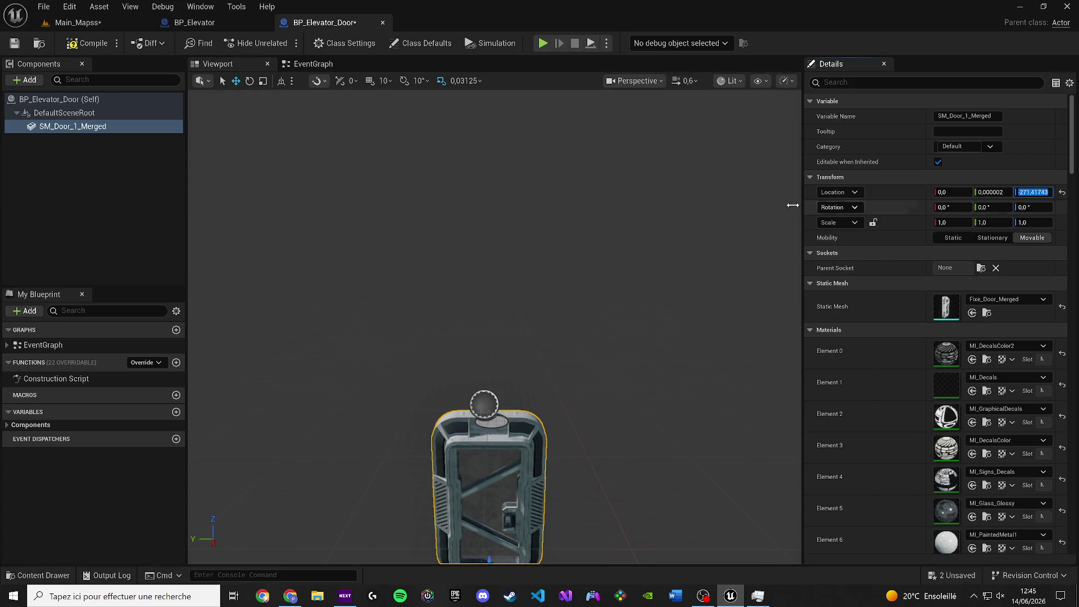
pyautogui.write('0')
pyautogui.press('Return')
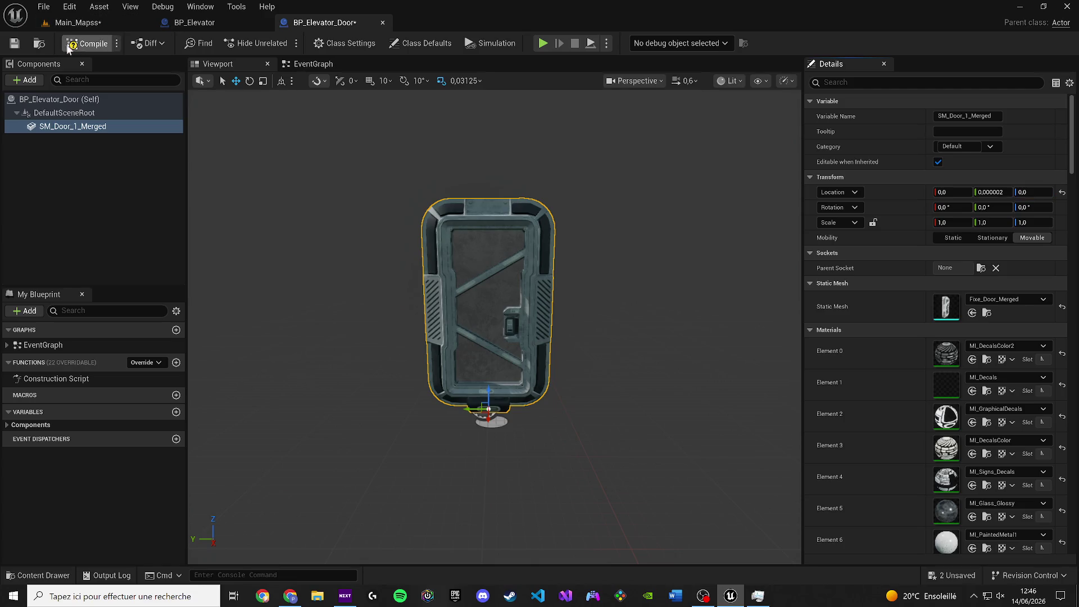
pyautogui.click(15, 43)
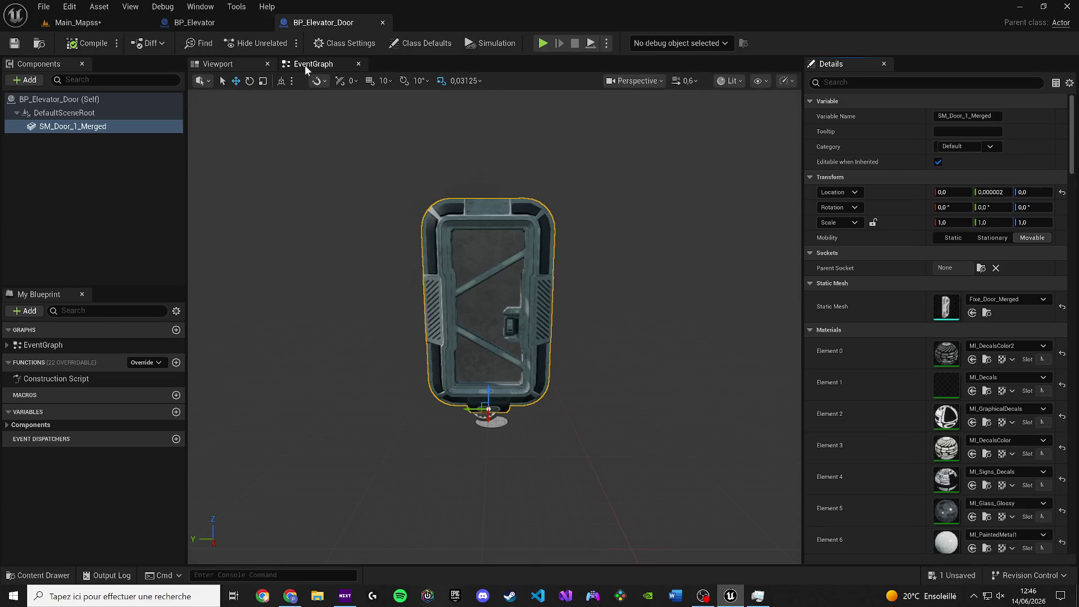
# In the EventGraph, set the Open Door T Slerp's B Y value to 0.
pyautogui.click(304, 65)
pyautogui.scroll(2, 513, 326)
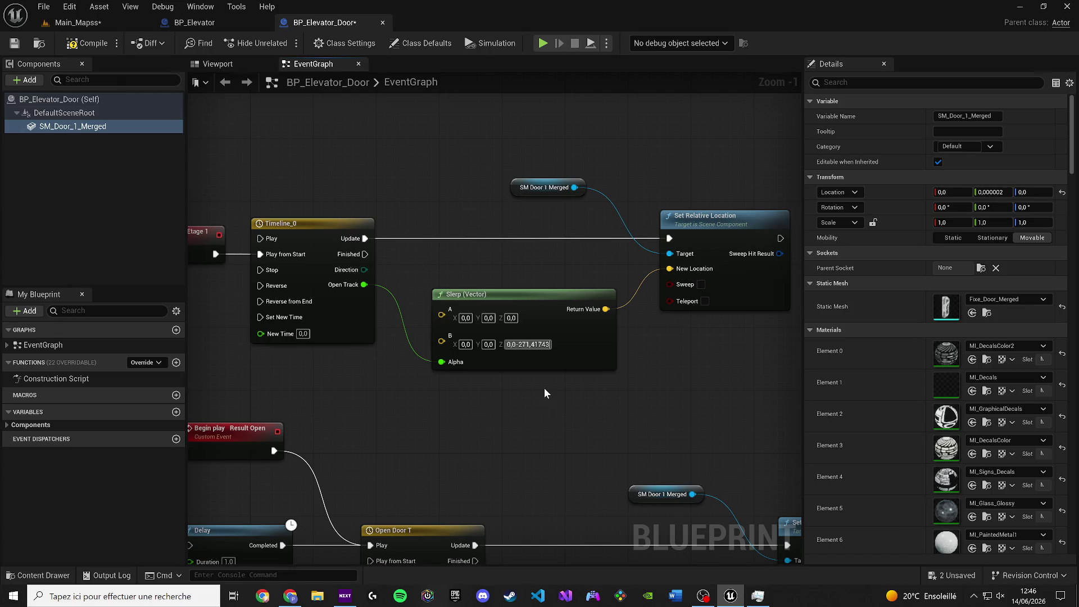
pyautogui.moveTo(508, 425)
pyautogui.mouseDown()
pyautogui.moveTo(484, 221)
pyautogui.moveTo(429, 166)
pyautogui.moveTo(624, 253)
pyautogui.moveTo(648, 535)
pyautogui.moveTo(702, 547)
pyautogui.moveTo(523, 426)
pyautogui.moveTo(441, 326)
pyautogui.mouseUp()
pyautogui.scroll(-1, 484, 214)
pyautogui.scroll(2, 514, 403)
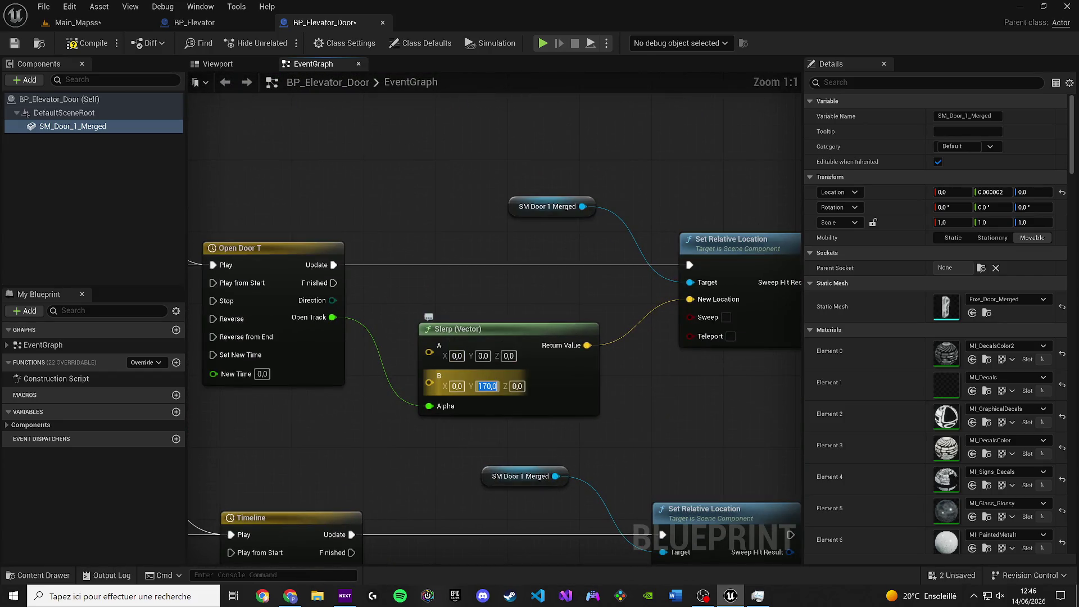
pyautogui.write('0')
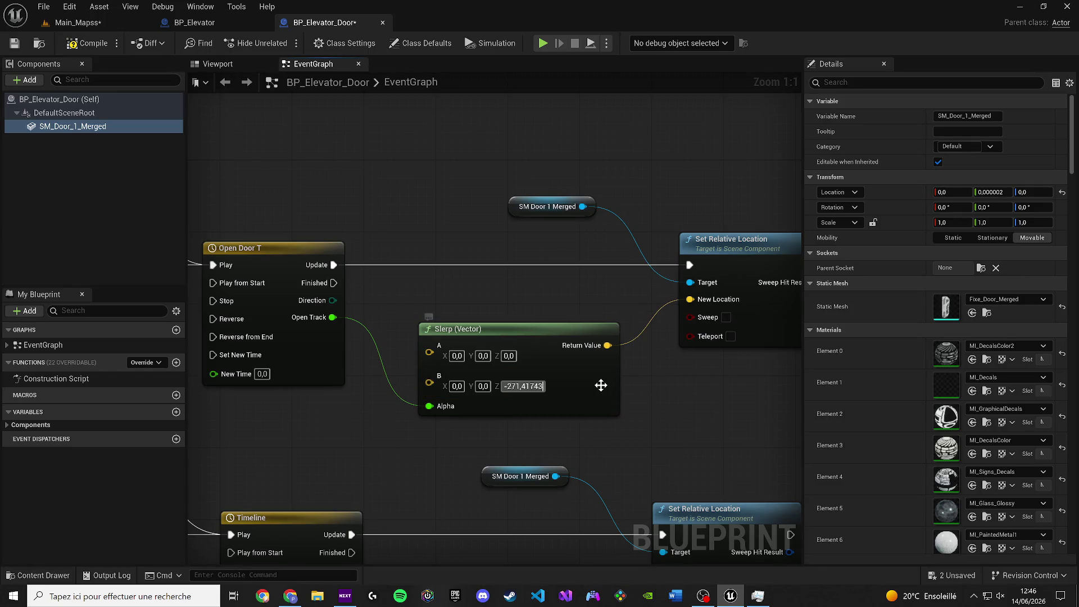
pyautogui.click(601, 385)
# Save the BP_Elevator_Door Blueprint and the Main_Mapss level.
pyautogui.click(15, 44)
pyautogui.click(74, 26)
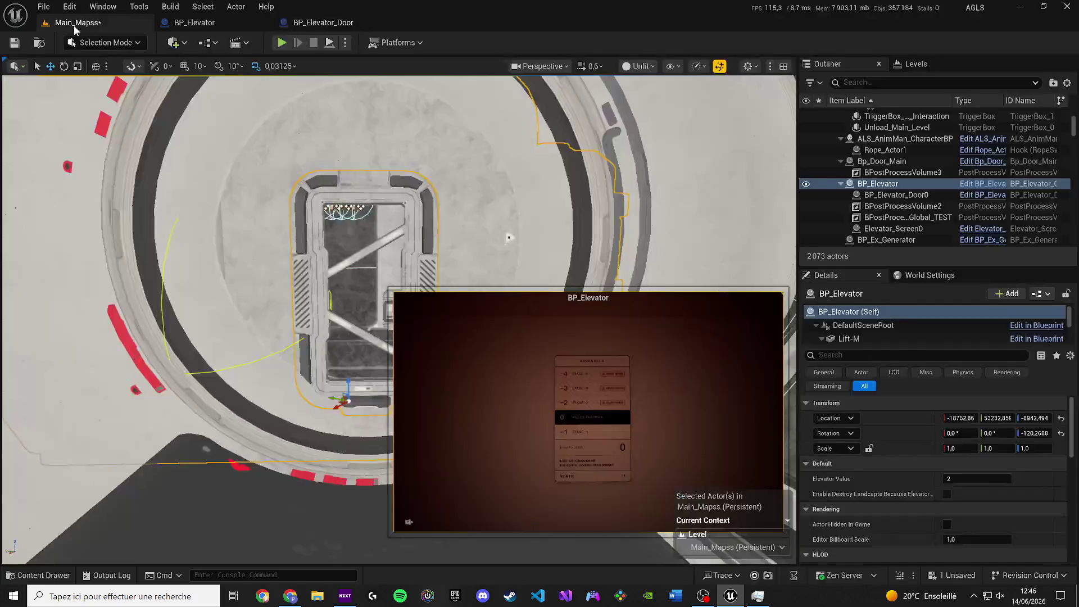
pyautogui.click(17, 44)
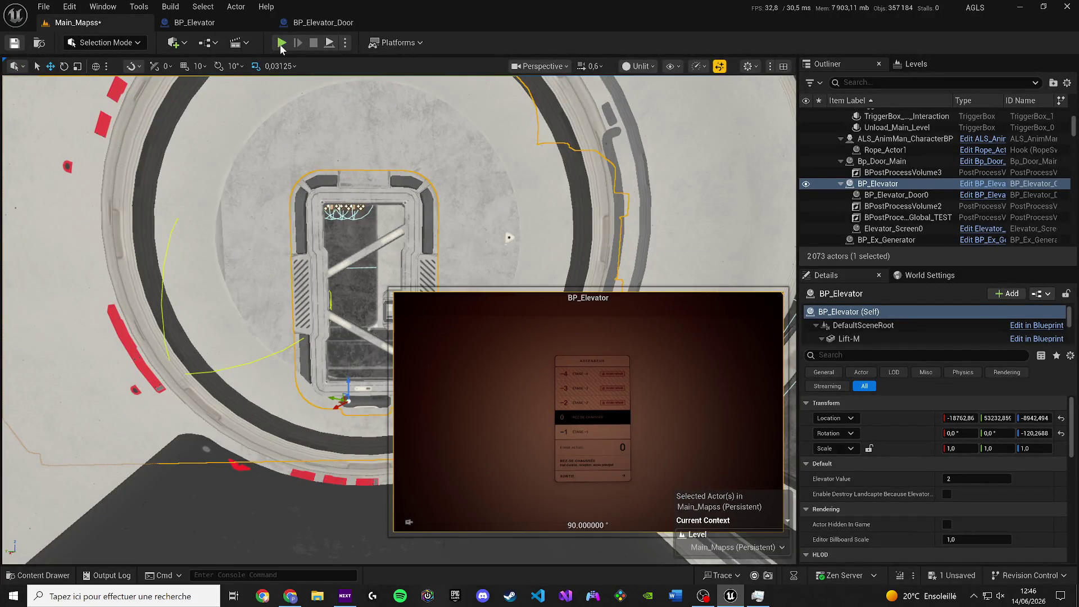
# Playtest the elevator door in Play-in-Editor, then return to the BP_Elevator_Door editor.
pyautogui.click(281, 43)
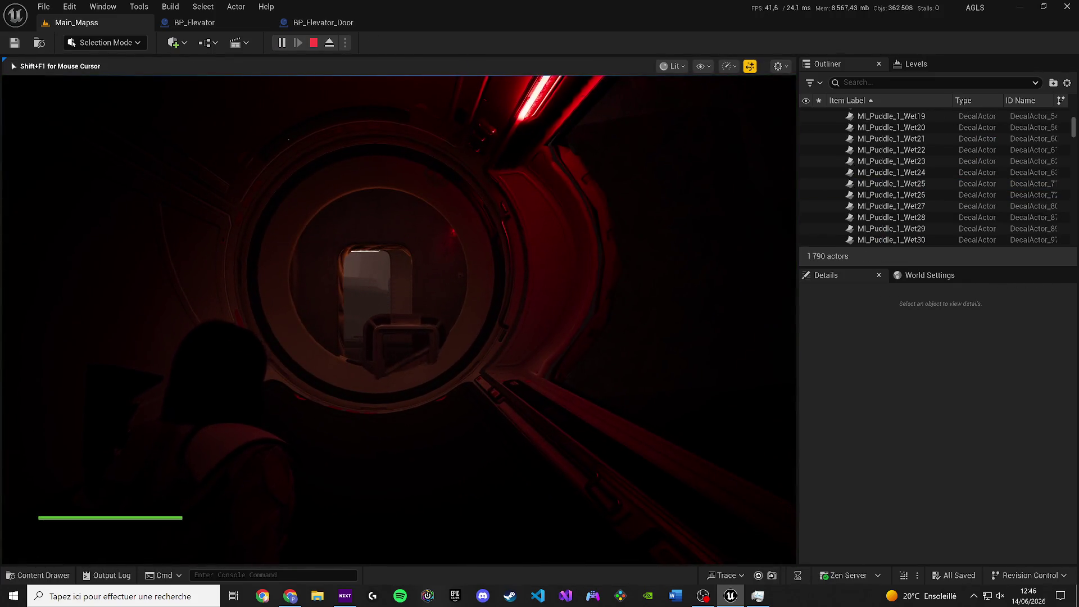
pyautogui.press('F1')
pyautogui.hotkey('shift', 'F1')
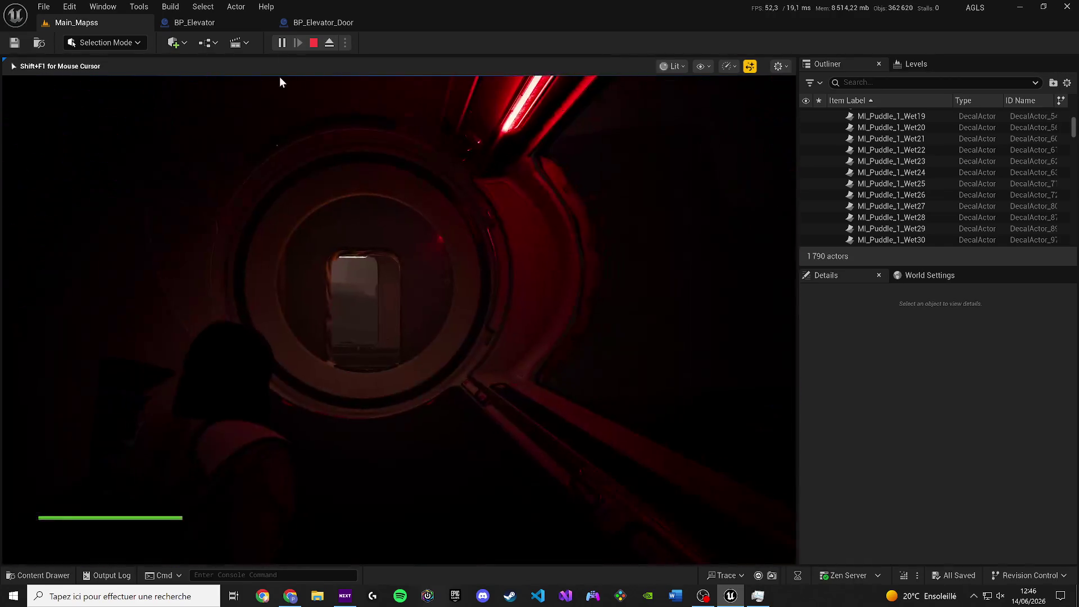
pyautogui.click(313, 43)
pyautogui.click(296, 25)
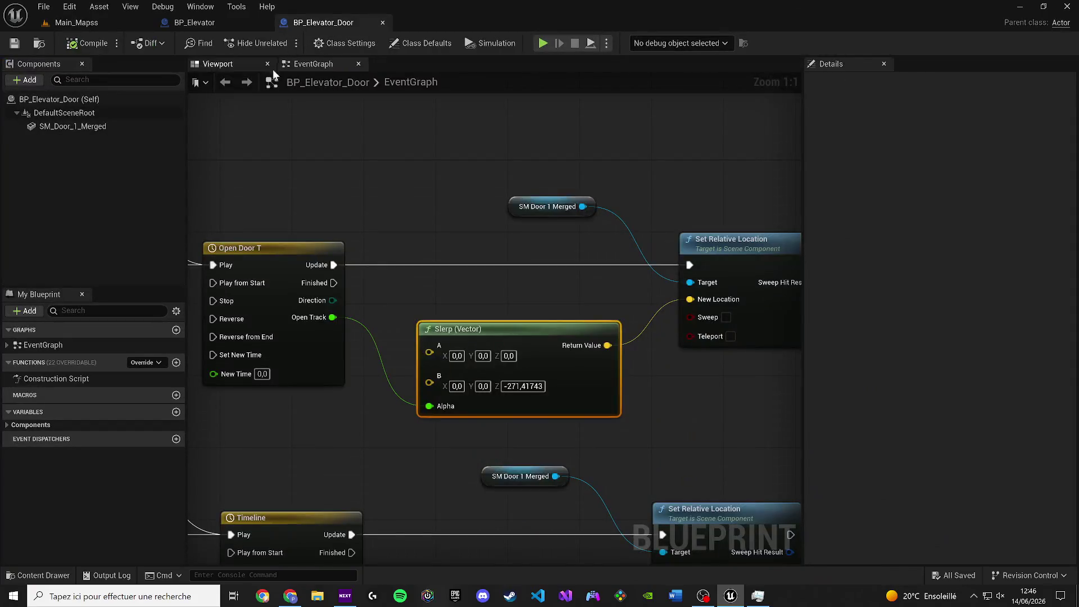
# Check the door mesh, save the Blueprint, and bring the lower Timeline and Slerp nodes into view.
pyautogui.click(218, 65)
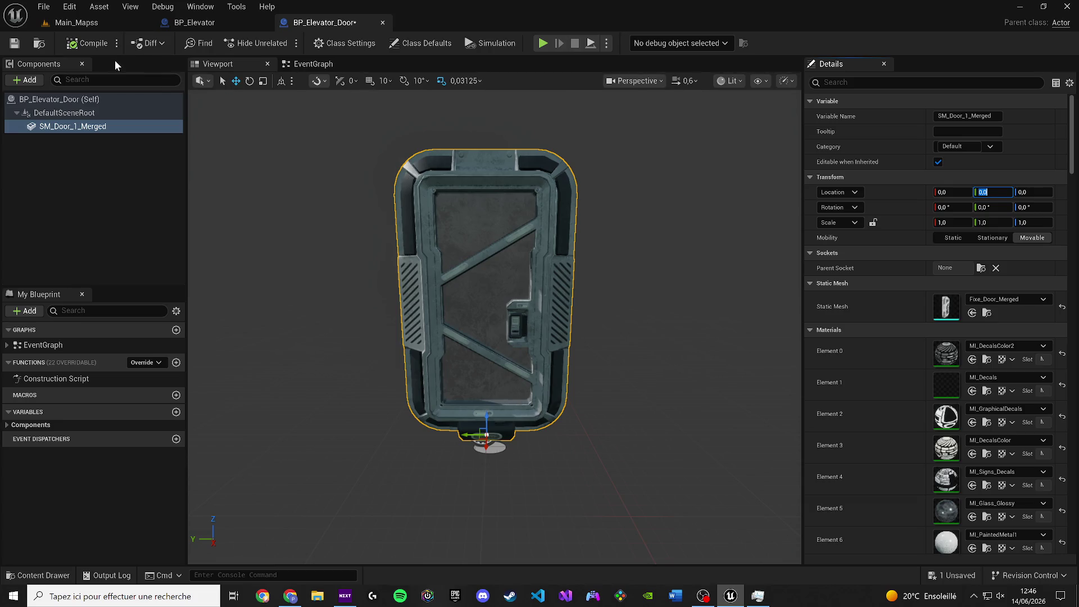
pyautogui.click(19, 44)
pyautogui.click(314, 64)
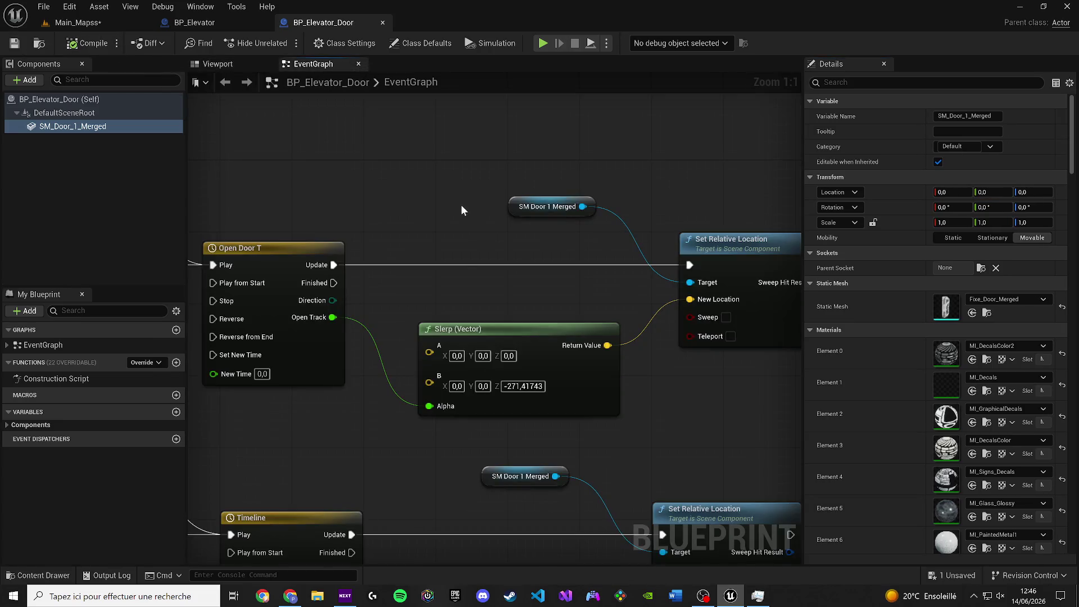
pyautogui.scroll(-1, 503, 320)
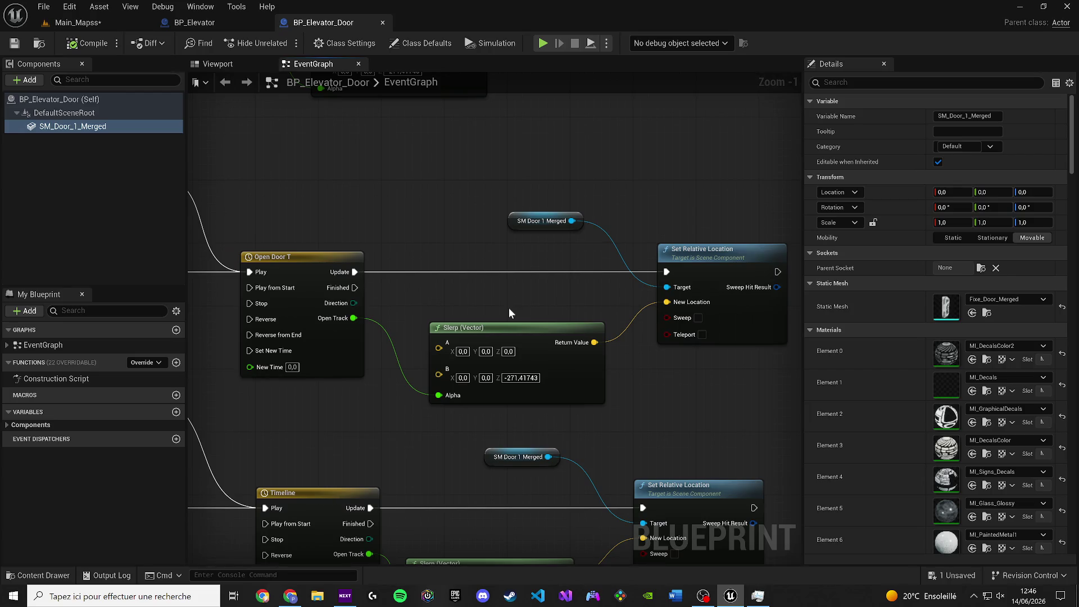
pyautogui.moveTo(485, 260)
pyautogui.mouseDown()
pyautogui.moveTo(385, 189)
pyautogui.moveTo(340, 116)
pyautogui.moveTo(455, 291)
pyautogui.mouseUp()
pyautogui.click(208, 65)
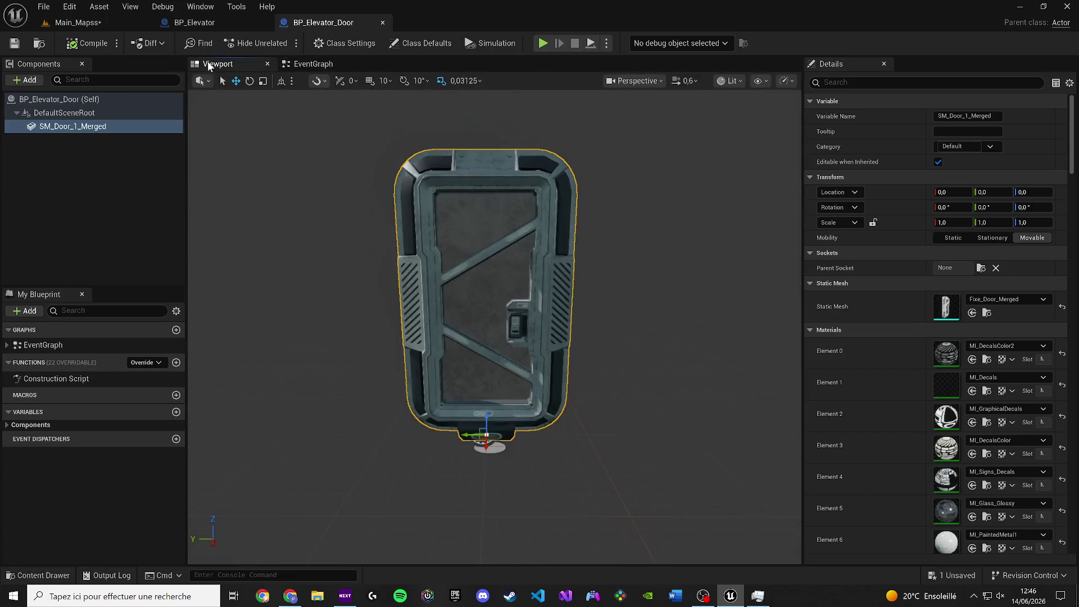
pyautogui.click(312, 64)
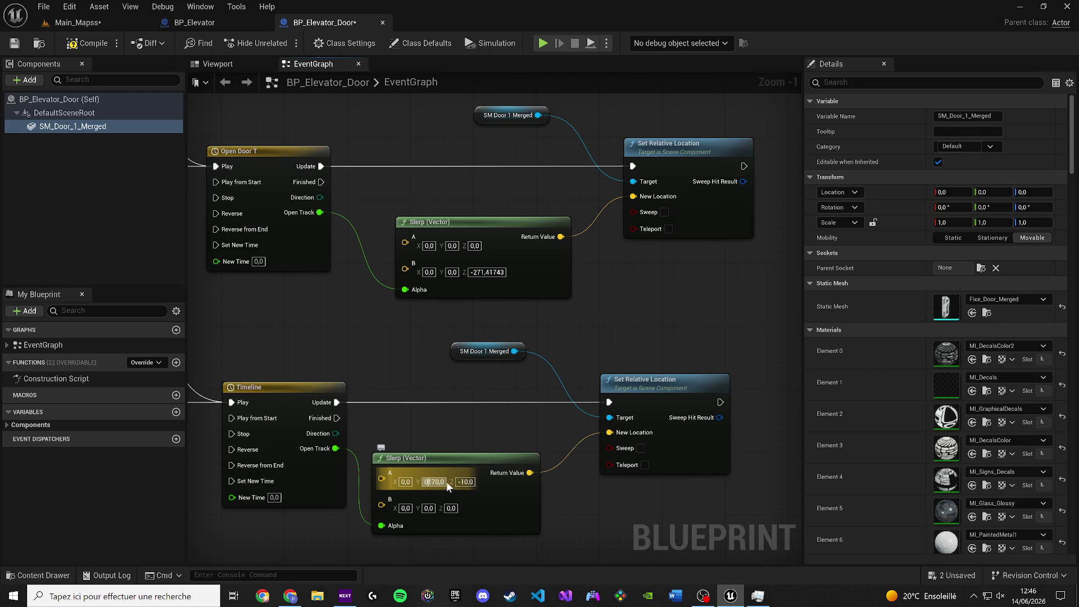
# Set the closing Slerp's A vector to 0,0,0 and return to Main_Mapss.
pyautogui.click(463, 487)
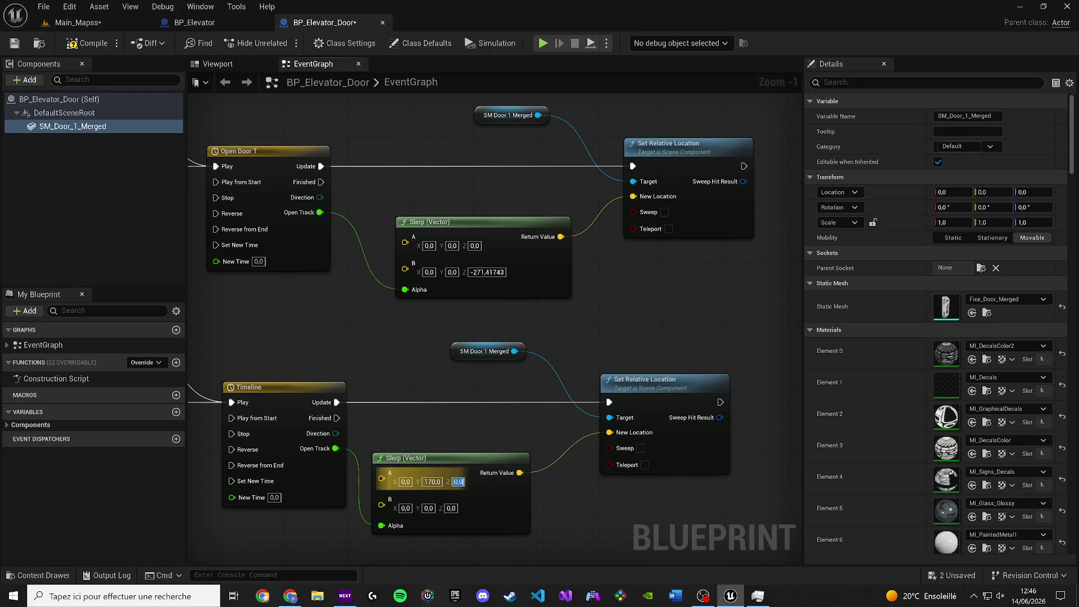
pyautogui.click(432, 482)
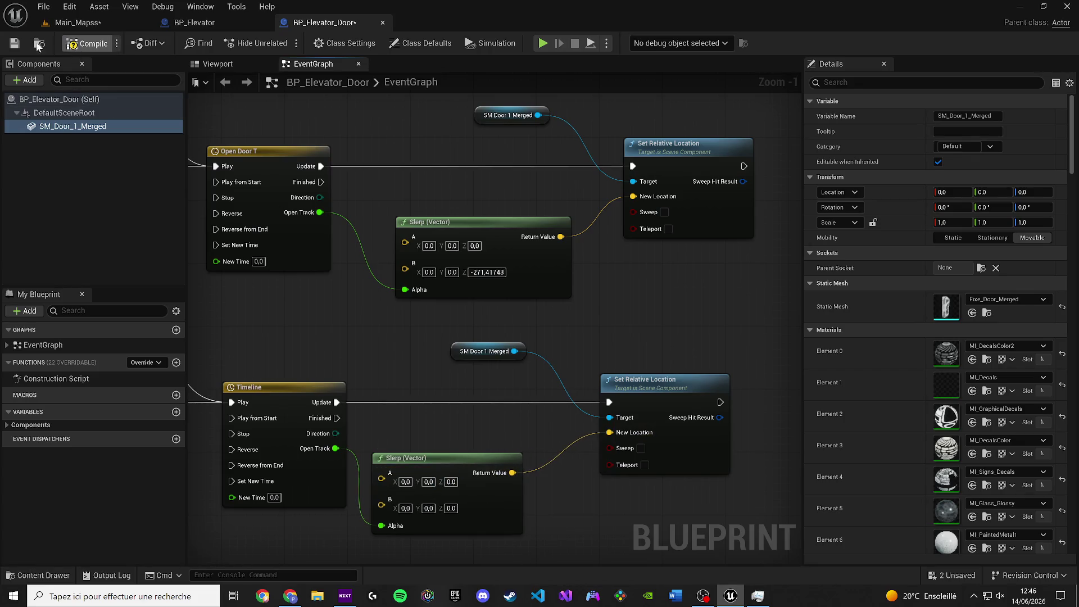
pyautogui.click(131, 23)
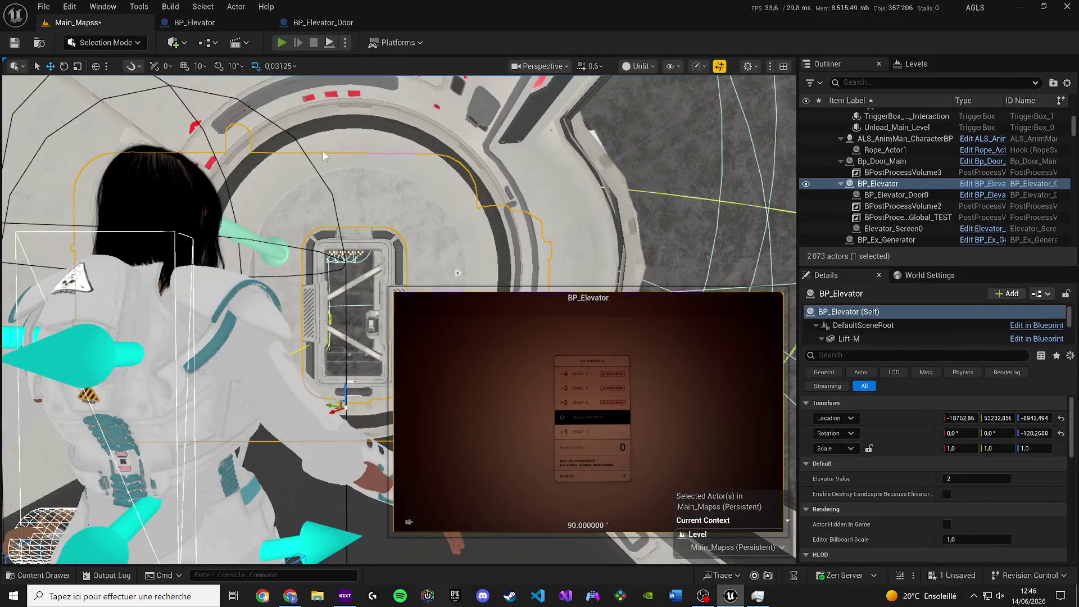
# Playtest the door again with Alt+P, end it with Esc, and return to BP_Elevator_Door.
pyautogui.hotkey('alt', 'p')
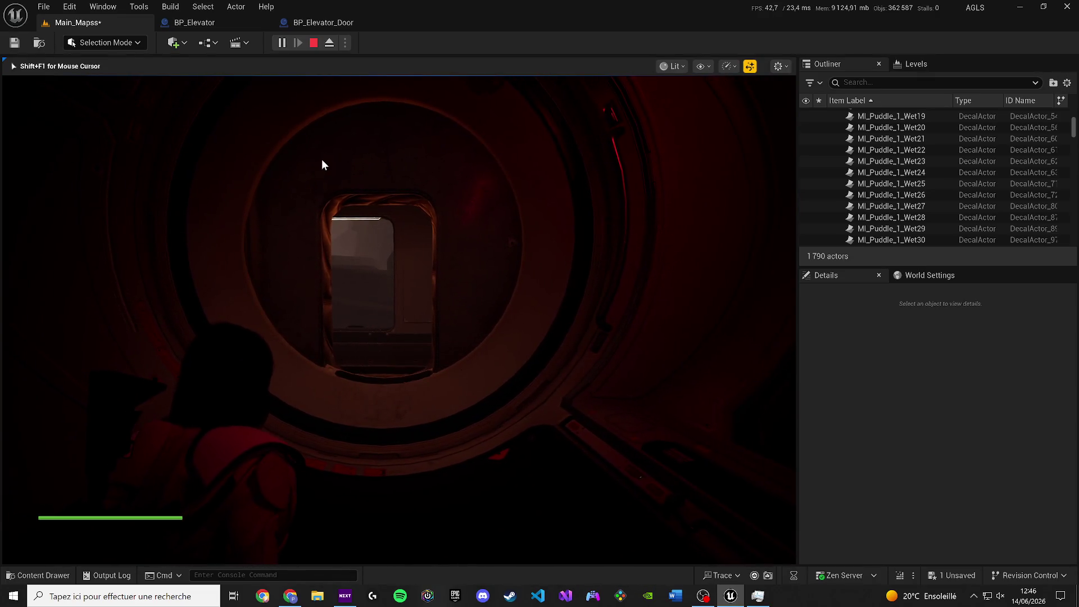
pyautogui.press('Escape')
pyautogui.click(323, 22)
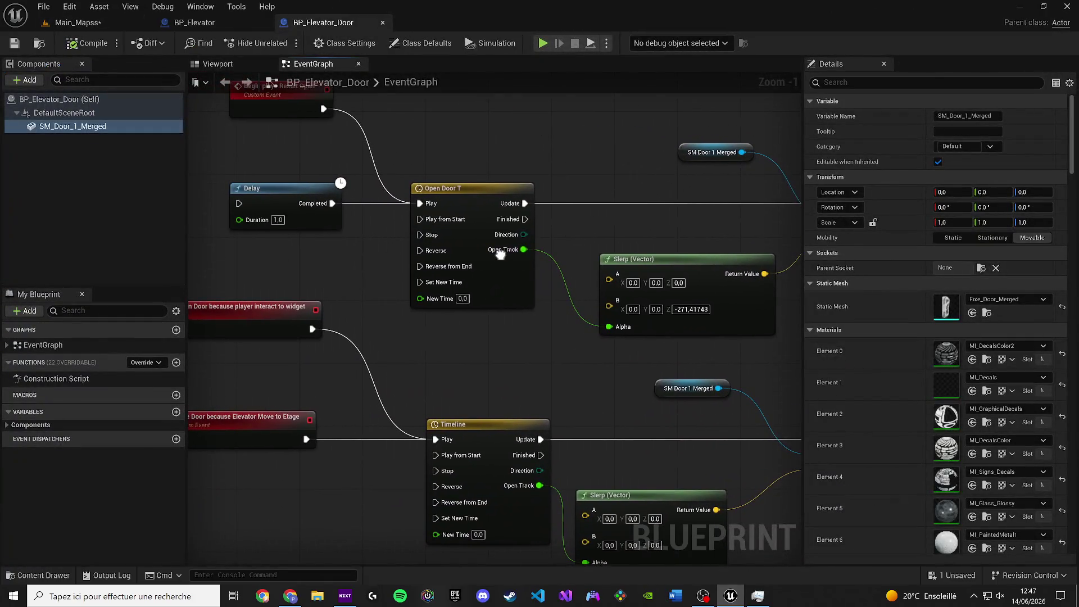
# Open the closing Timeline's editor showing its 3.00-second Open Track curve.
pyautogui.moveTo(545, 364)
pyautogui.mouseDown()
pyautogui.moveTo(551, 295)
pyautogui.moveTo(600, 294)
pyautogui.moveTo(517, 341)
pyautogui.mouseUp()
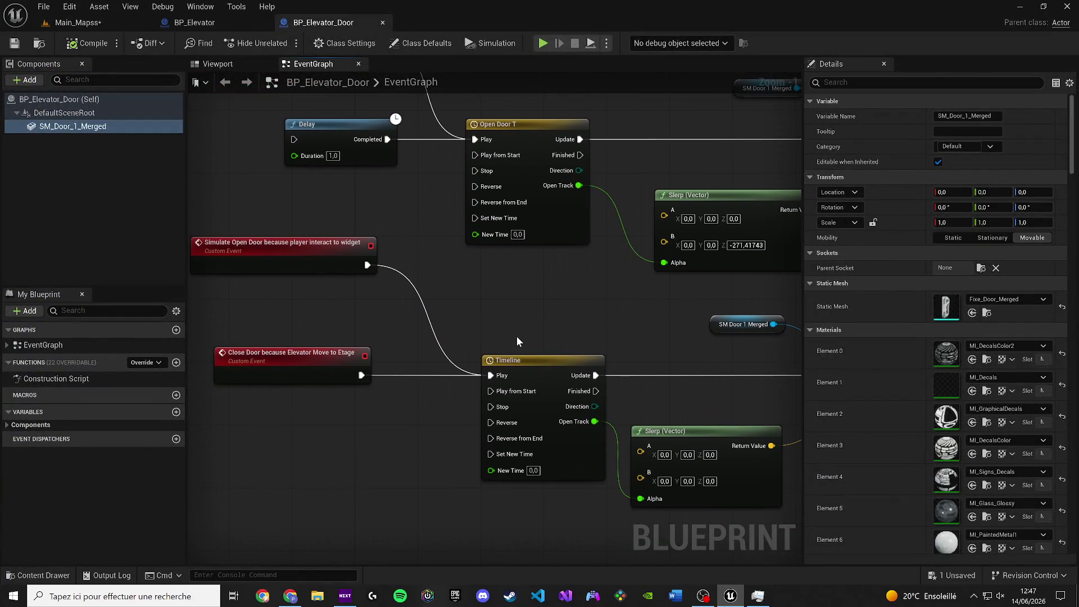
pyautogui.click(561, 371)
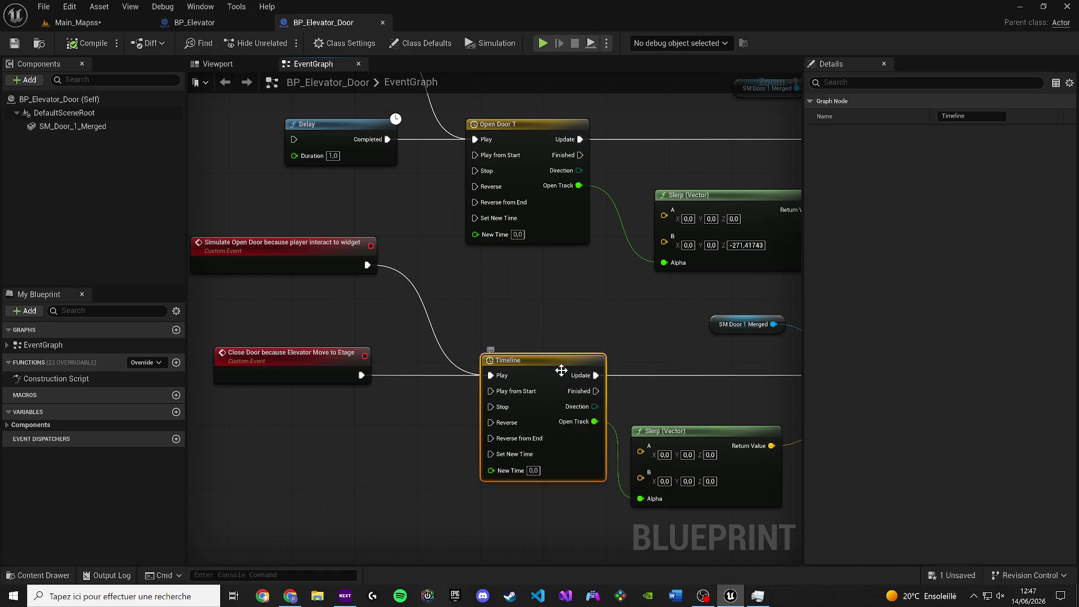
pyautogui.doubleClick(562, 371)
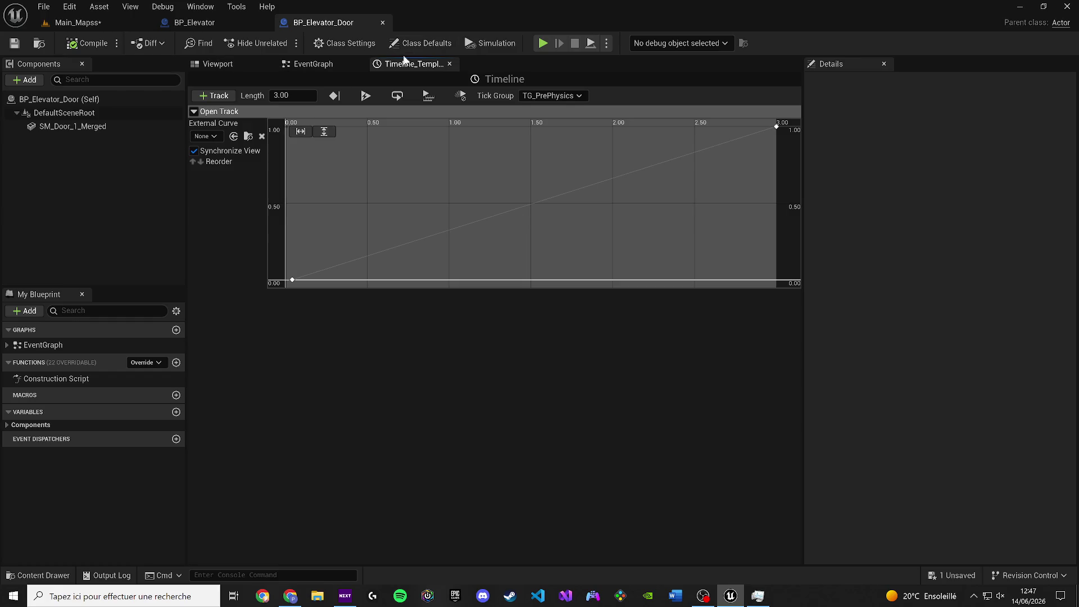
# Show BP_Elevator_Door's event graph and locate the timeline, Slerp and Set Relative Location door nodes.
pyautogui.click(330, 67)
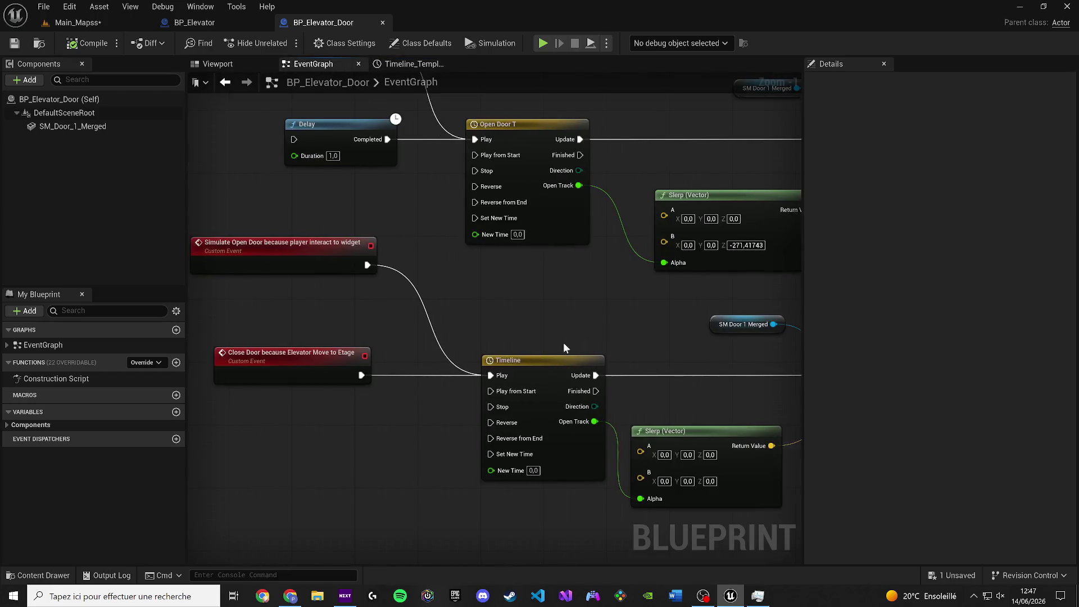
pyautogui.moveTo(563, 342)
pyautogui.mouseDown()
pyautogui.moveTo(450, 312)
pyautogui.moveTo(350, 313)
pyautogui.moveTo(382, 336)
pyautogui.moveTo(542, 335)
pyautogui.moveTo(798, 369)
pyautogui.moveTo(719, 375)
pyautogui.moveTo(533, 349)
pyautogui.mouseUp()
pyautogui.moveTo(618, 284); pyautogui.dragTo(522, 319)
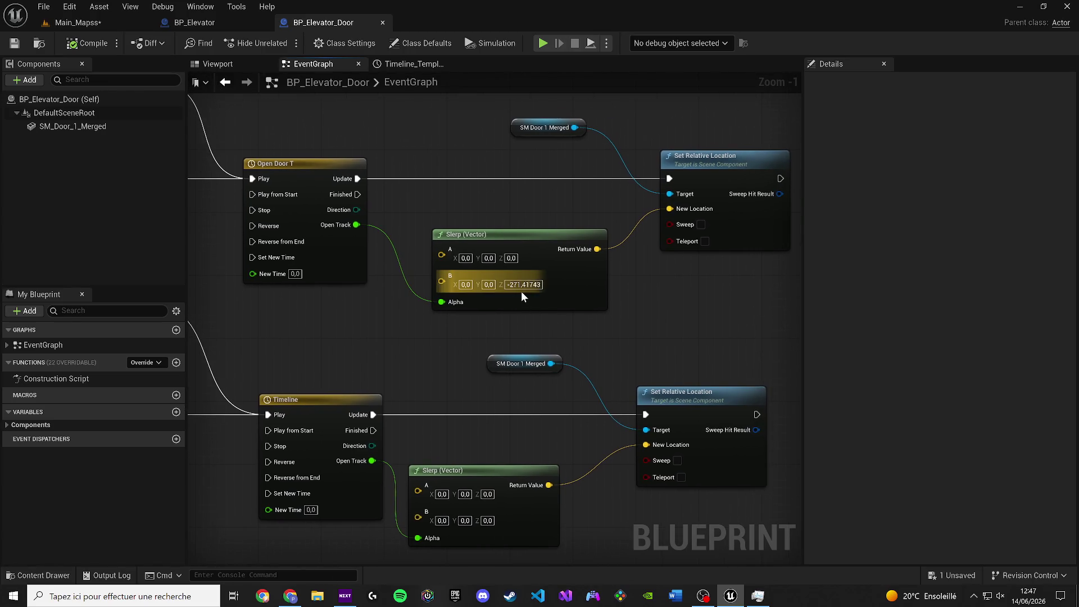
pyautogui.hotkey('ctrl', 'z')
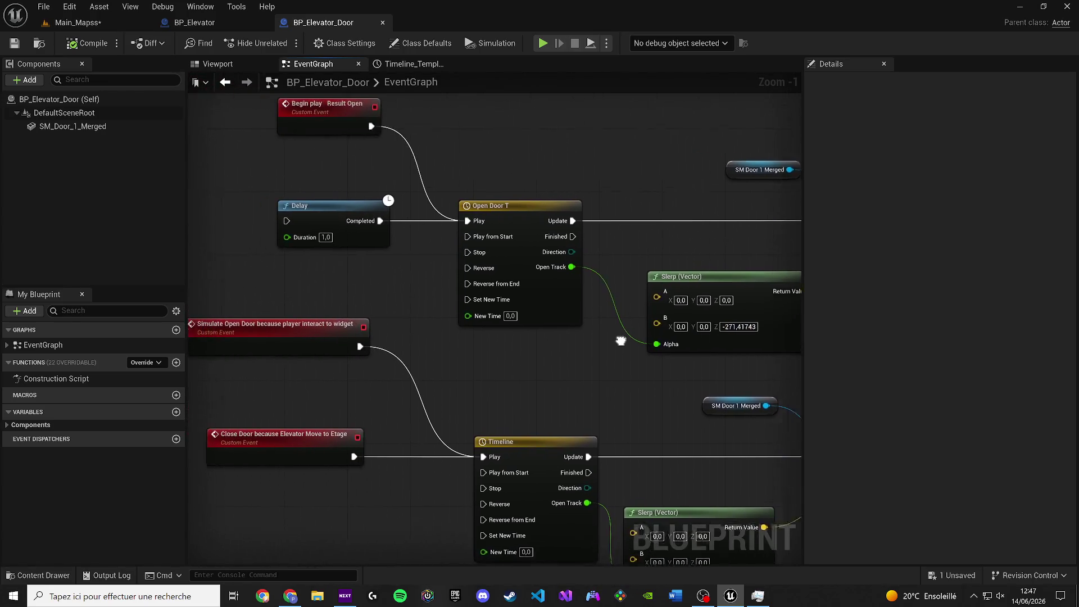
# Preview sliding the SM_Door_1_Merged component down, undo the move, and save the blueprint.
pyautogui.click(218, 63)
pyautogui.click(498, 409)
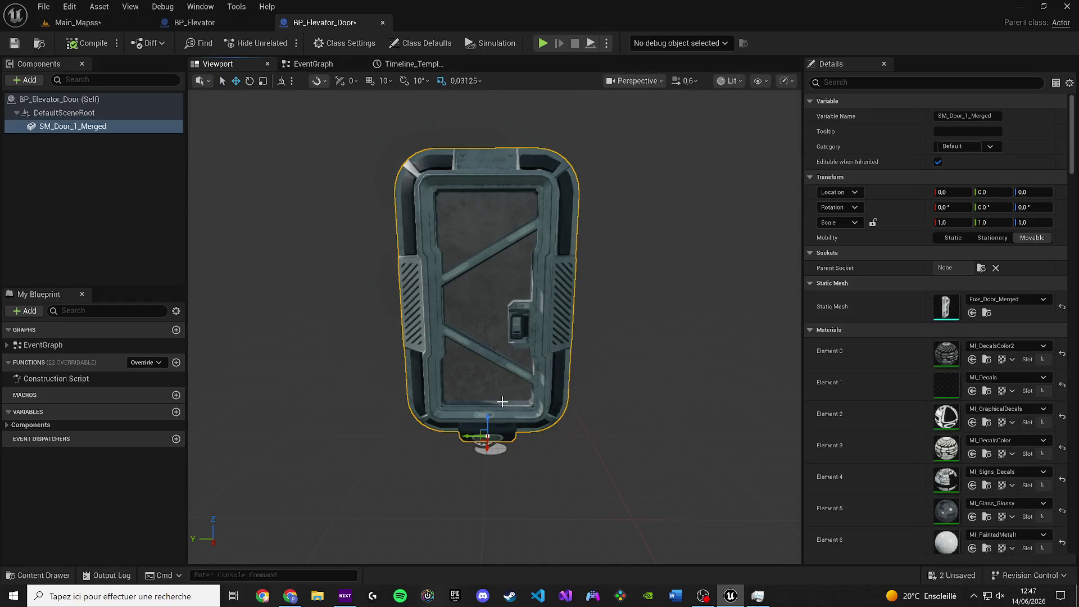
pyautogui.moveTo(490, 414); pyautogui.dragTo(489, 562)
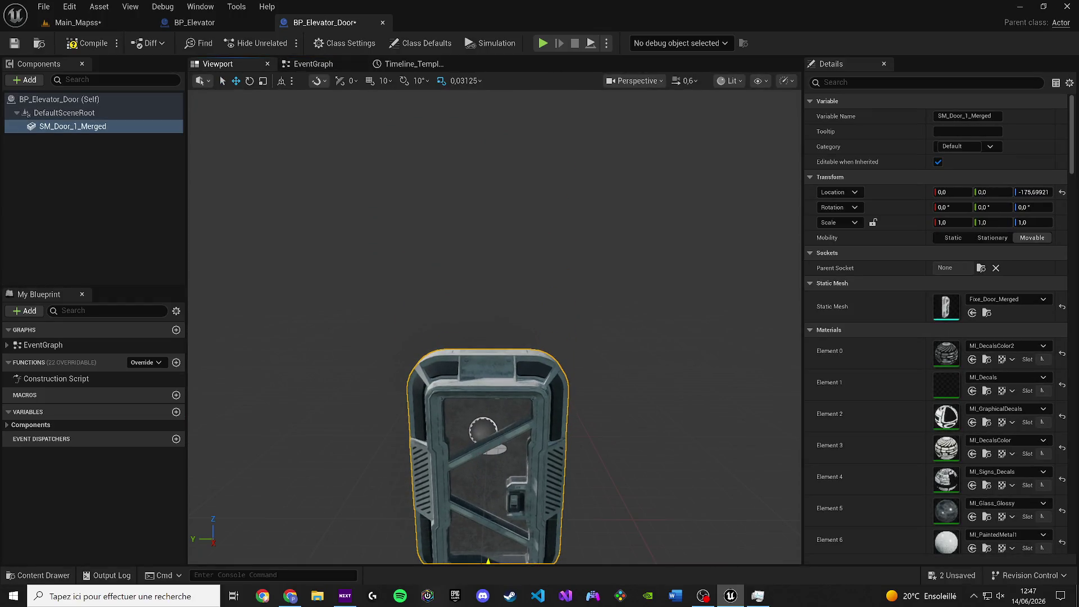
pyautogui.hotkey('ctrl', 'z')
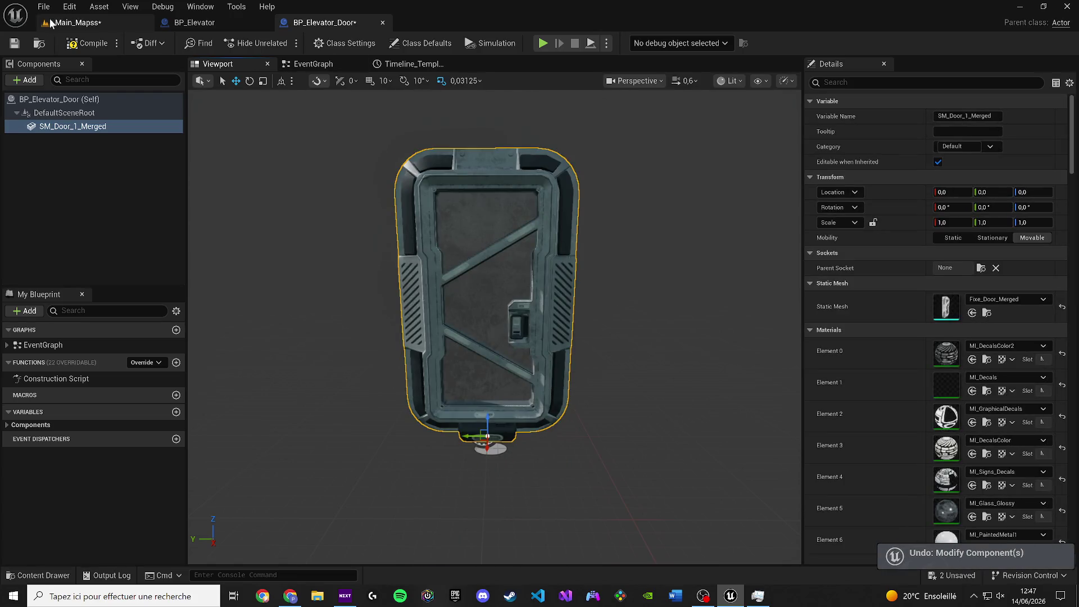
pyautogui.click(12, 43)
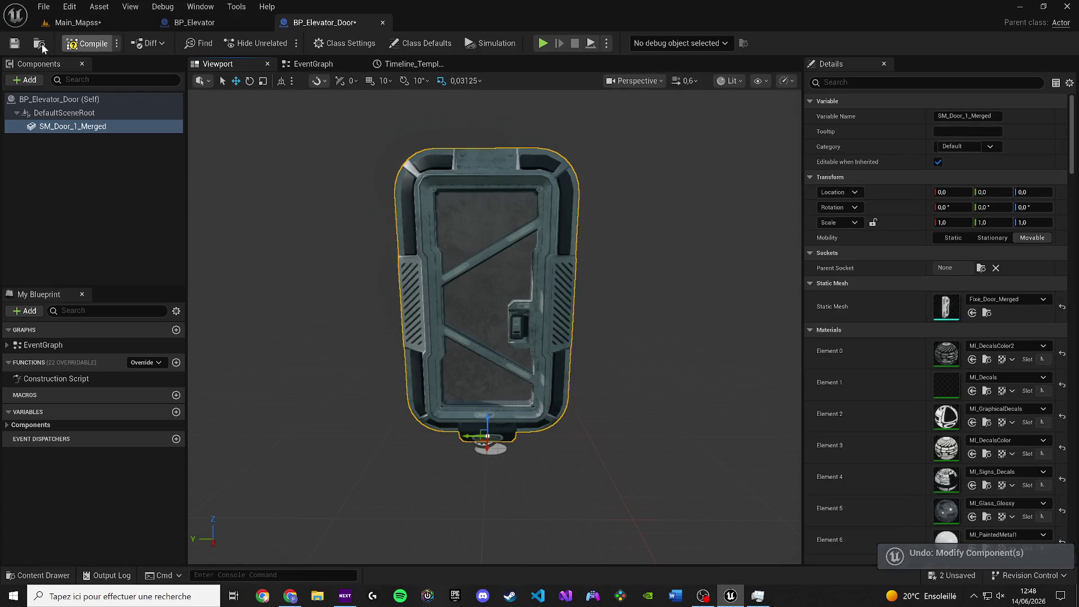
# Copy the upper Slerp's Z value -271,41743 into the lower Slerp's B Z.
pyautogui.click(313, 63)
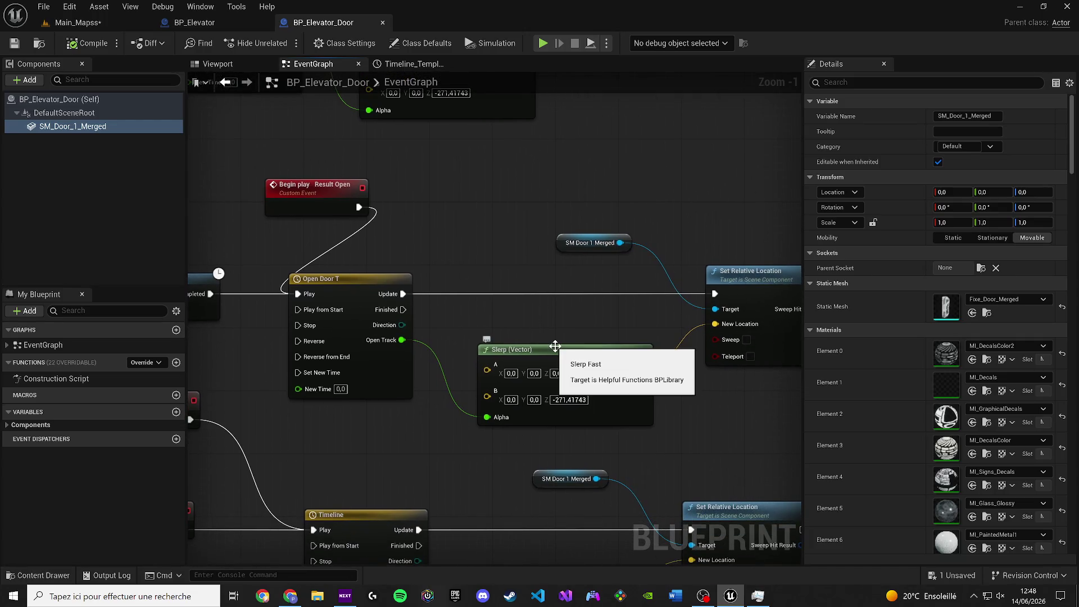
pyautogui.moveTo(489, 368); pyautogui.dragTo(505, 369)
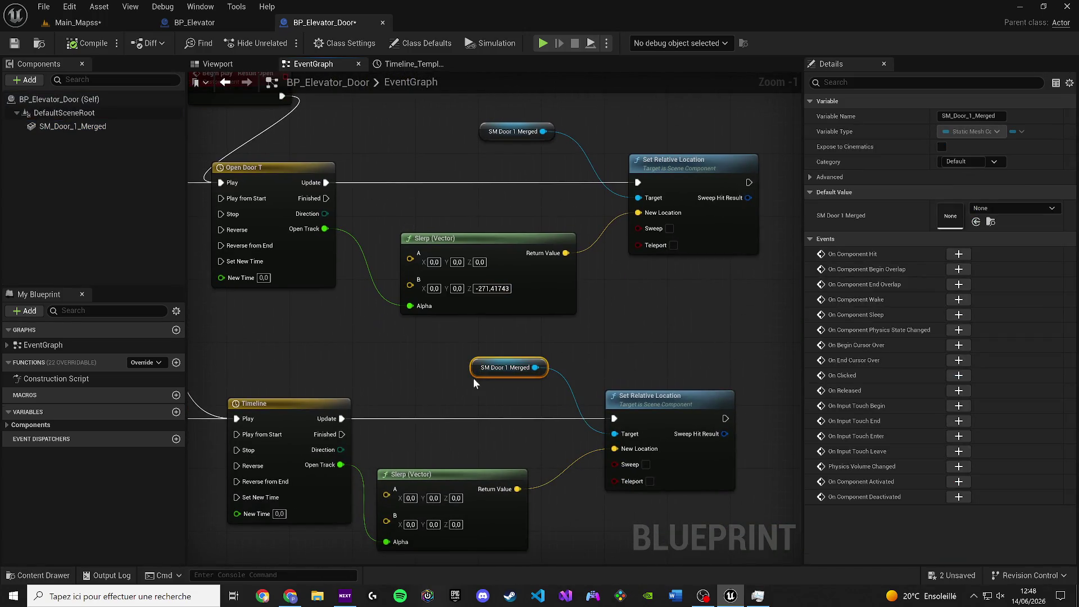
pyautogui.click(493, 288)
pyautogui.click(455, 525)
pyautogui.write('-271,41743')
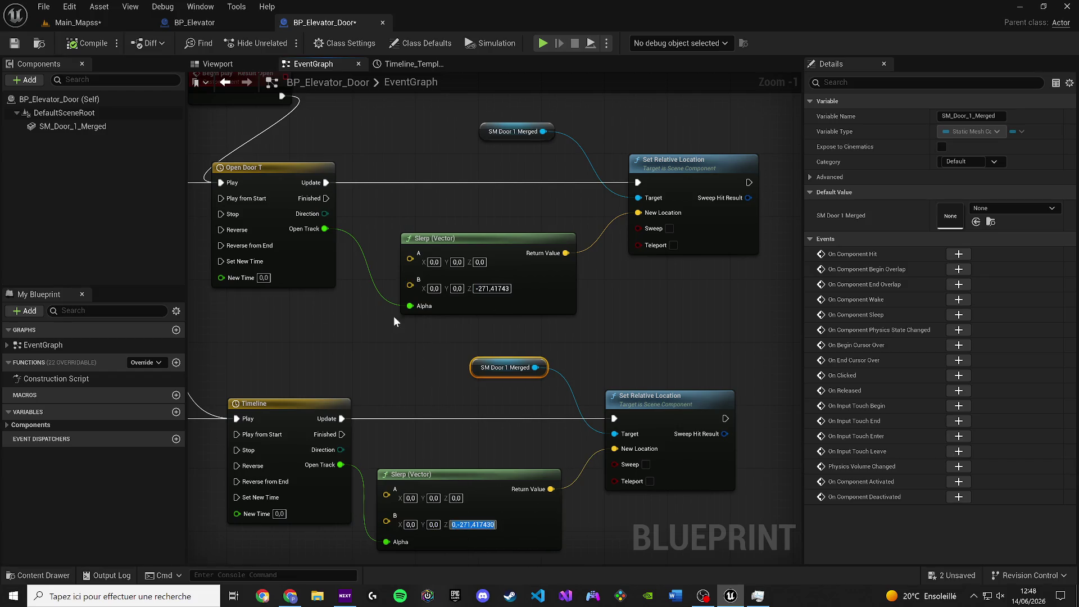
pyautogui.press('Return')
# Play-test the door in Main_Mapss by walking toward the elevator, then open BP_Elevator.
pyautogui.click(86, 22)
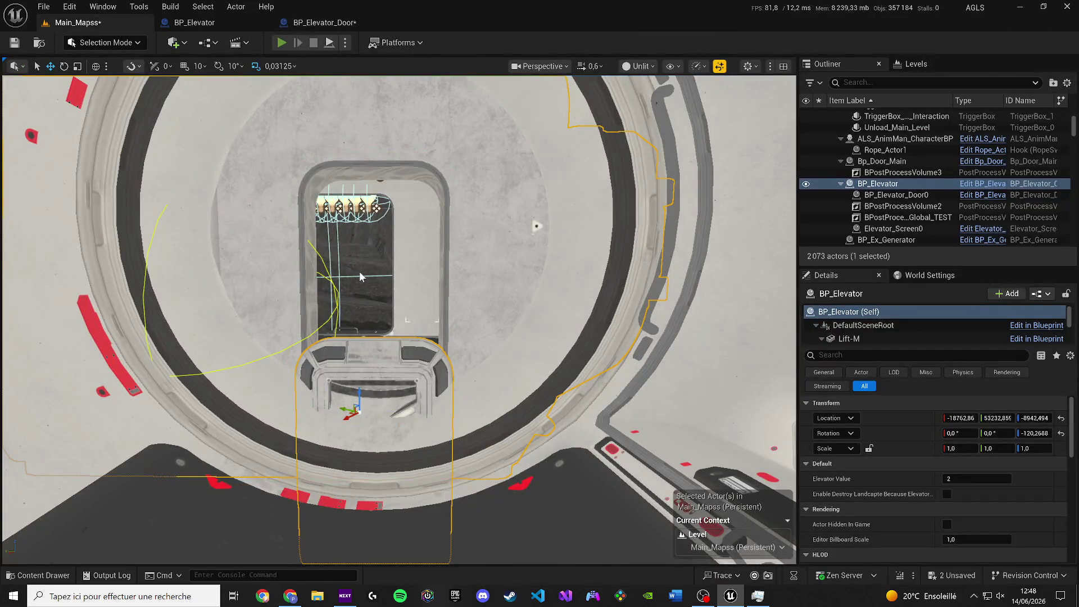
pyautogui.hotkey('alt', 'p')
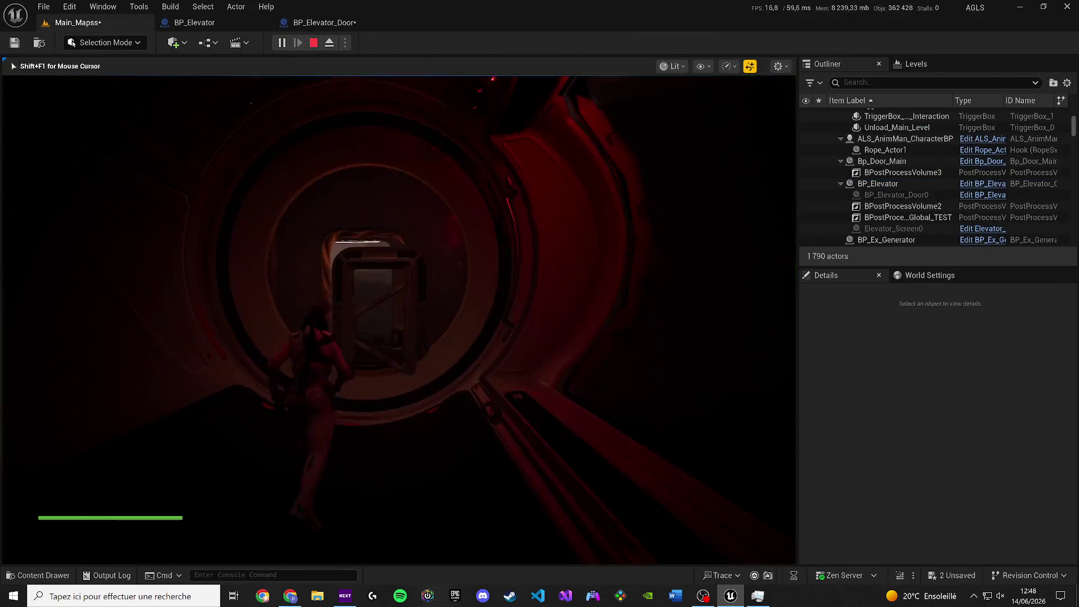
pyautogui.press('w')
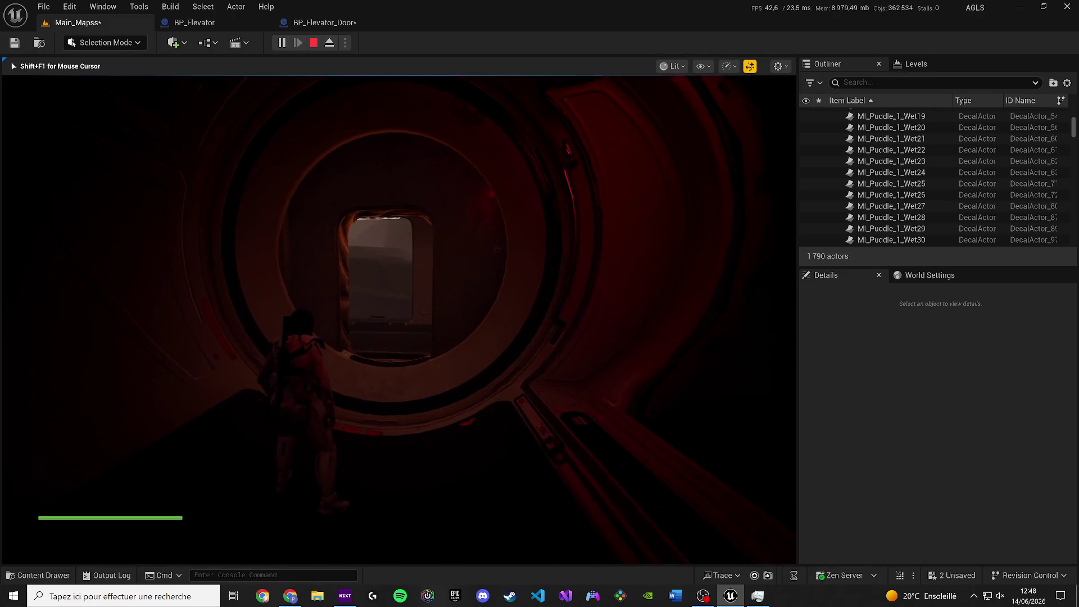
pyautogui.press('Escape')
pyautogui.hotkey('ctrl', 'e')
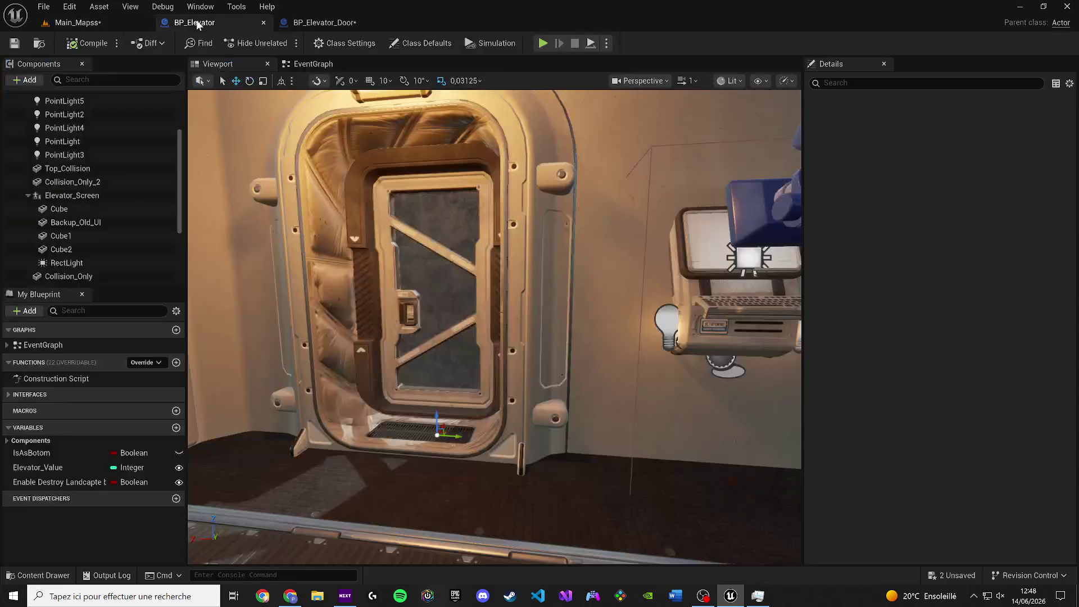
# Search the content for 'door', filter to Blueprint Class, and open Bp_Door_Electric_2.
pyautogui.click(38, 575)
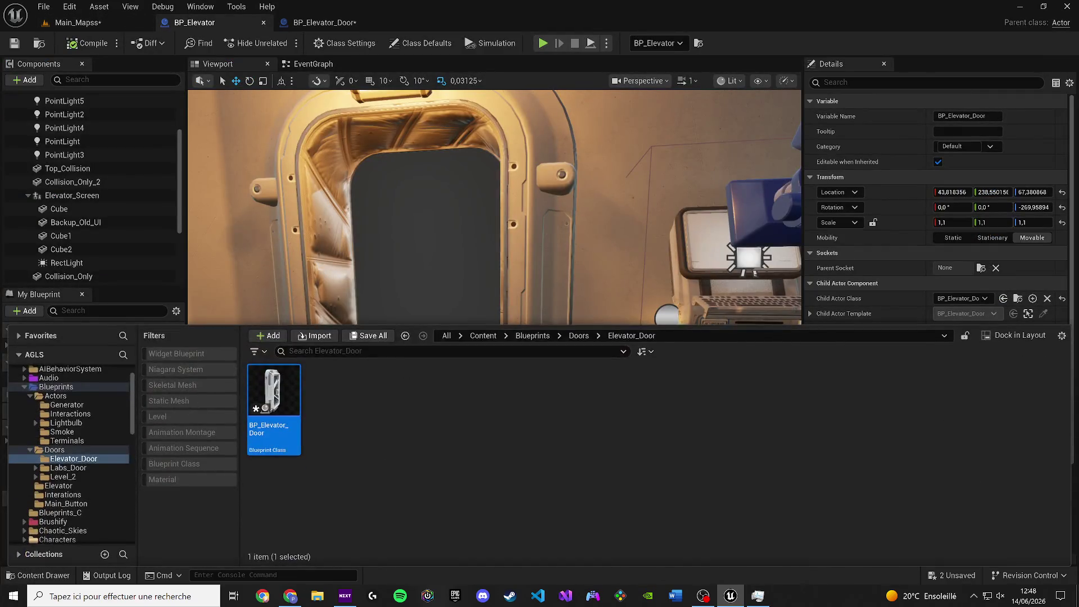
pyautogui.click(471, 348)
pyautogui.write('door')
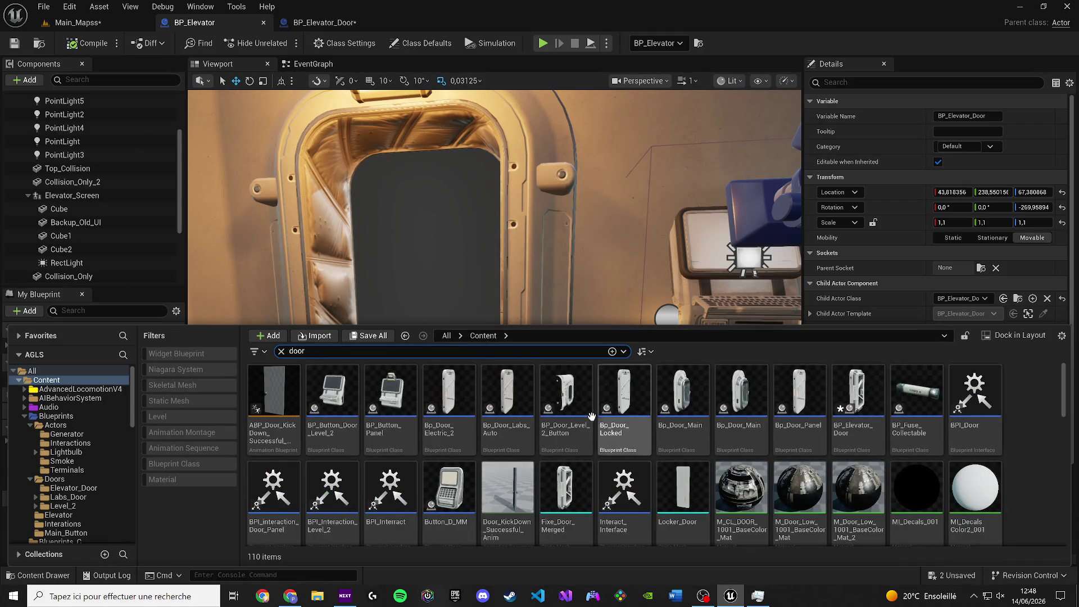
pyautogui.scroll(-3, 1021, 430)
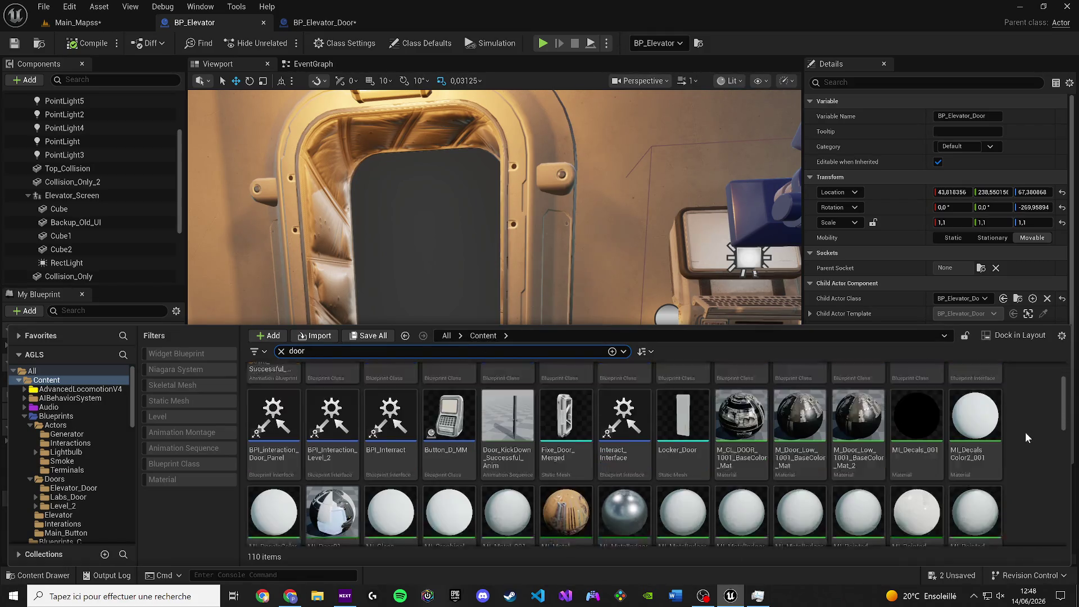
pyautogui.scroll(-2, 1024, 433)
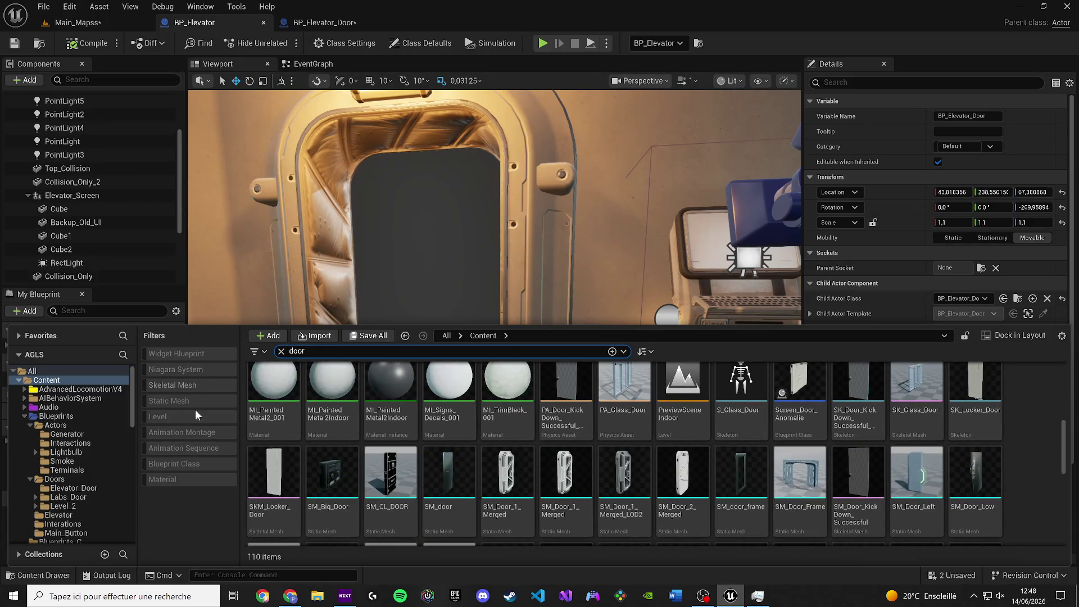
pyautogui.click(199, 469)
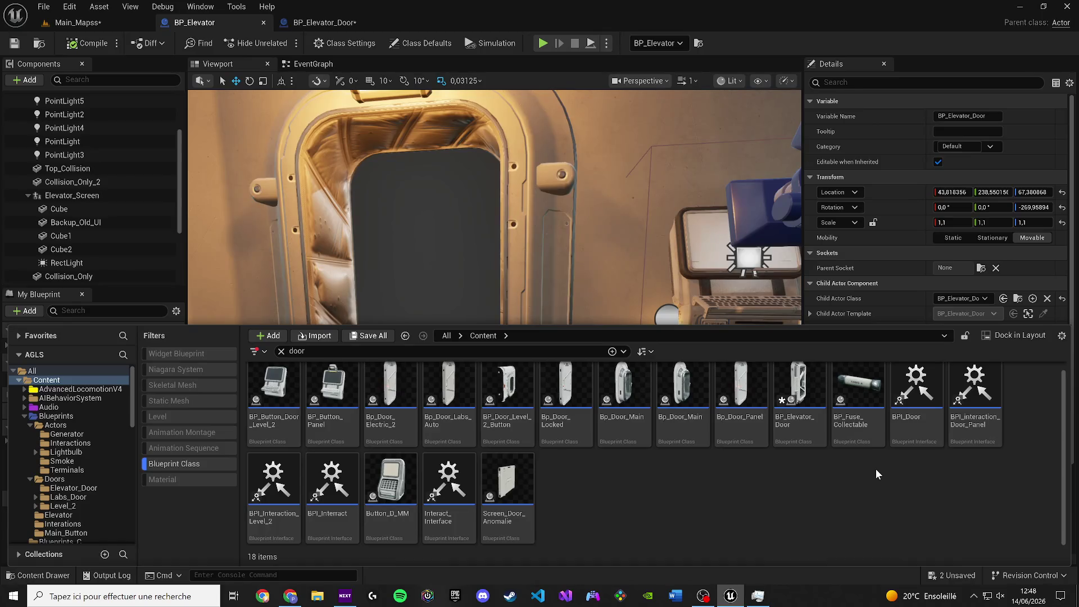
pyautogui.click(387, 421)
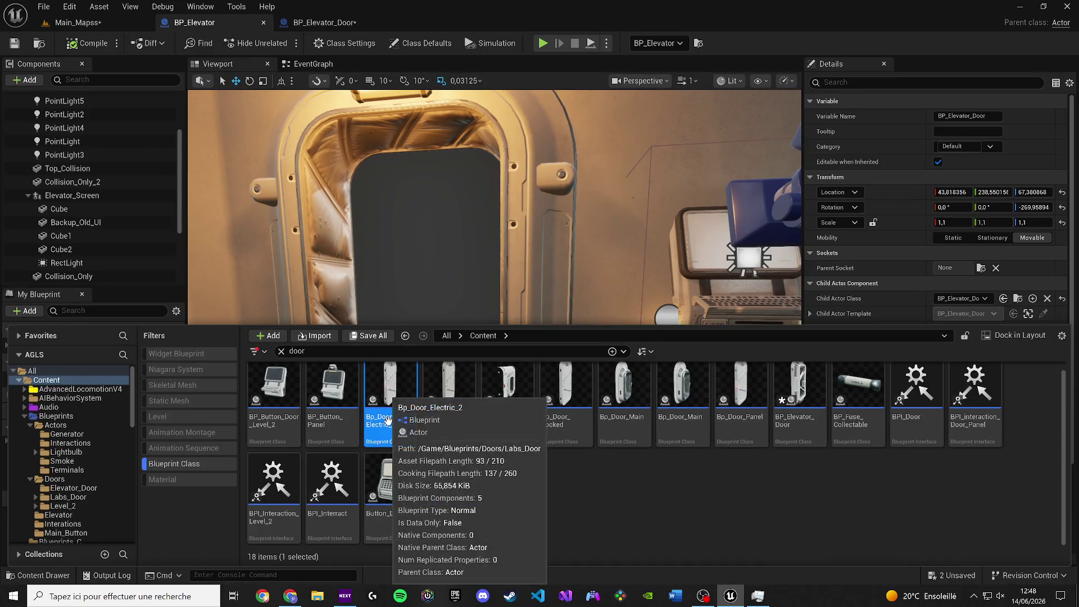
pyautogui.doubleClick(388, 421)
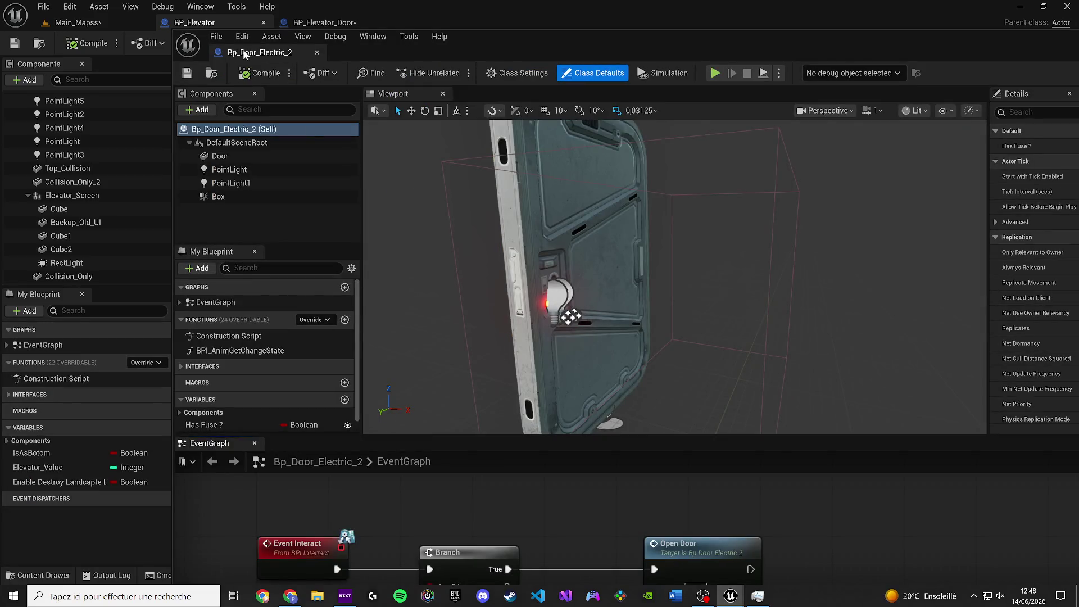
# Dock the Bp_Door_Electric_2 editor and bring its Open Door timeline nodes into view.
pyautogui.moveTo(243, 50); pyautogui.dragTo(352, 27)
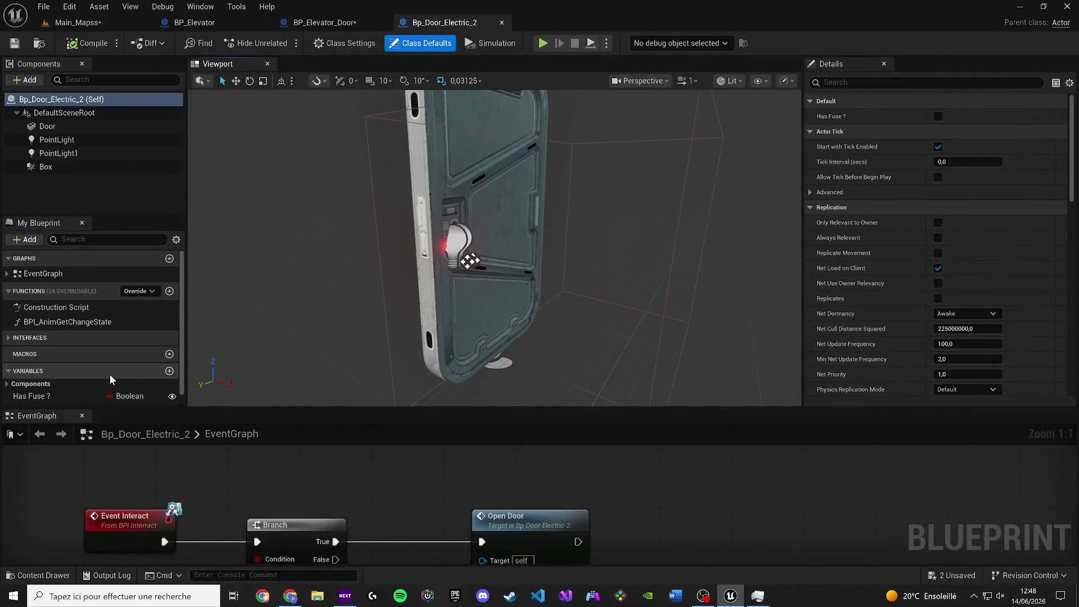
pyautogui.moveTo(34, 415)
pyautogui.mouseDown()
pyautogui.moveTo(358, 137)
pyautogui.moveTo(369, 68)
pyautogui.mouseUp()
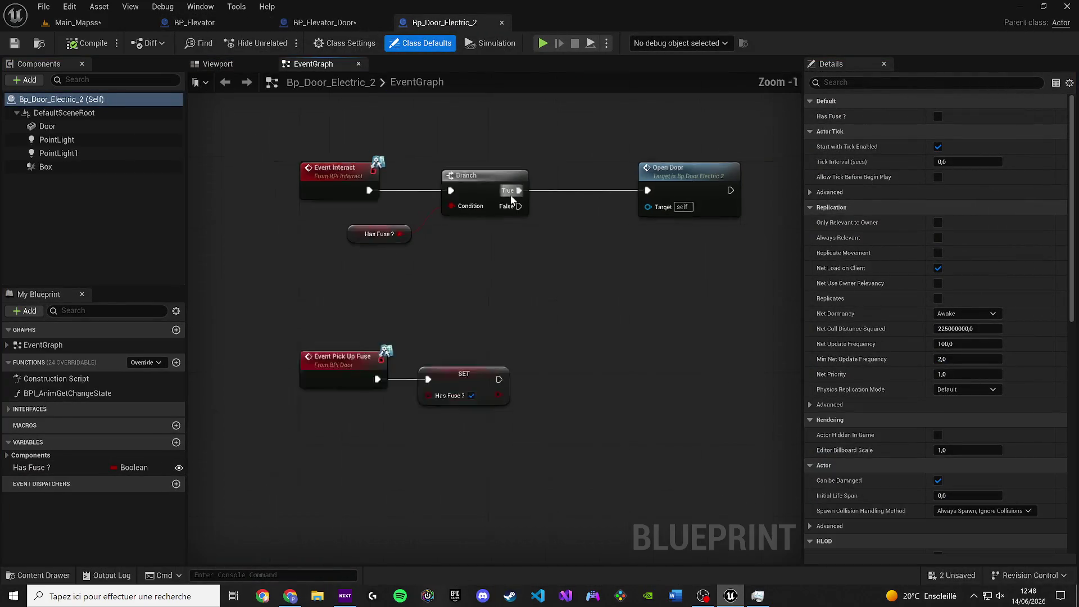
pyautogui.scroll(-2, 618, 227)
pyautogui.moveTo(619, 227); pyautogui.dragTo(487, 400)
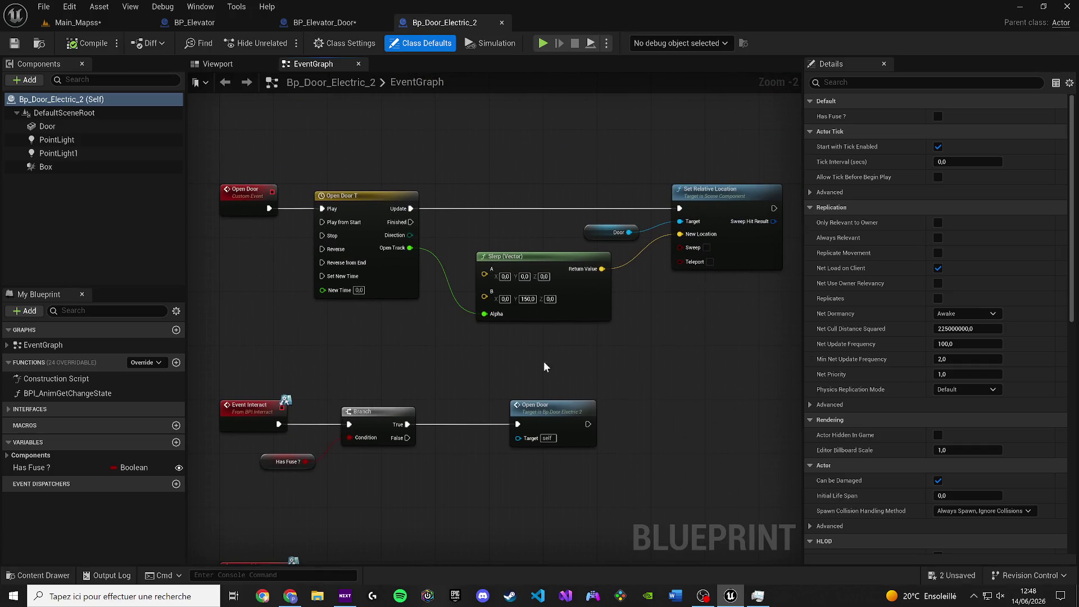
pyautogui.moveTo(544, 360); pyautogui.dragTo(541, 383)
# Select the Door mesh component in the preview and orbit to face the door.
pyautogui.click(217, 63)
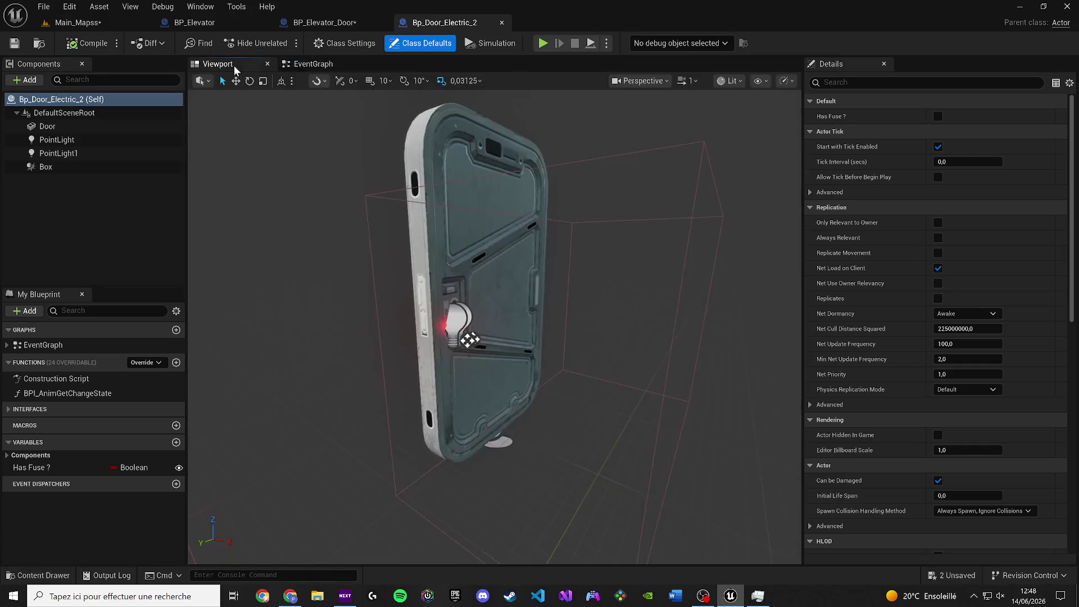
pyautogui.click(453, 334)
pyautogui.moveTo(453, 334); pyautogui.dragTo(481, 224)
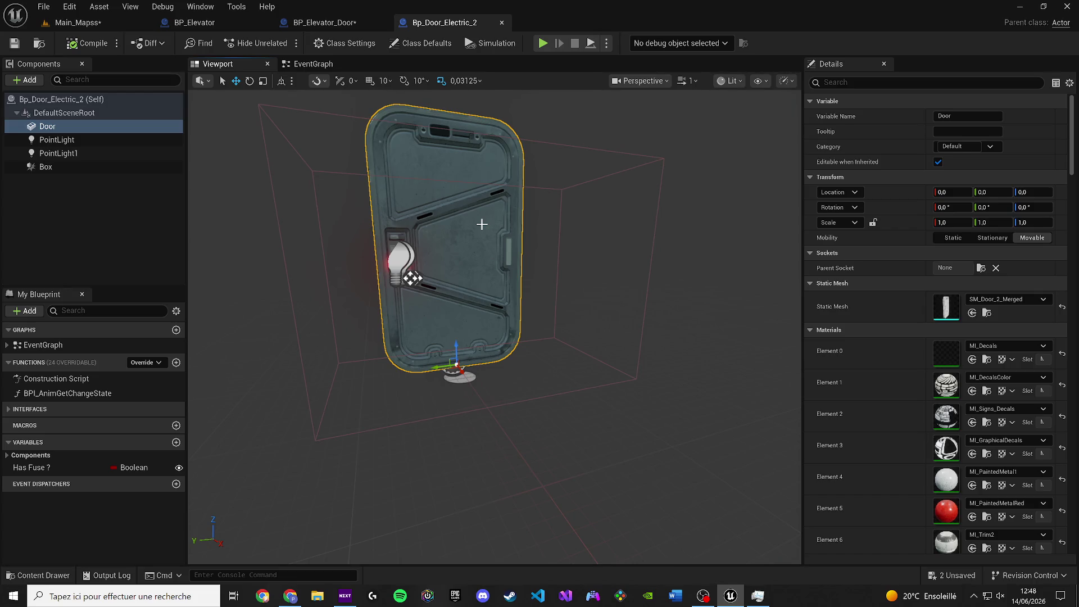
pyautogui.moveTo(482, 224); pyautogui.dragTo(493, 232)
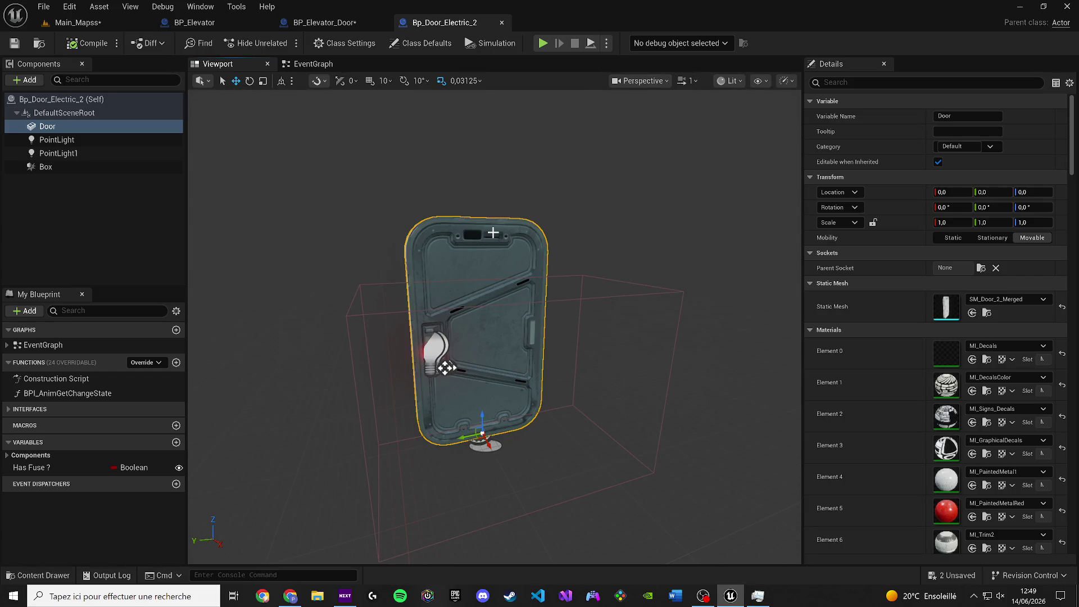
# Compare the Open Door T timeline and Z 150 Slerp with BP_Elevator_Door's upper Slerp Z.
pyautogui.click(313, 64)
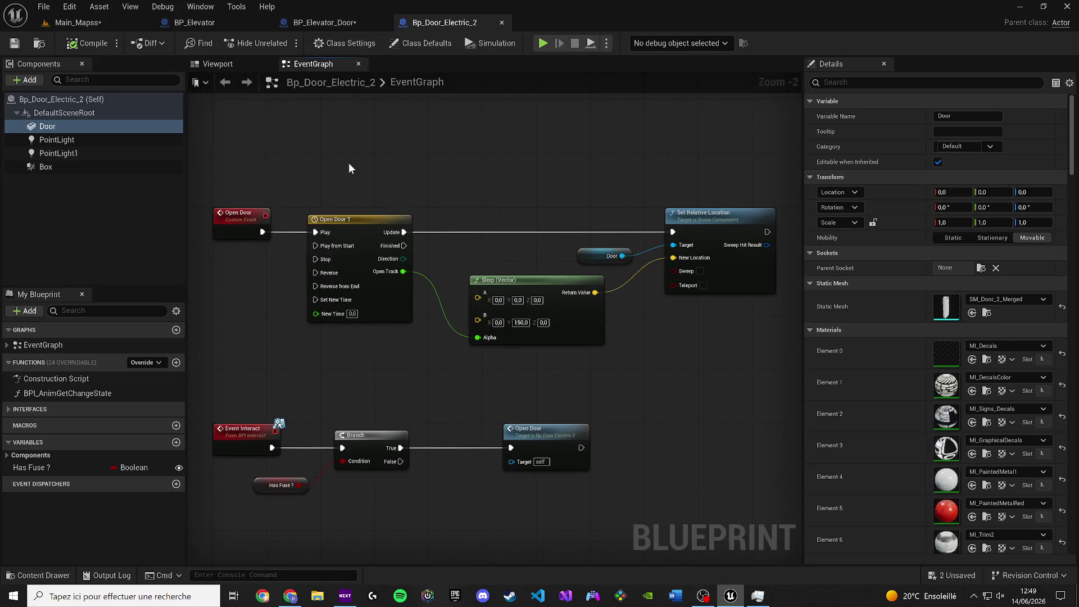
pyautogui.moveTo(349, 164)
pyautogui.mouseDown()
pyautogui.moveTo(549, 313)
pyautogui.moveTo(564, 358)
pyautogui.moveTo(554, 378)
pyautogui.mouseUp()
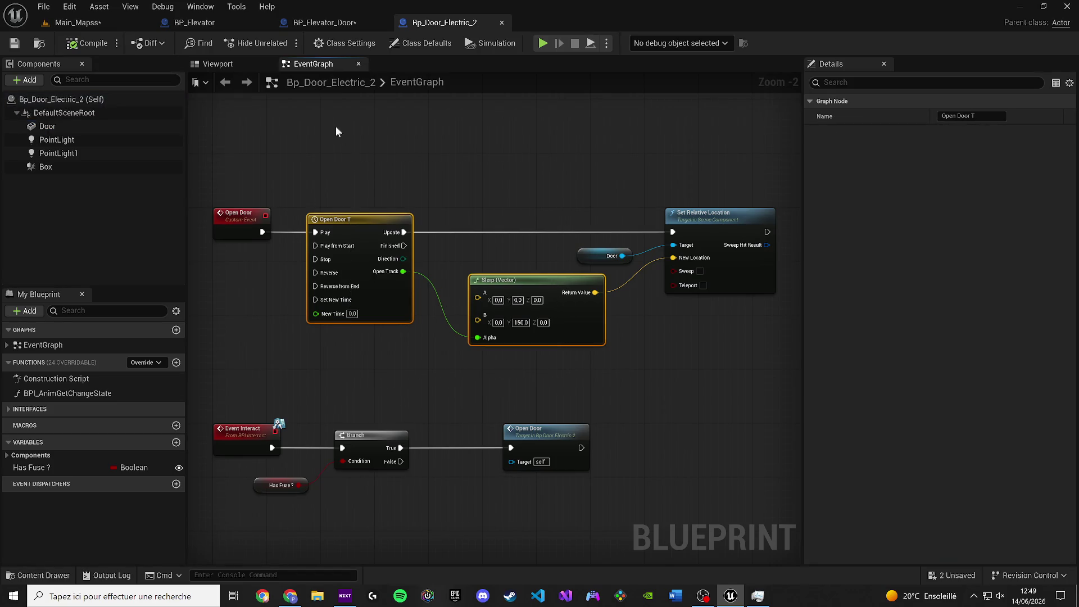
pyautogui.click(313, 26)
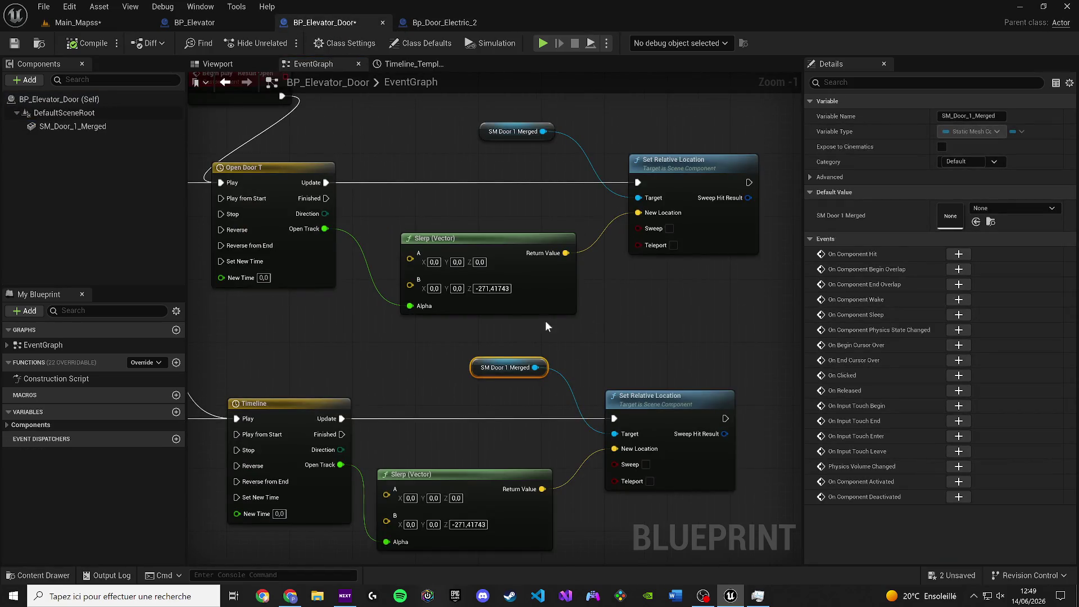
pyautogui.click(492, 288)
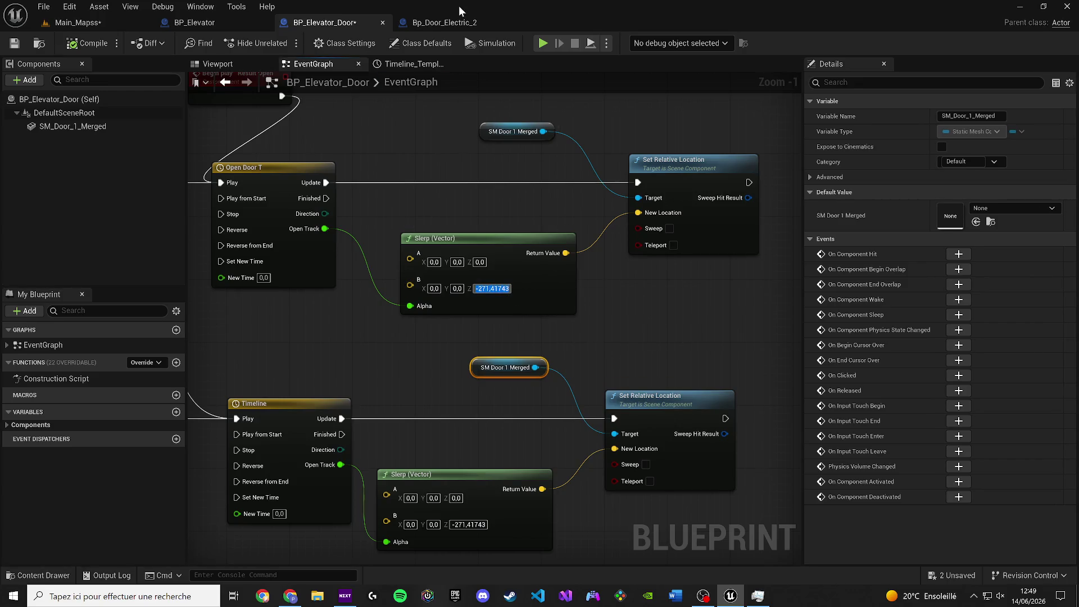
pyautogui.click(450, 24)
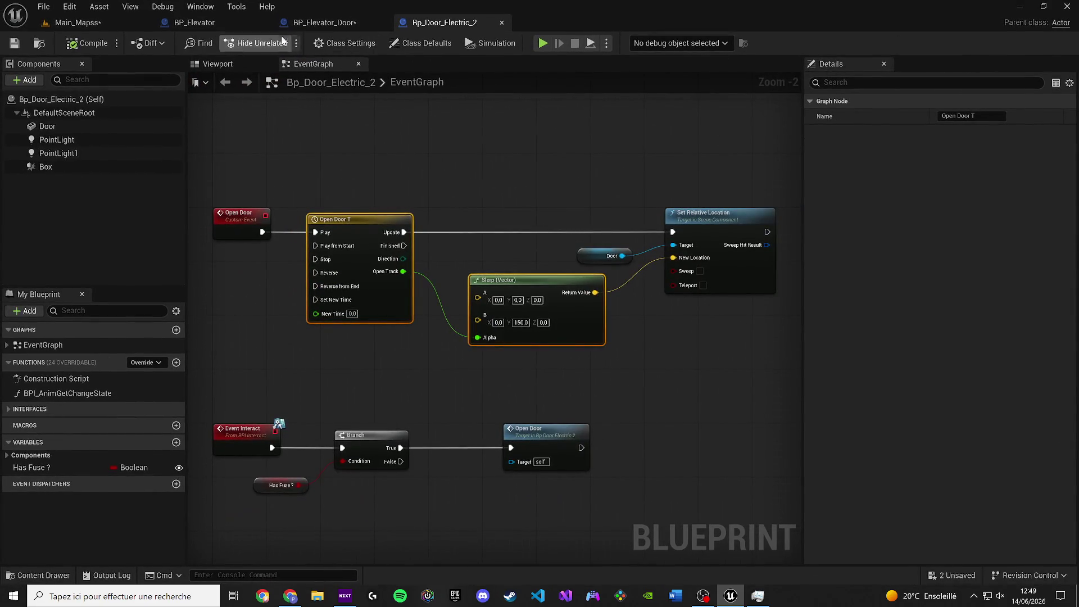
# Reinspect the Door component in Bp_Door_Electric_2's preview from the front.
pyautogui.click(220, 63)
pyautogui.click(470, 322)
pyautogui.moveTo(471, 322); pyautogui.dragTo(584, 343)
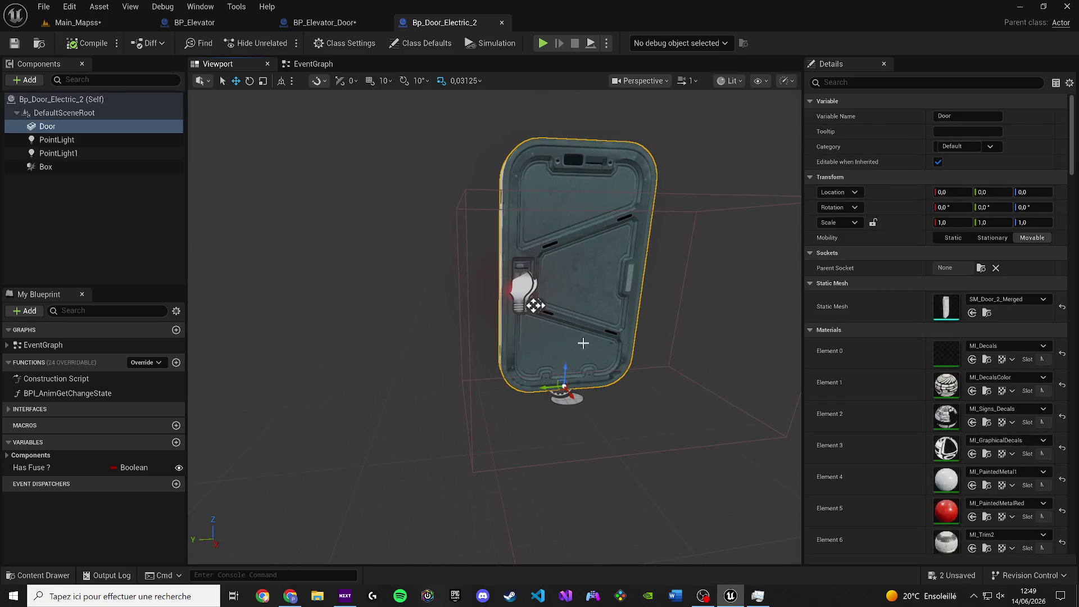
pyautogui.scroll(-2, 572, 361)
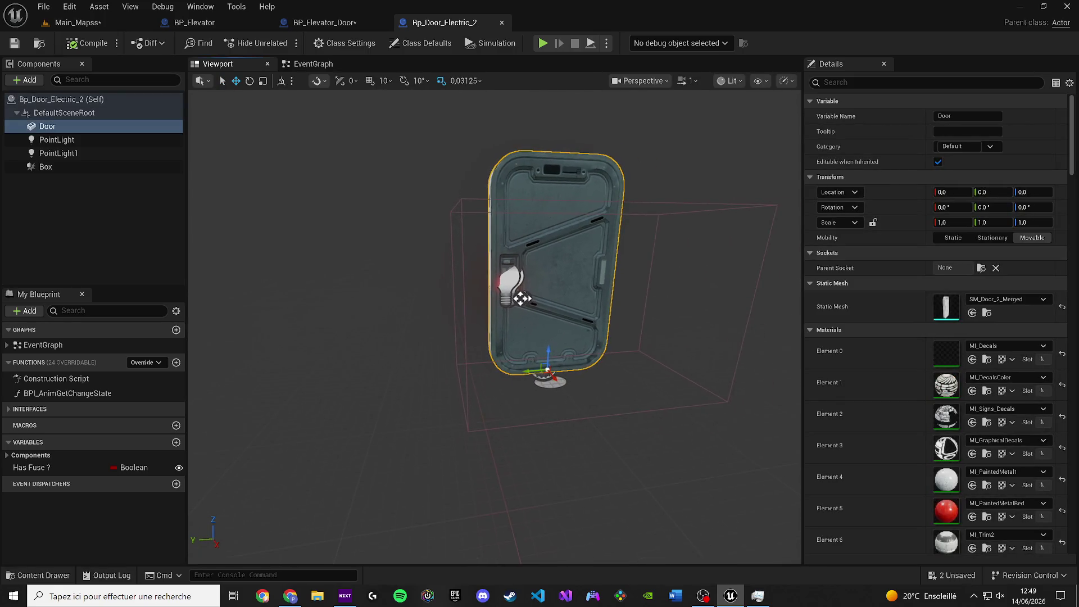
# Close Bp_Door_Electric_2, then open Bp_Door_Labs_Auto to inspect its door-opening graph and close it.
pyautogui.click(502, 23)
pyautogui.hotkey('ctrl', 'space')
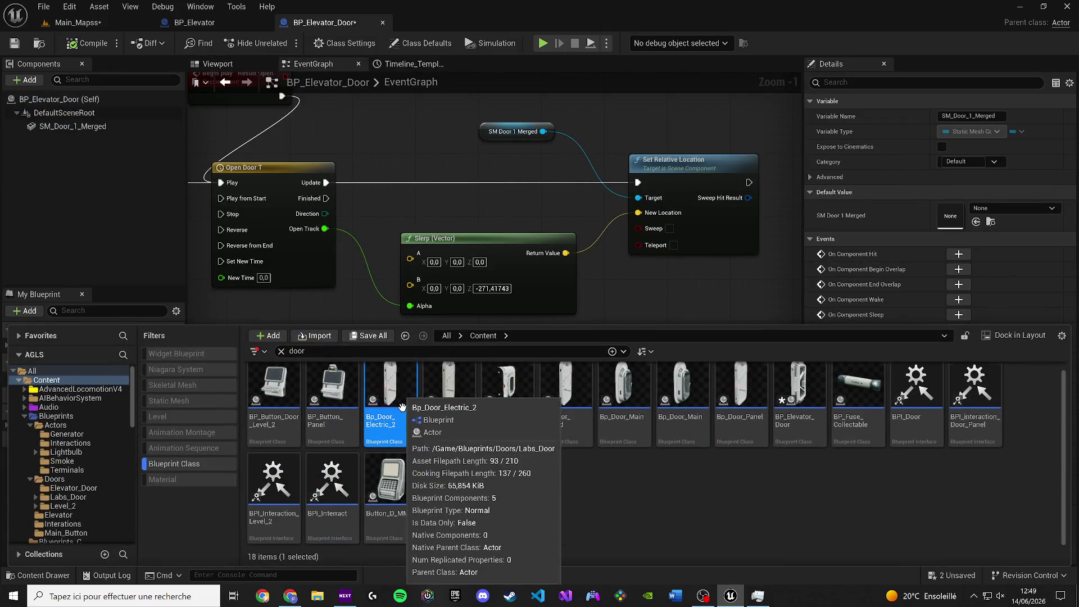
pyautogui.doubleClick(440, 453)
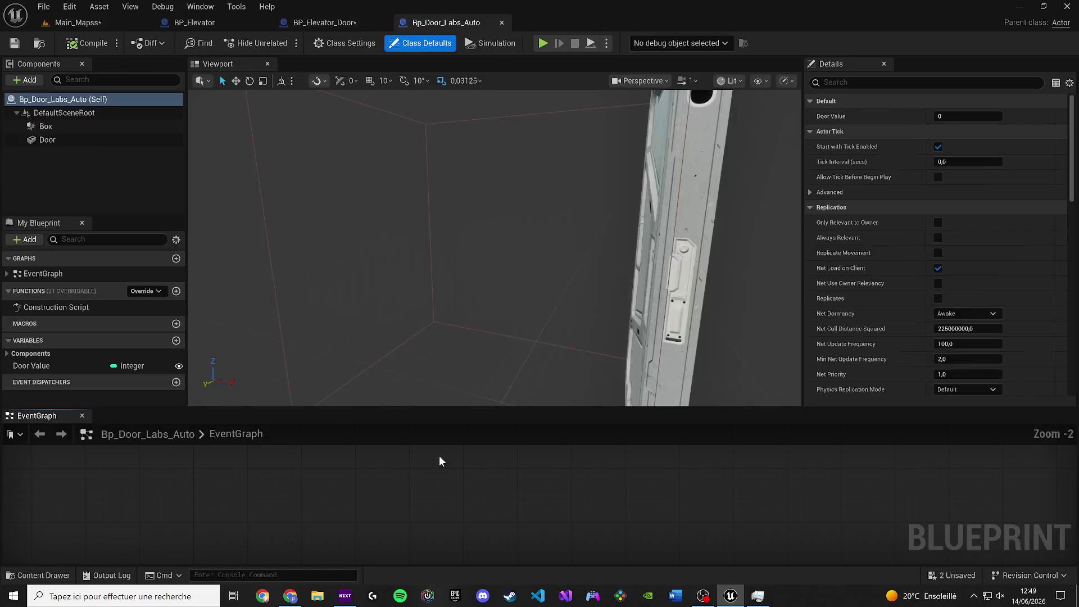
pyautogui.moveTo(37, 415)
pyautogui.mouseDown()
pyautogui.moveTo(272, 302)
pyautogui.moveTo(377, 90)
pyautogui.mouseUp()
pyautogui.moveTo(505, 204); pyautogui.dragTo(366, 157)
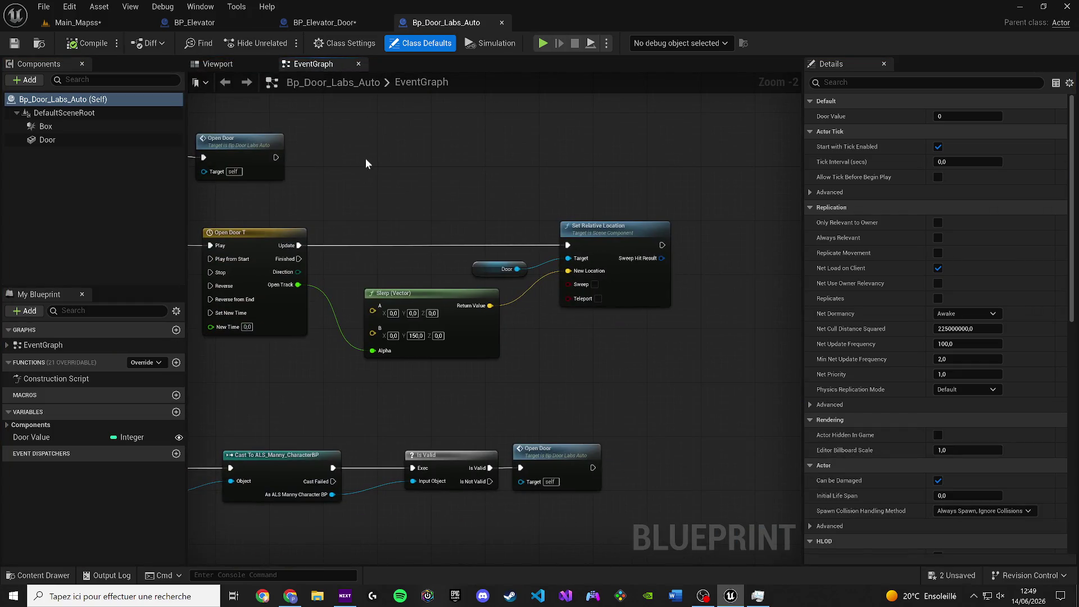
pyautogui.click(501, 21)
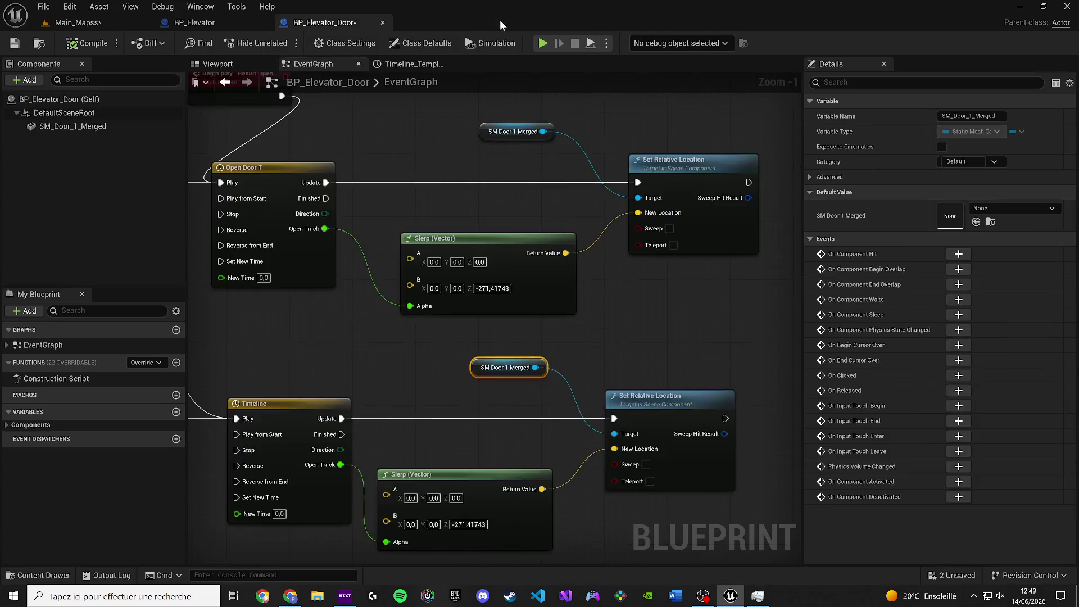
# Check Bp_Door_Main's linear 3.00-second Open Door T timeline, close it, and select the elevator Slerp's B Z.
pyautogui.hotkey('ctrl', 'space')
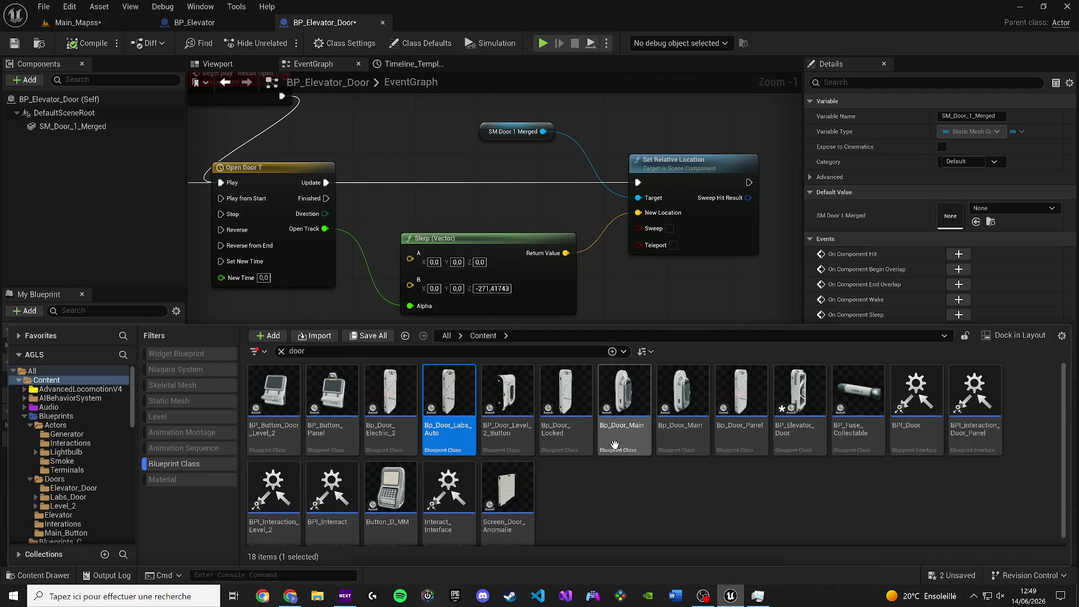
pyautogui.moveTo(633, 431)
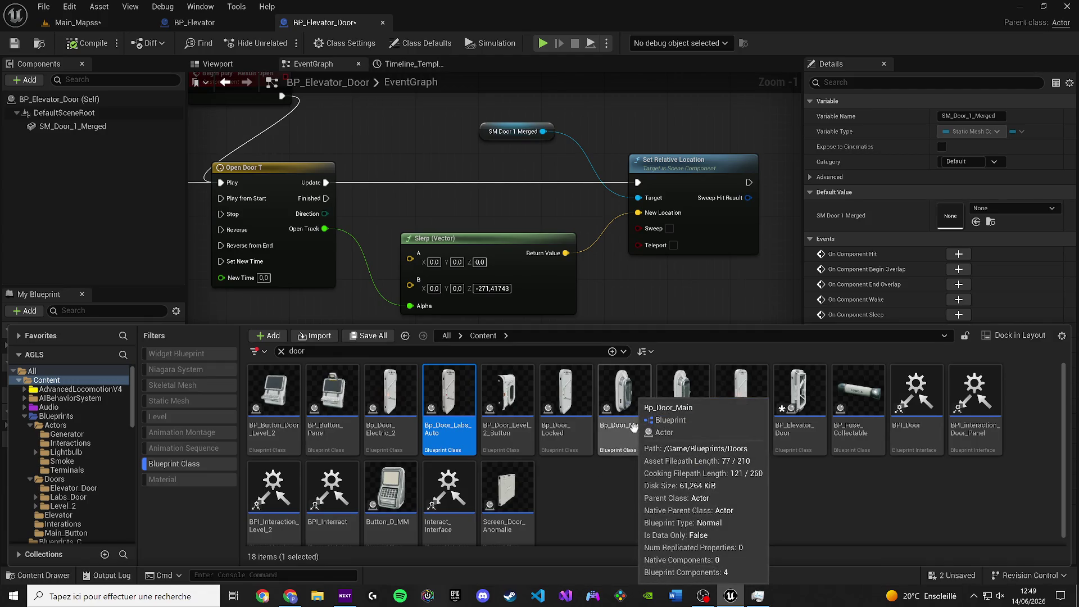
pyautogui.doubleClick(630, 427)
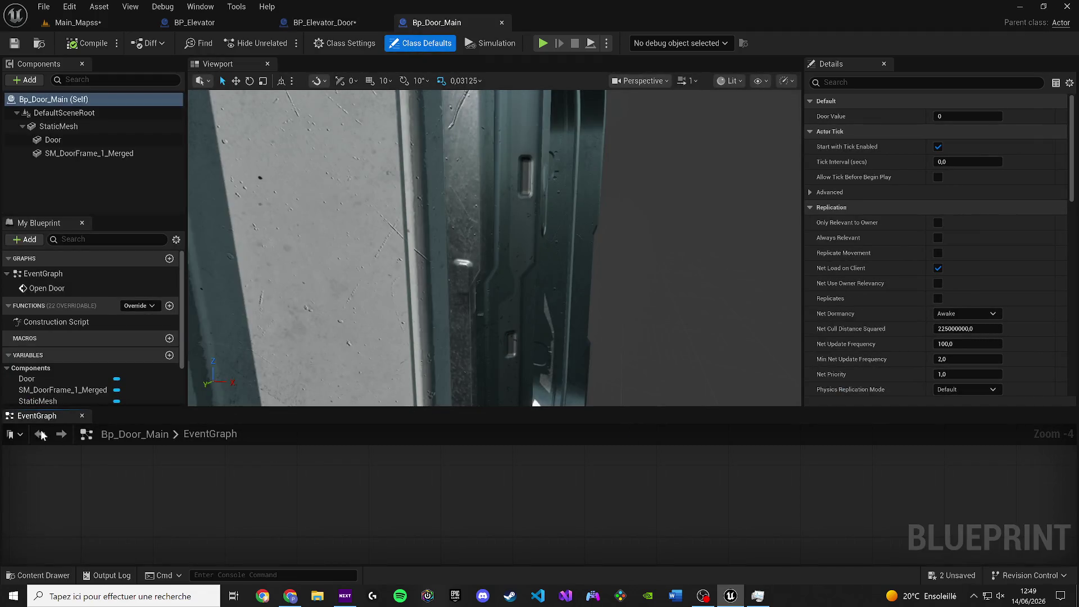
pyautogui.moveTo(37, 416)
pyautogui.mouseDown()
pyautogui.moveTo(427, 130)
pyautogui.moveTo(408, 73)
pyautogui.moveTo(359, 211)
pyautogui.mouseUp()
pyautogui.doubleClick(346, 234)
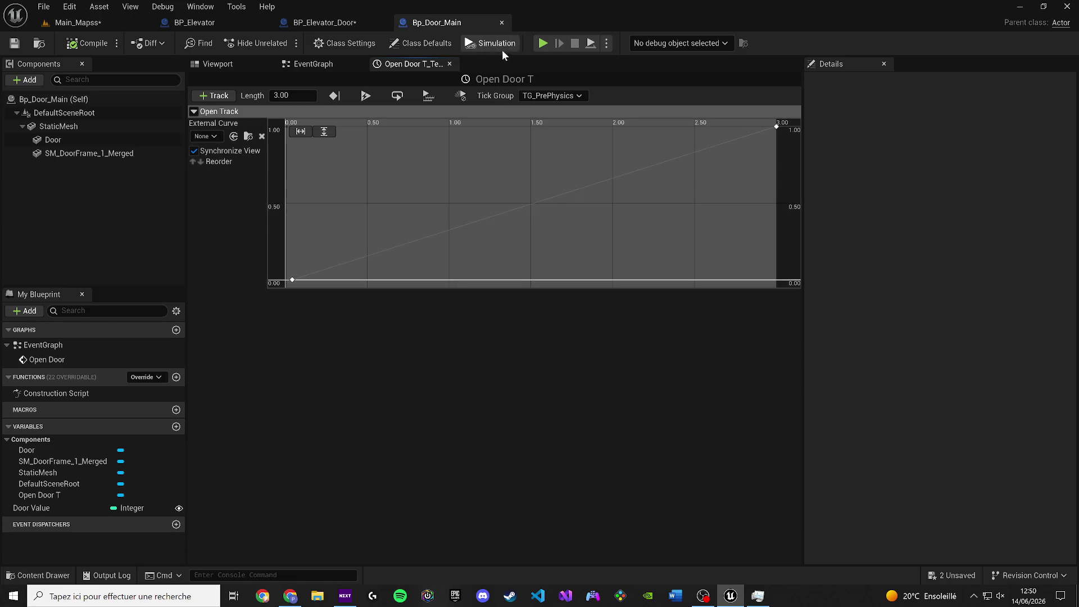
pyautogui.click(503, 23)
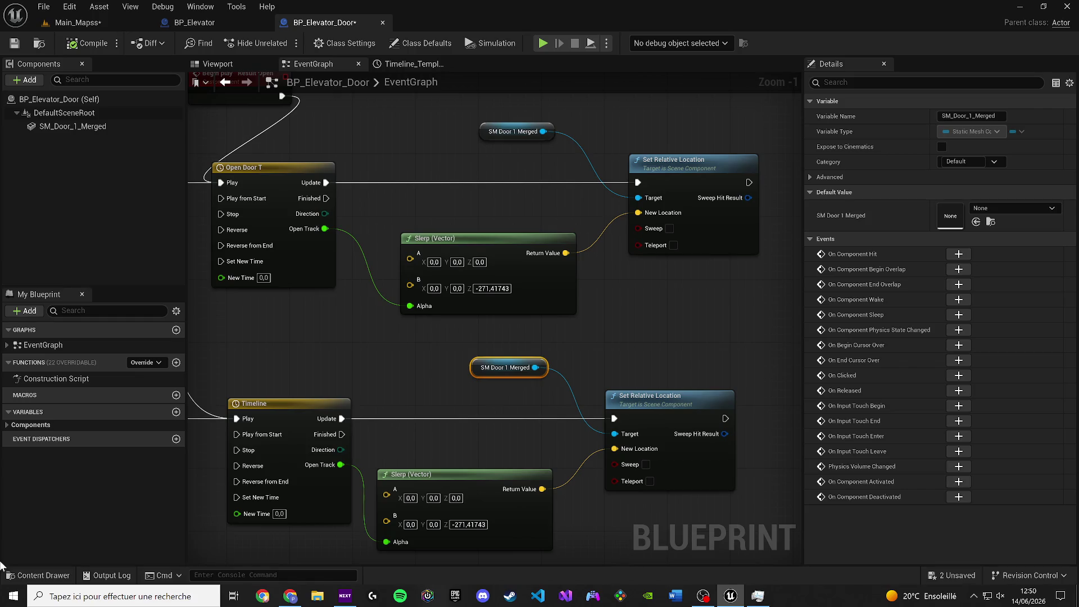
pyautogui.click(19, 573)
pyautogui.click(493, 288)
# Enter a new Z for the upper Slerp and run a quick play test in Main_Mapss.
pyautogui.write('0')
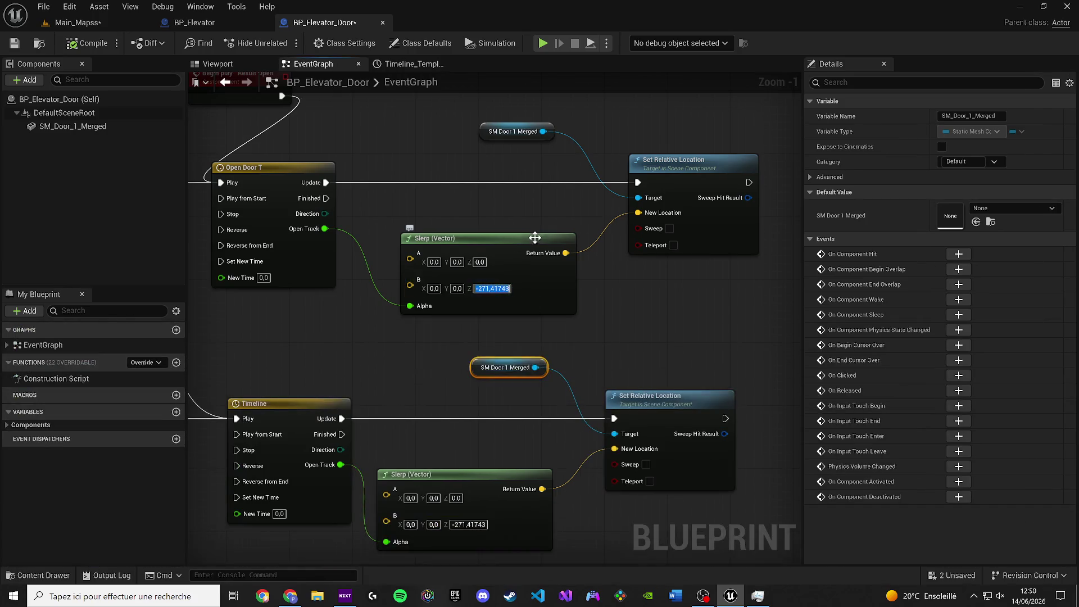
pyautogui.click(76, 23)
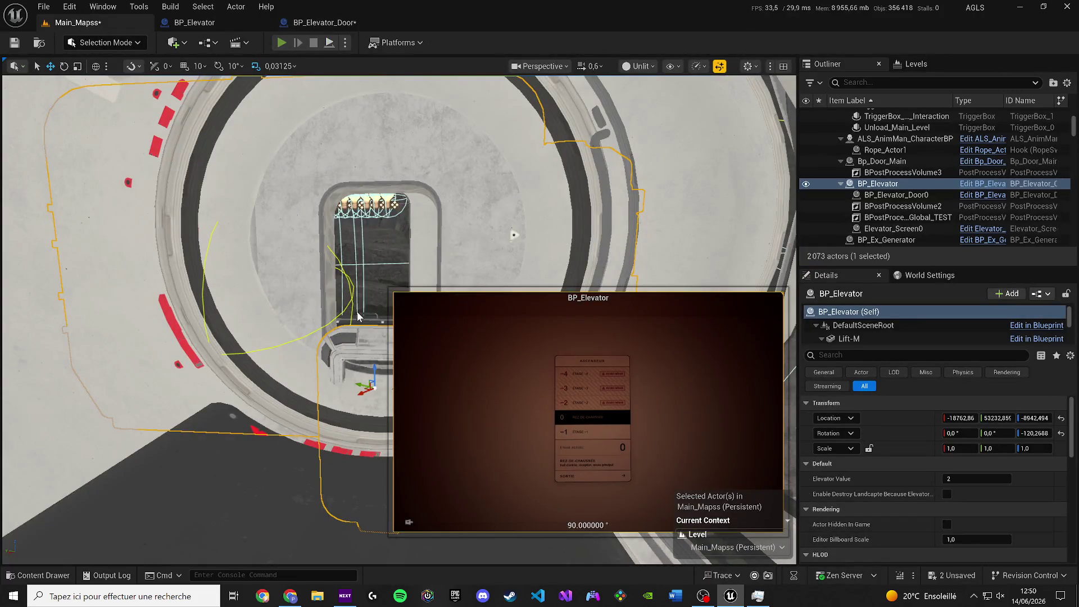
pyautogui.hotkey('alt', 'p')
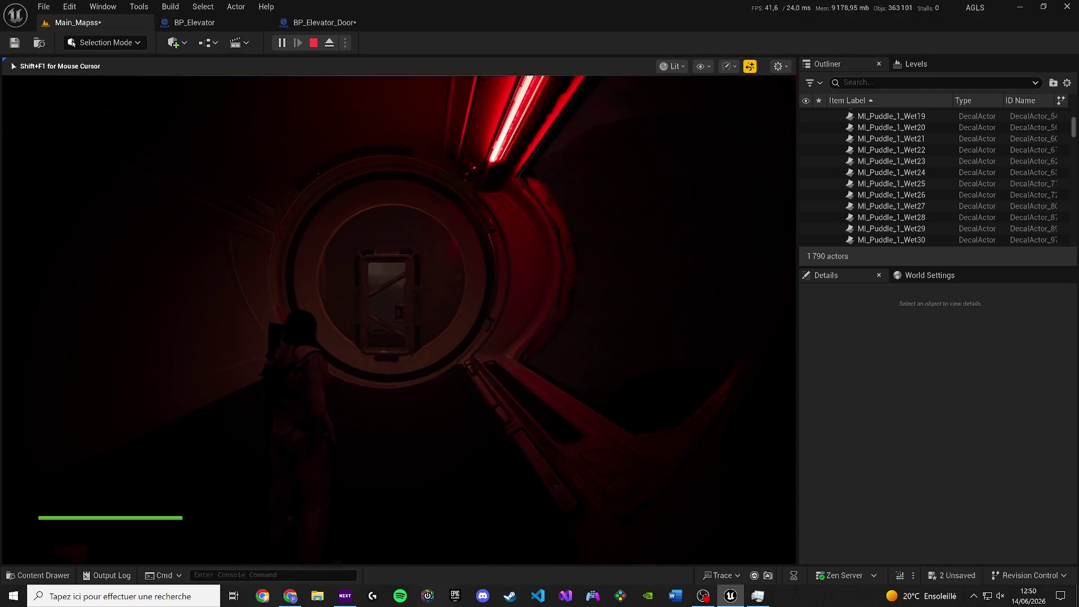
pyautogui.press('Escape')
# Finish the upper Slerp's B Z at 600, save BP_Elevator_Door, and play-test again.
pyautogui.click(338, 22)
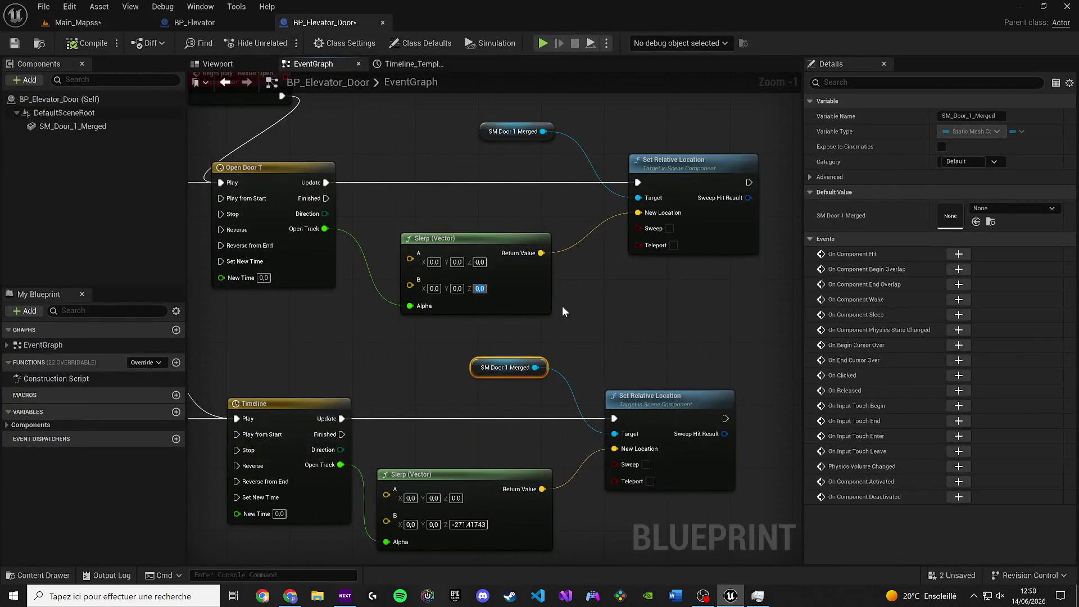
pyautogui.write('0')
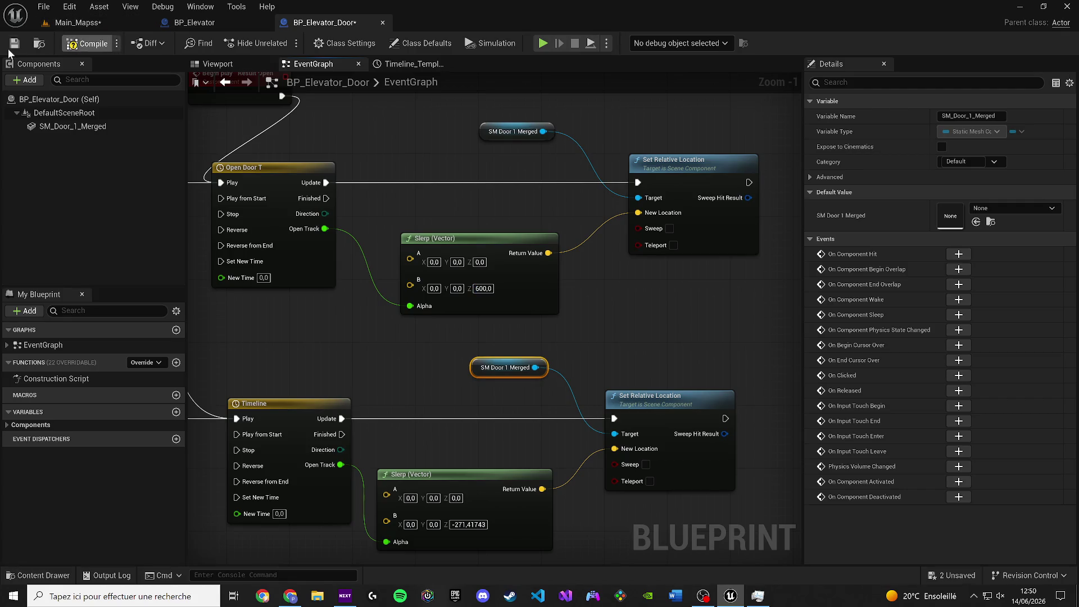
pyautogui.click(14, 44)
pyautogui.click(76, 22)
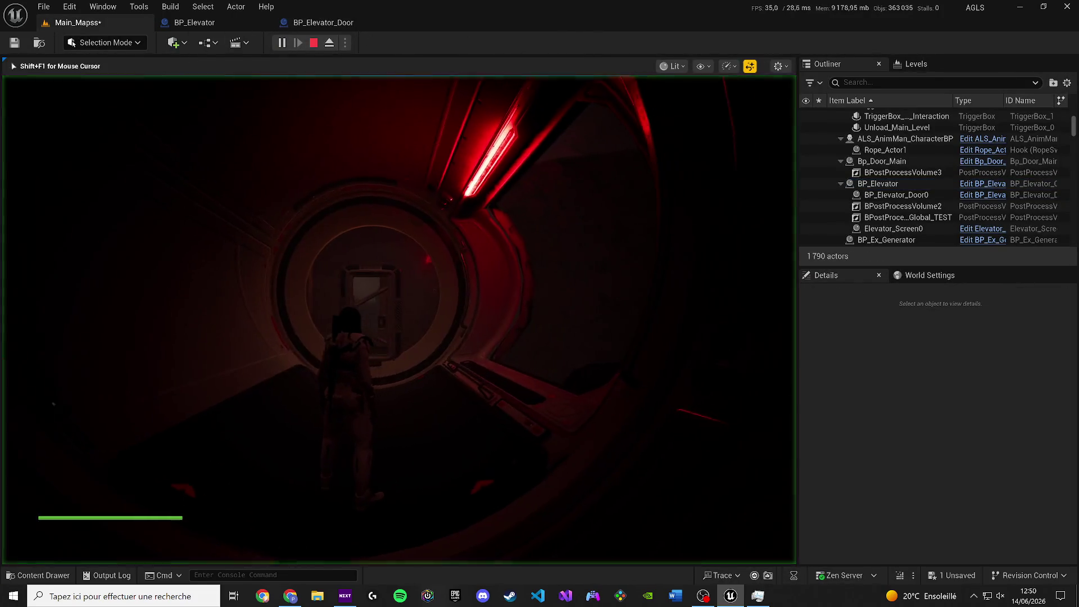
pyautogui.press('Escape')
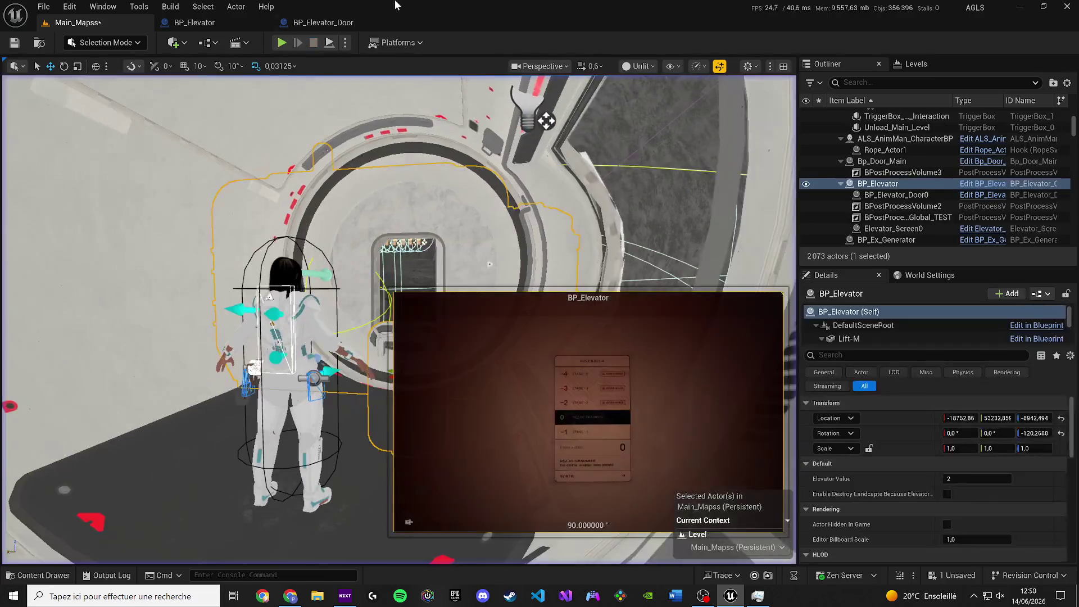
pyautogui.click(323, 22)
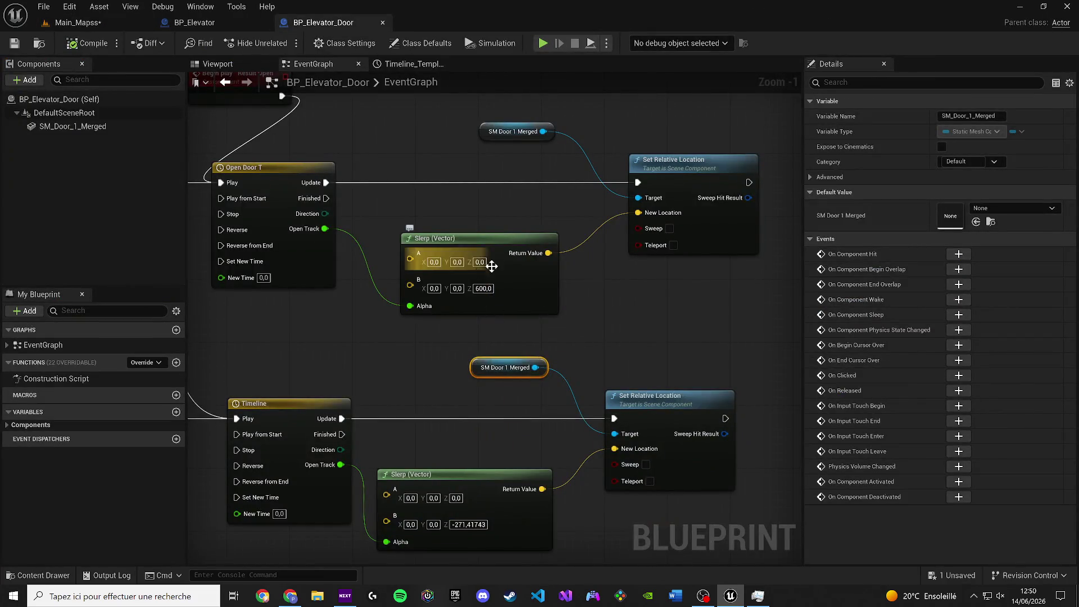
# Open the Bp_Door_Panel blueprint from the door assets to inspect it.
pyautogui.moveTo(482, 301); pyautogui.dragTo(498, 304)
pyautogui.hotkey('alt', 'Tab')
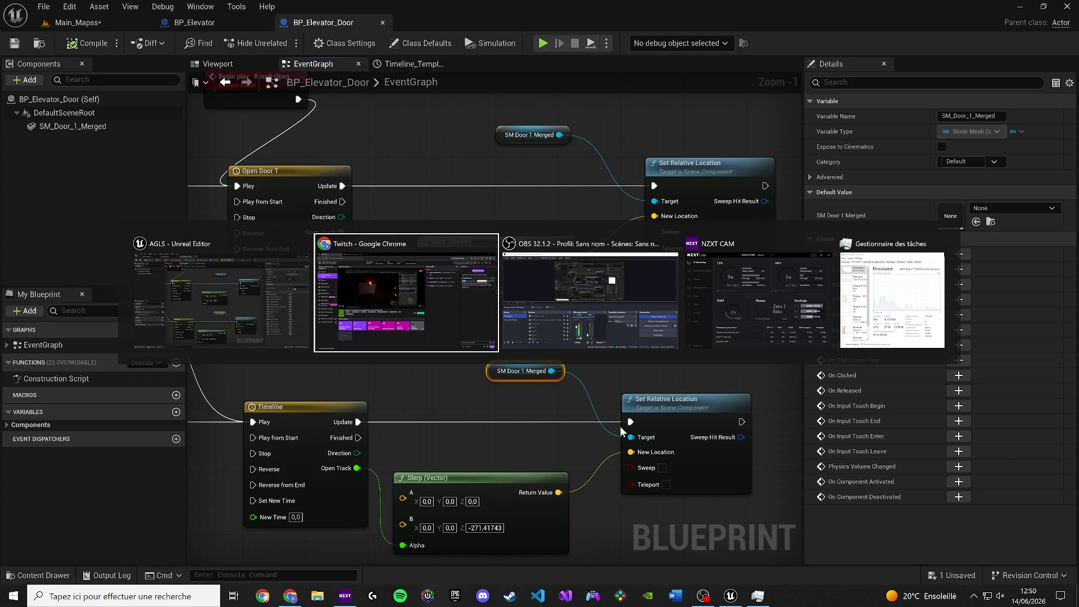
pyautogui.click(38, 575)
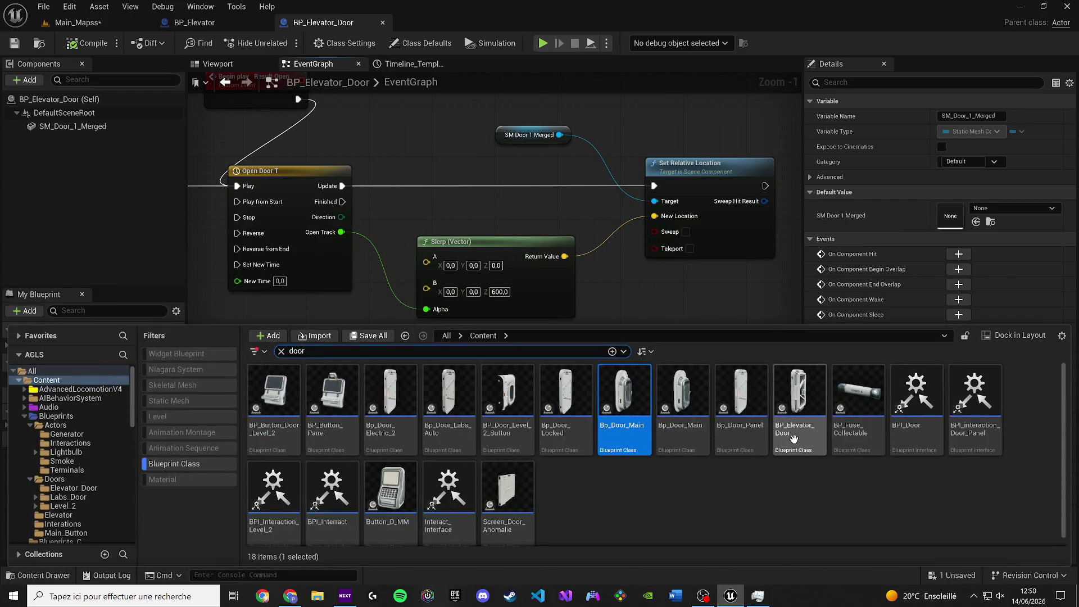
pyautogui.doubleClick(747, 416)
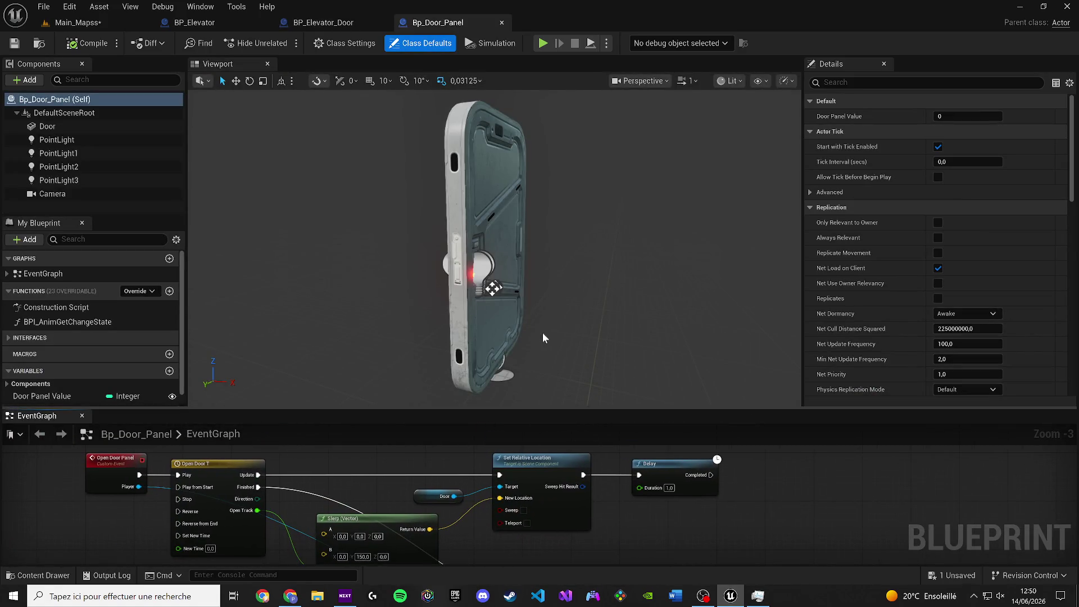
pyautogui.hotkey('ctrl', 'space')
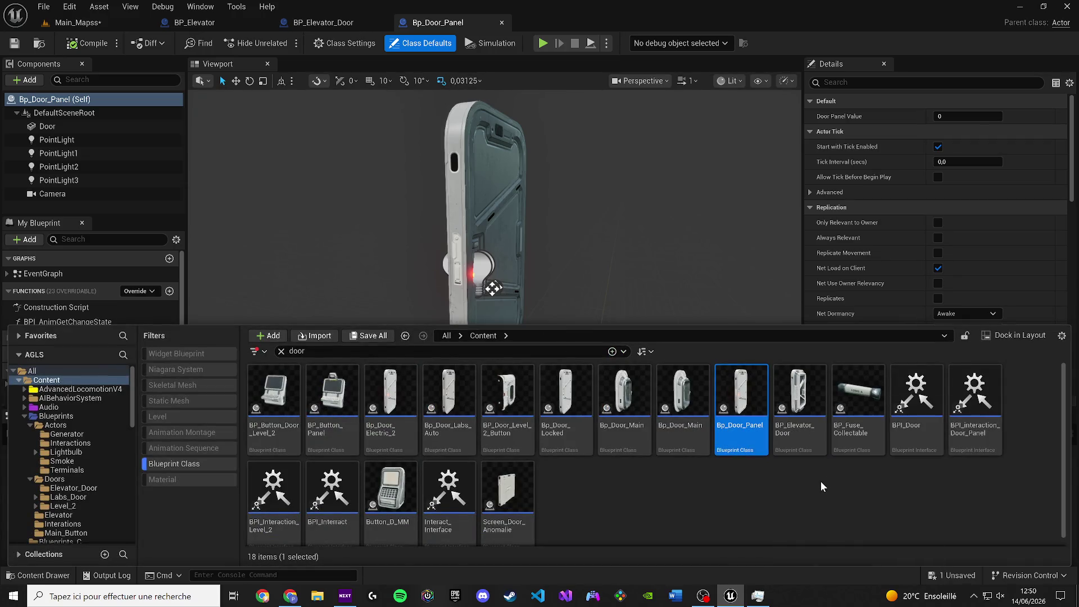
pyautogui.scroll(-1, 492, 479)
# Close Bp_Door_Panel and save the Main_Mapss level.
pyautogui.click(501, 22)
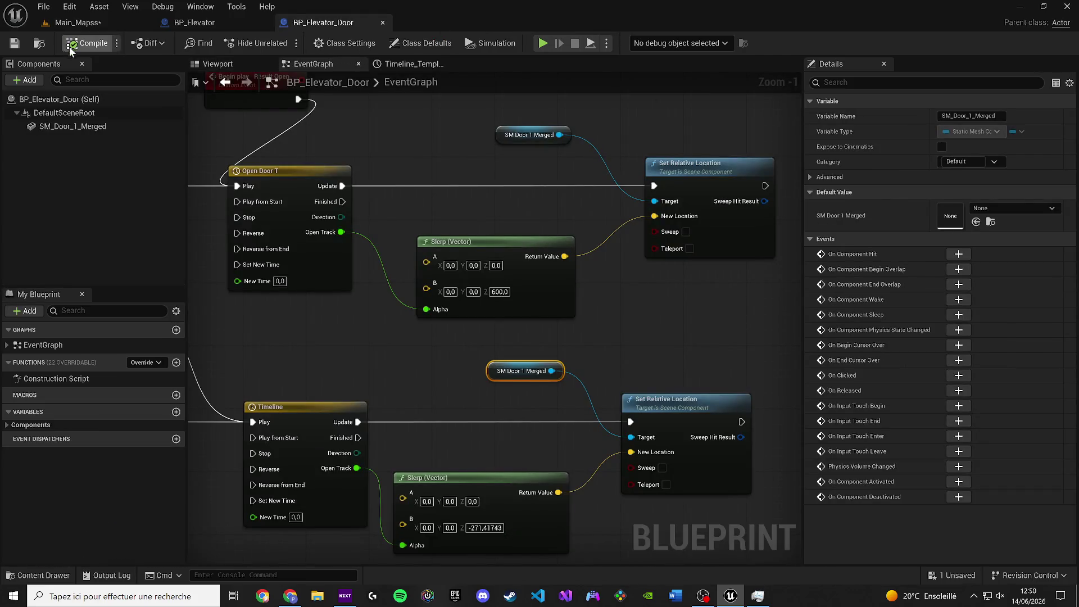
pyautogui.click(51, 22)
pyautogui.click(21, 44)
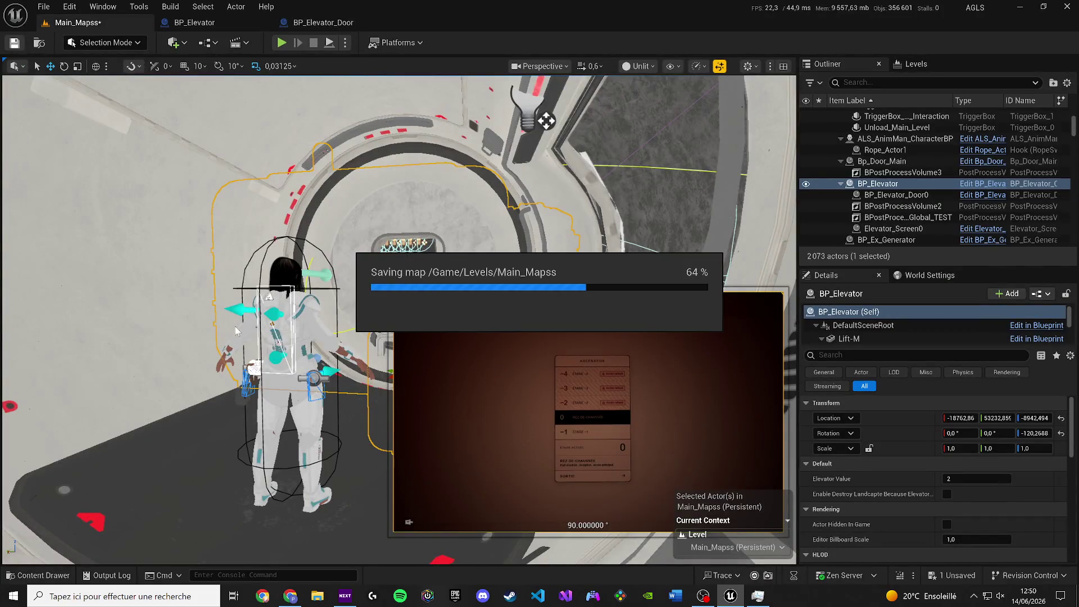
# Search the content for 'nexa level 2' without the Blueprint Class filter and load Level_Nexa_2.
pyautogui.click(37, 575)
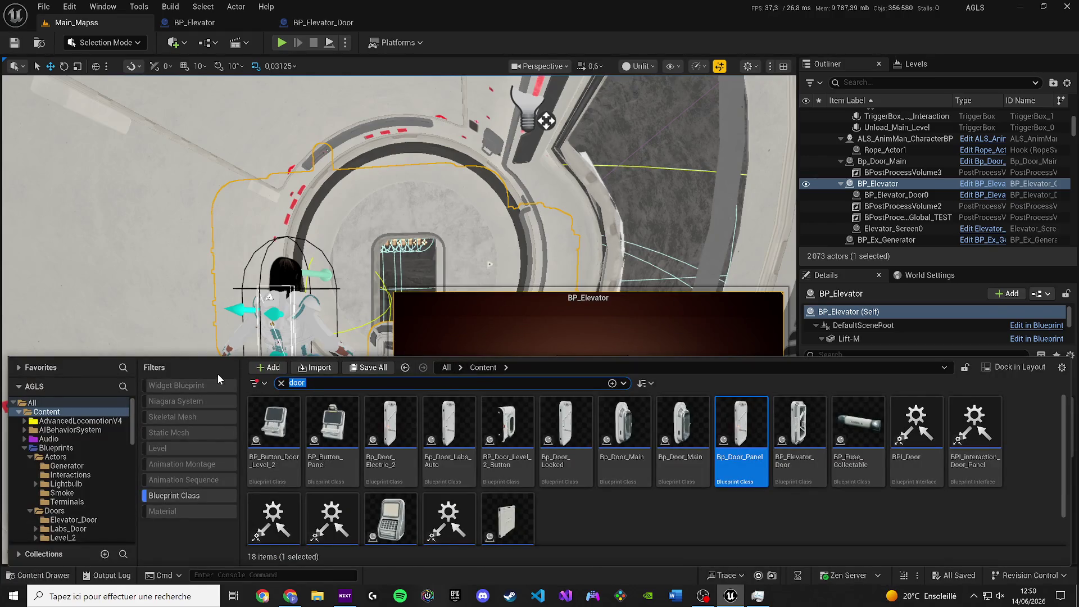
pyautogui.press('BackSpace')
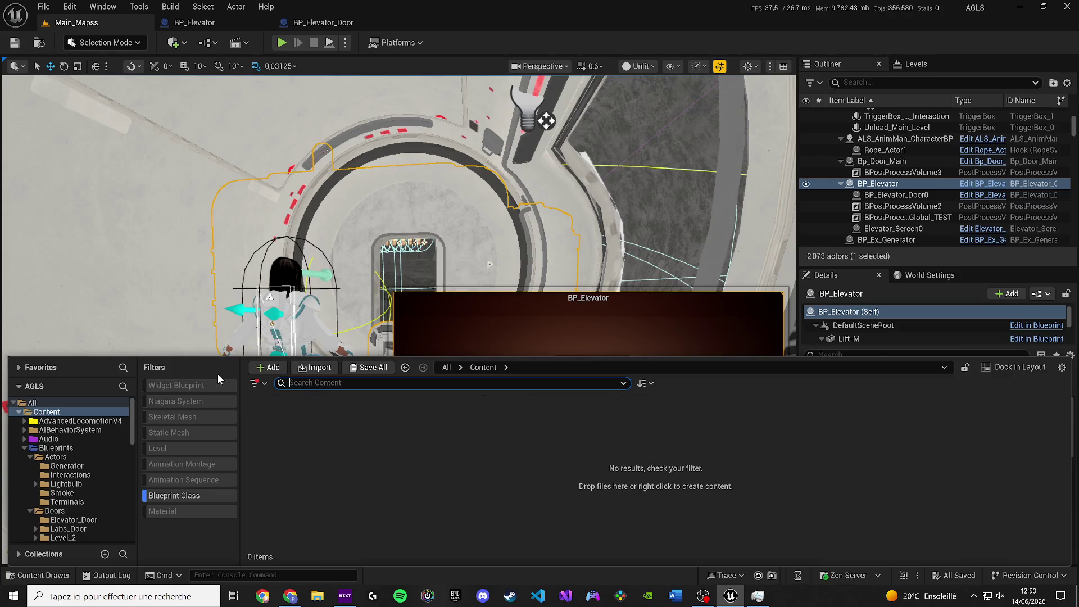
pyautogui.write('nexa level 2')
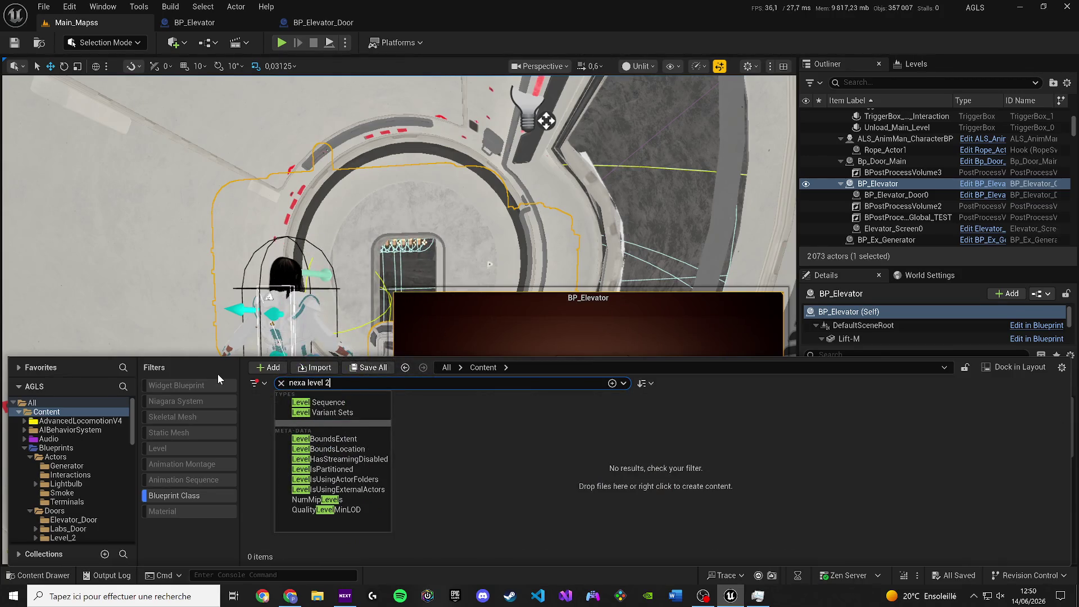
pyautogui.click(205, 496)
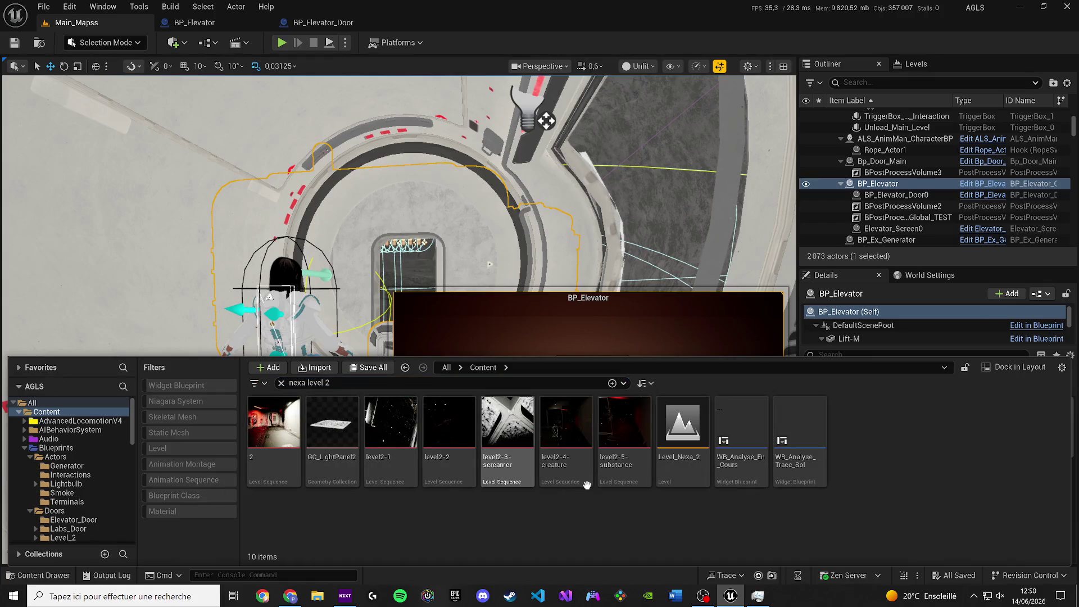
pyautogui.click(683, 469)
pyautogui.moveTo(519, 252); pyautogui.dragTo(518, 252)
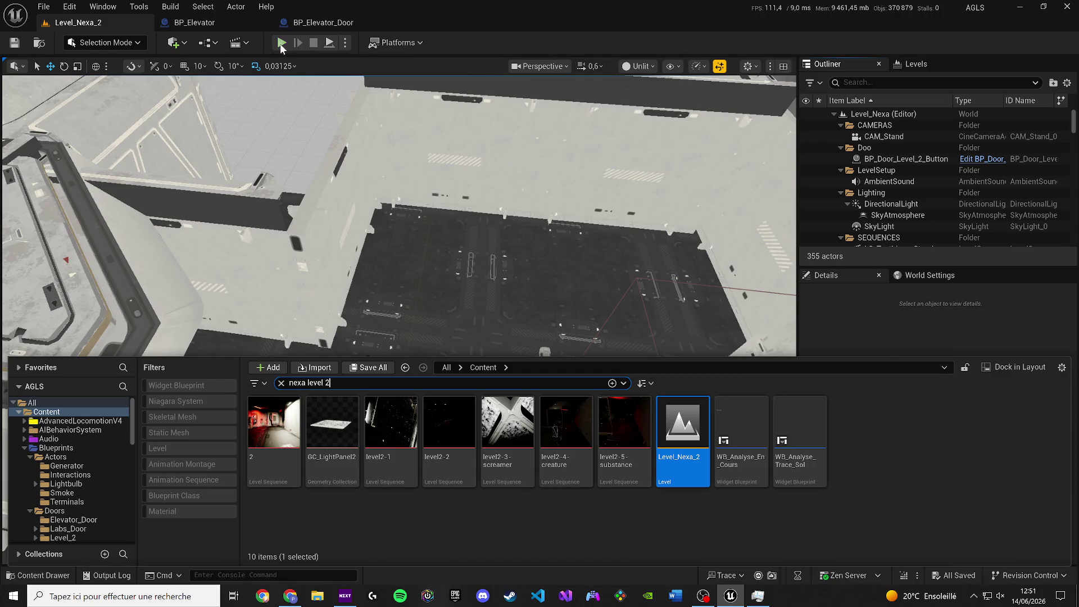
# Play Level_Nexa_2, walking past the lit door and down the corridor into the elevator, then stop.
pyautogui.click(286, 103)
pyautogui.hotkey('alt', 'p')
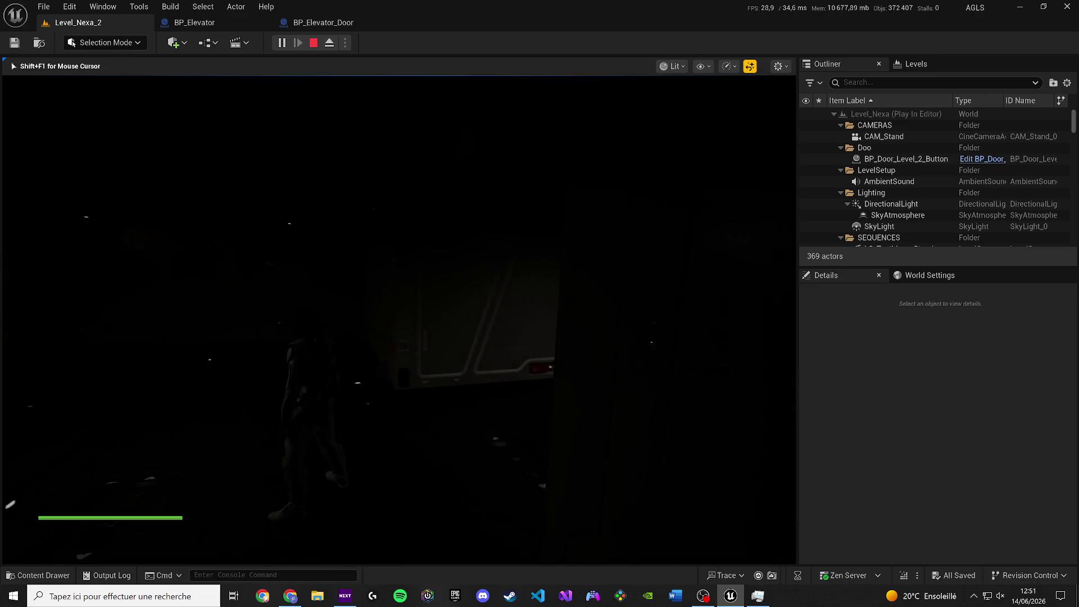
pyautogui.press('w')
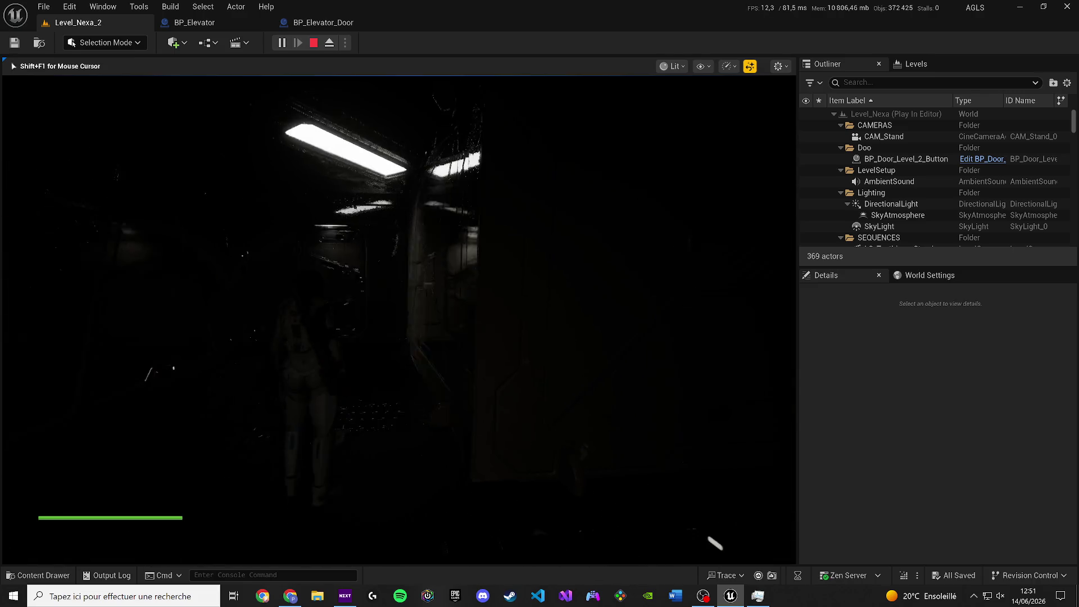
pyautogui.press('w')
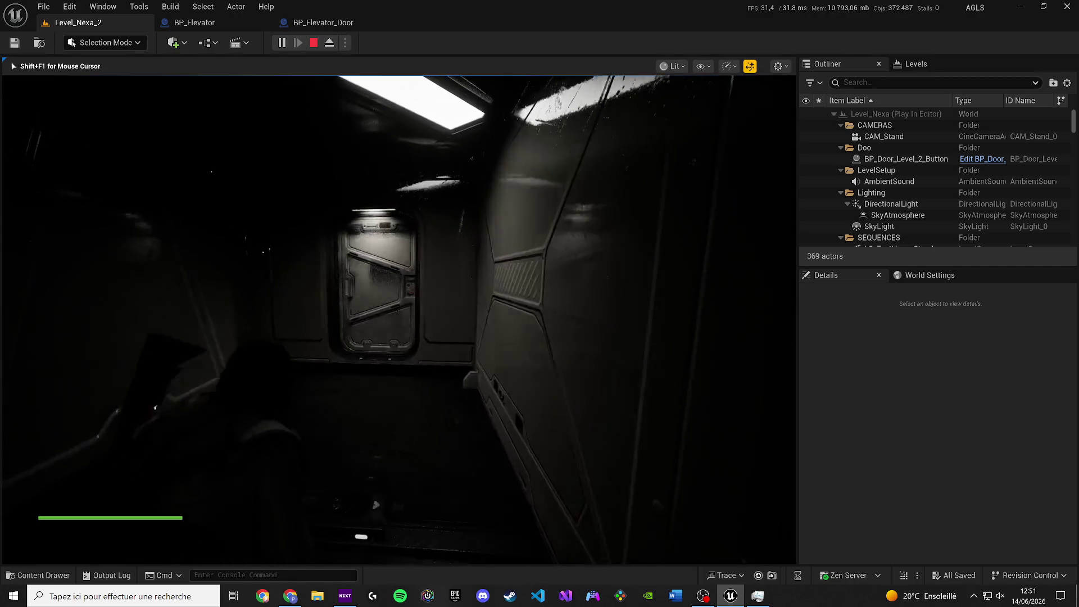
pyautogui.press('w')
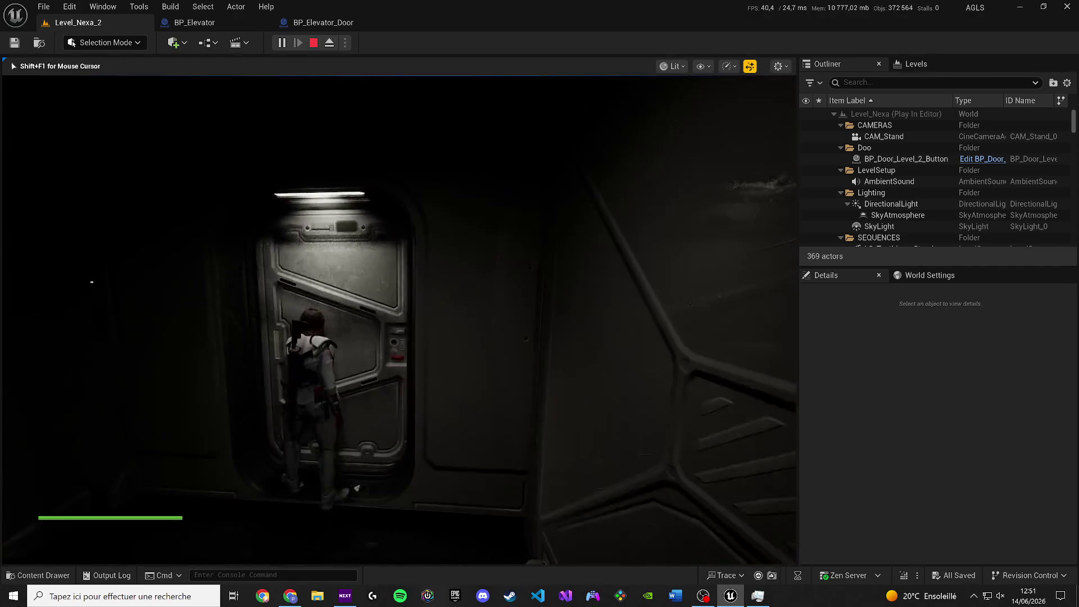
pyautogui.press('w')
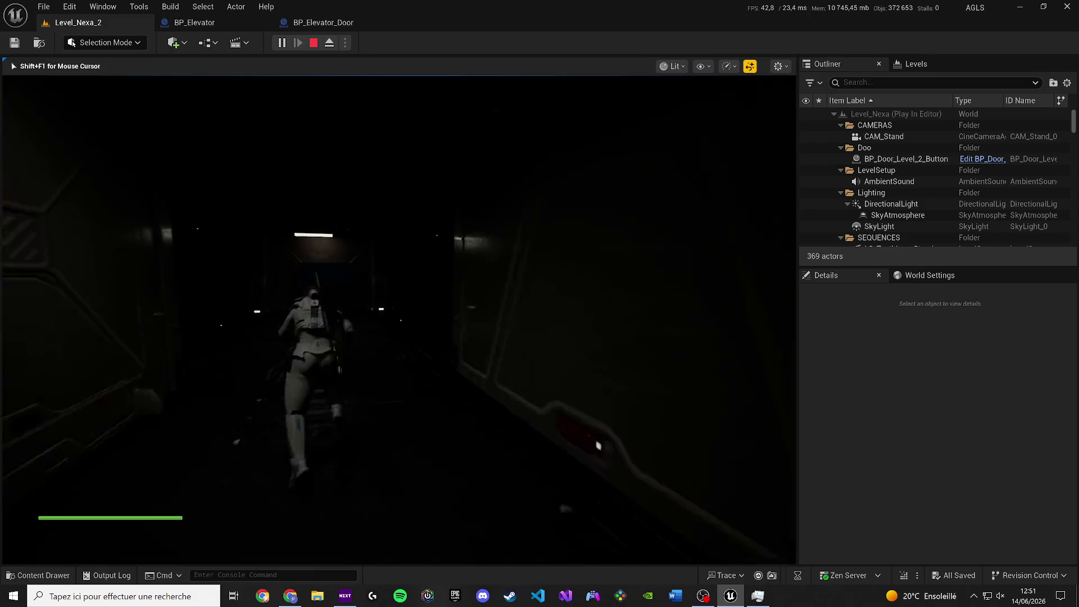
pyautogui.press('w')
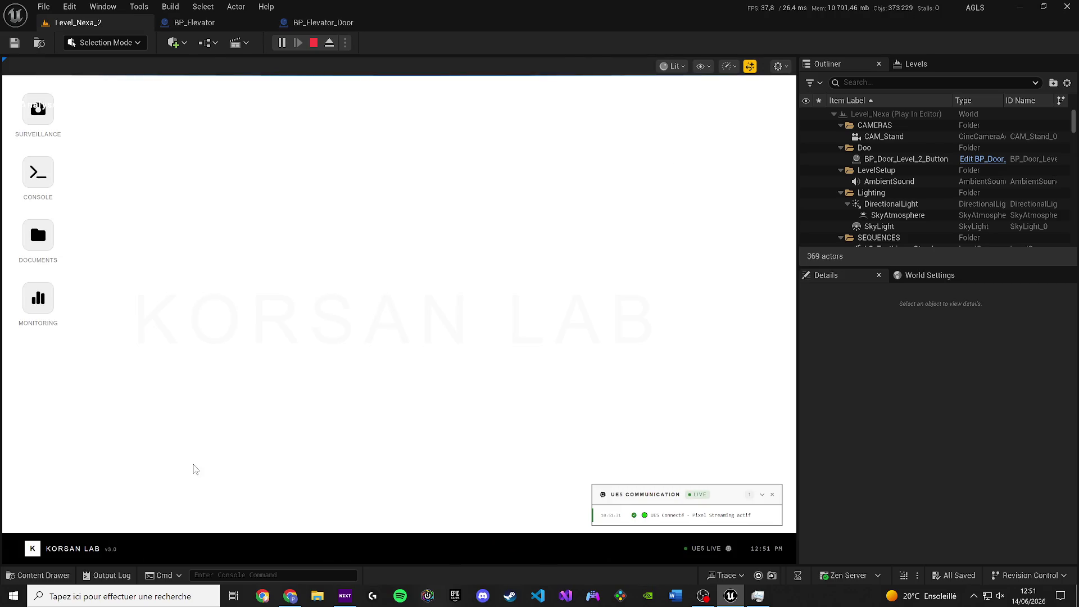
pyautogui.click(314, 43)
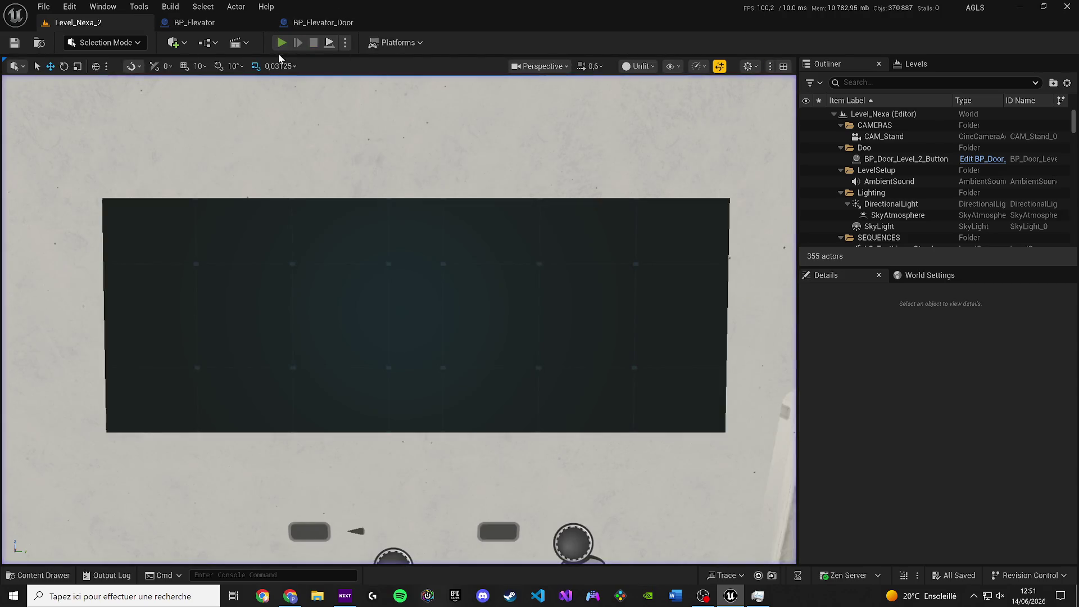
pyautogui.click(281, 43)
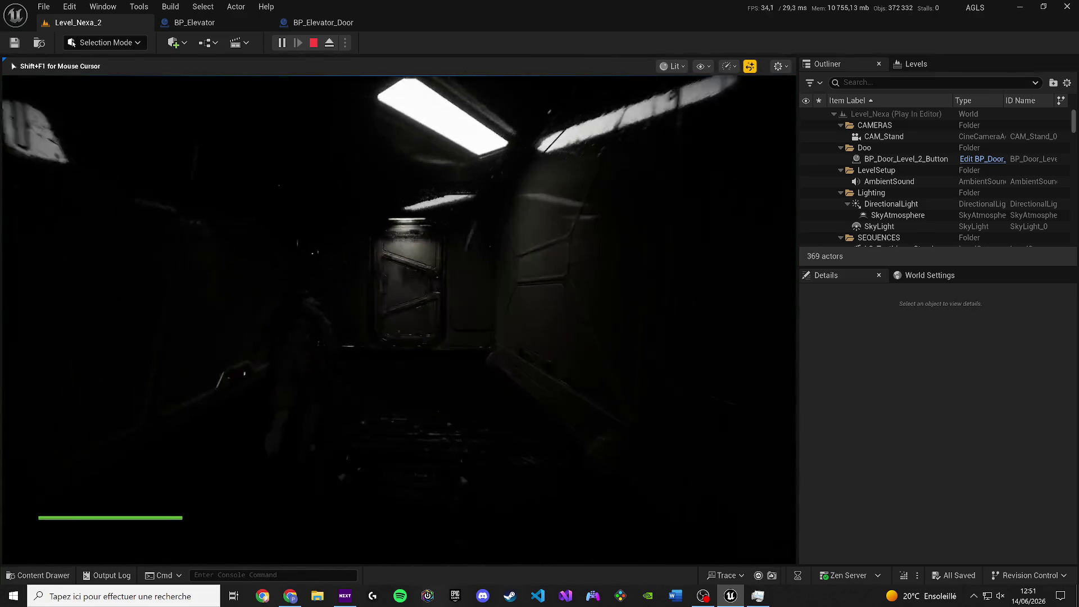
pyautogui.press('Escape')
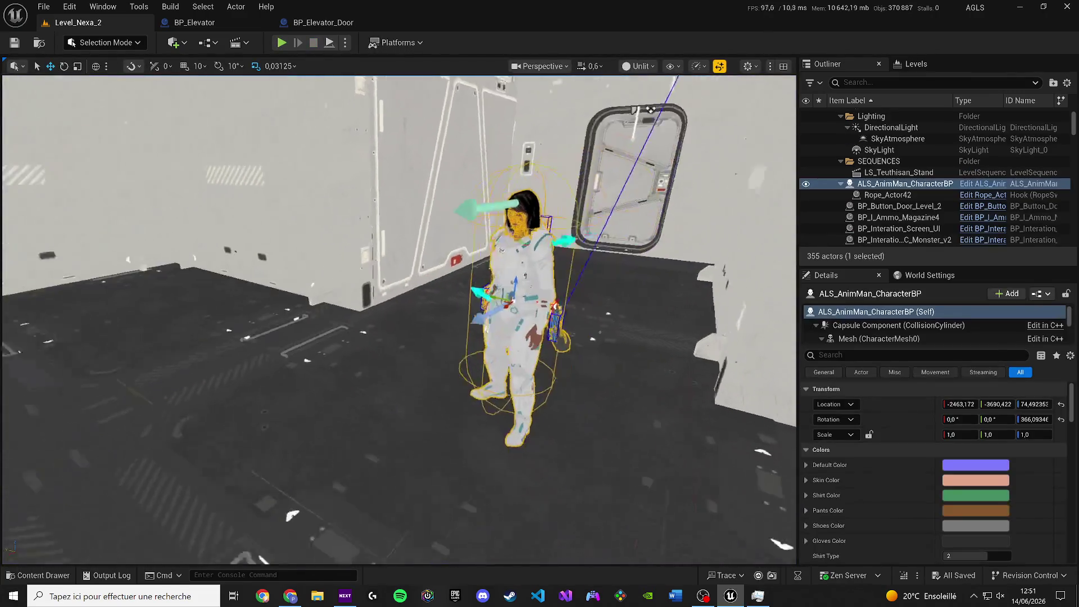
# Frame the character, start a new play session near the door, and toggle lit/unlit views with F3/F2.
pyautogui.press('f')
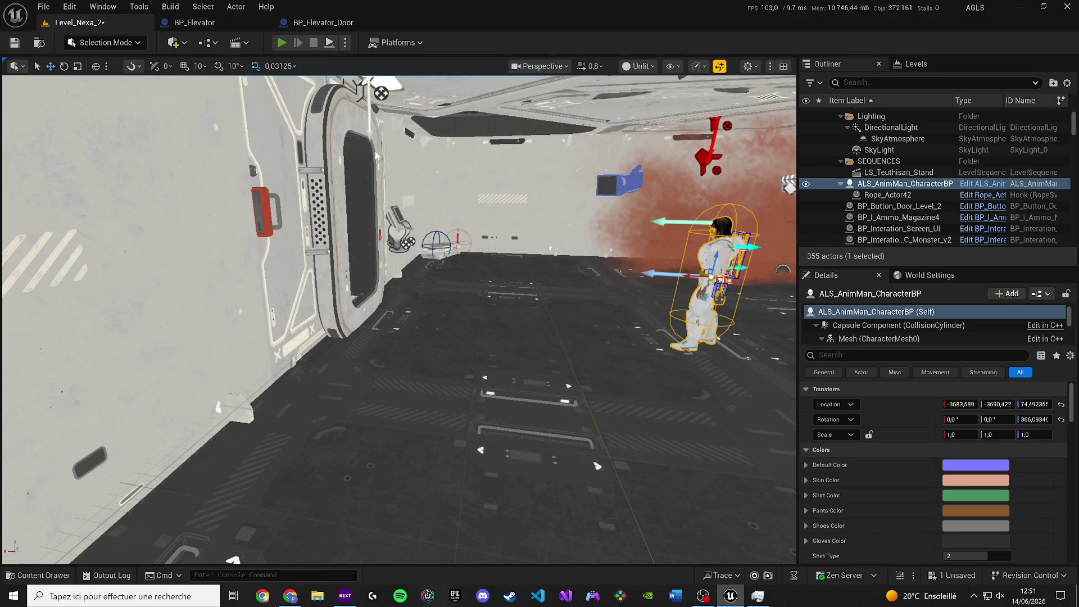
pyautogui.hotkey('alt', 'p')
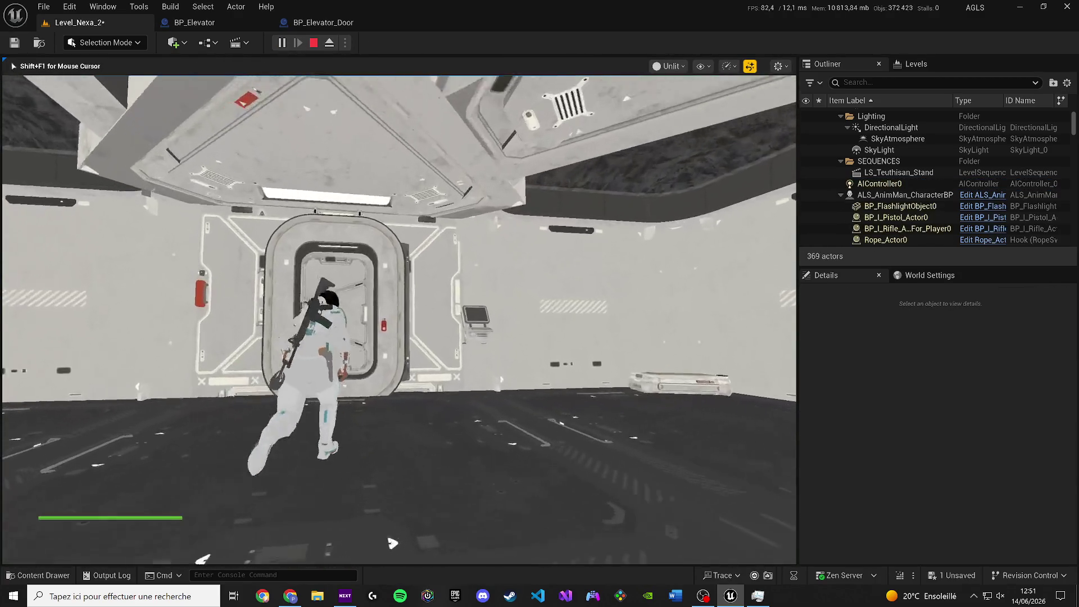
pyautogui.press('F3')
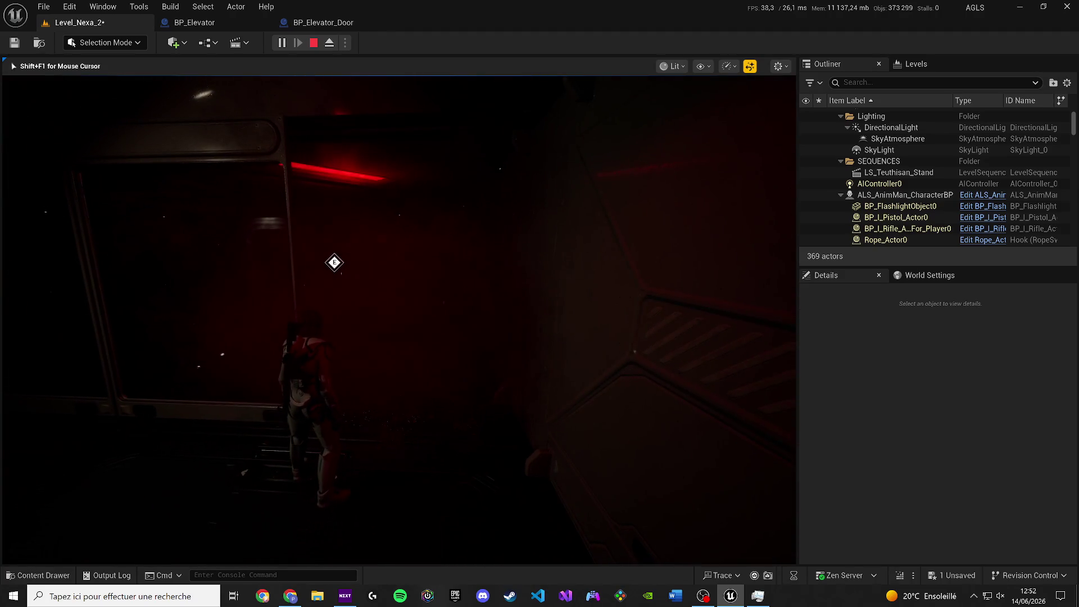
pyautogui.press('F2')
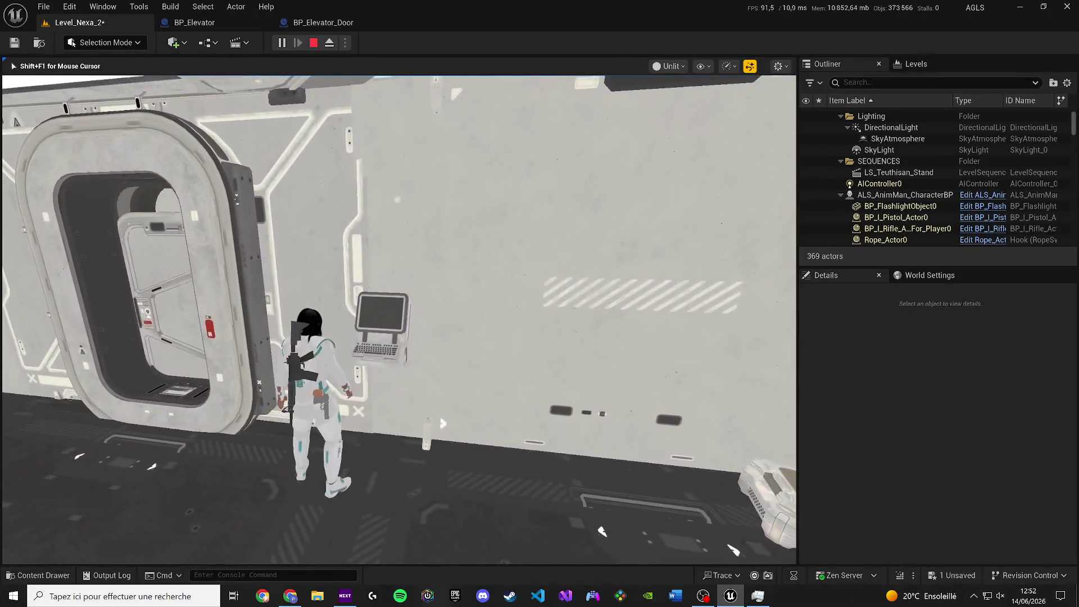
# Stop the play session and open BP_Door_Level_2_Button's blueprint from the door actor in Level_Nexa_2.
pyautogui.press('Escape')
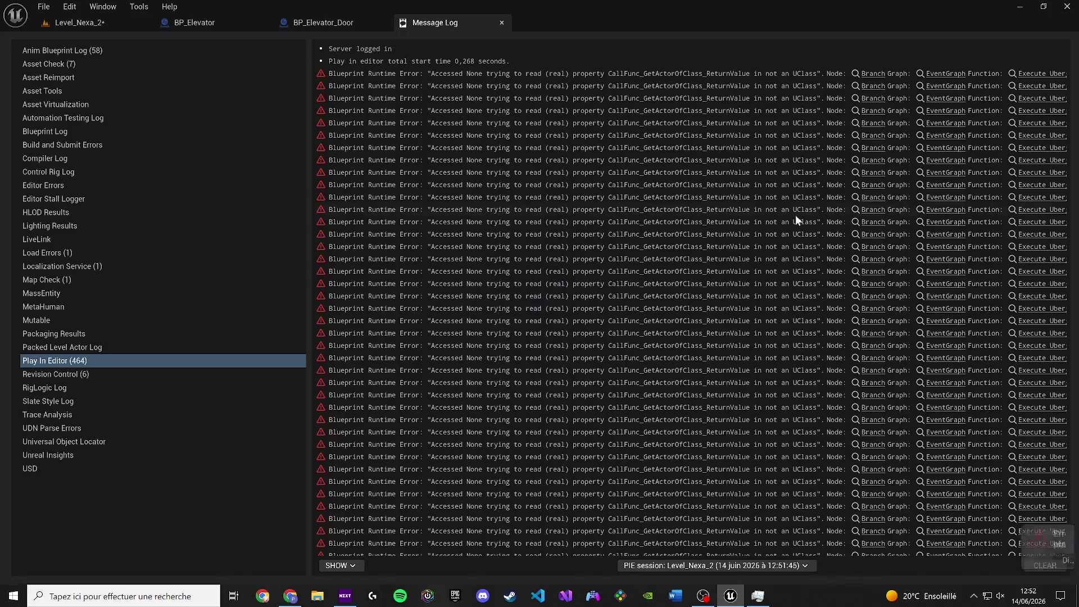
pyautogui.click(78, 23)
pyautogui.click(905, 159)
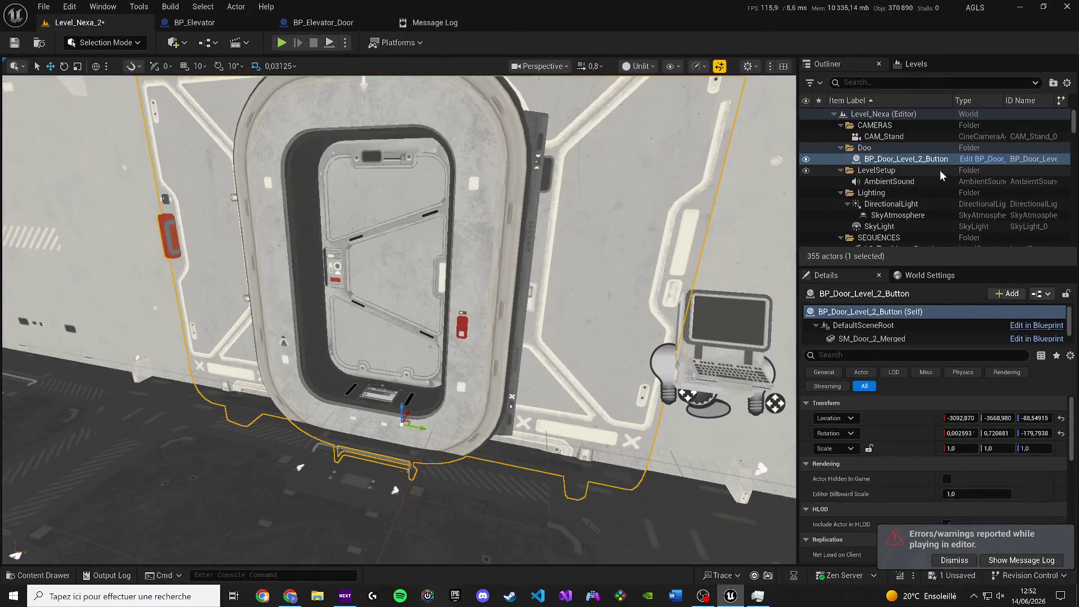
pyautogui.hotkey('ctrl', 'e')
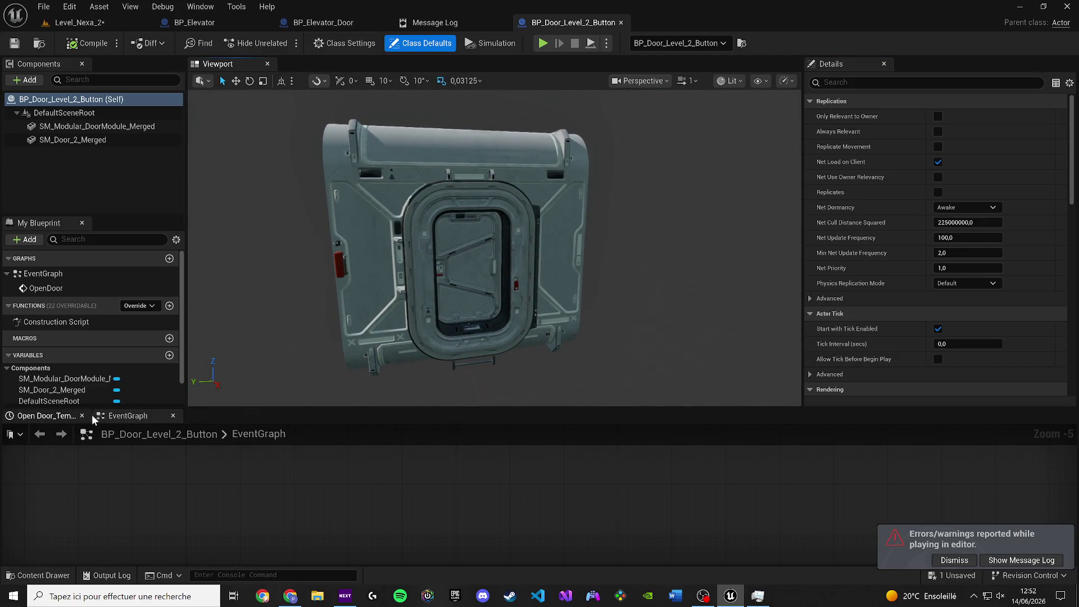
pyautogui.moveTo(92, 416); pyautogui.dragTo(335, 72)
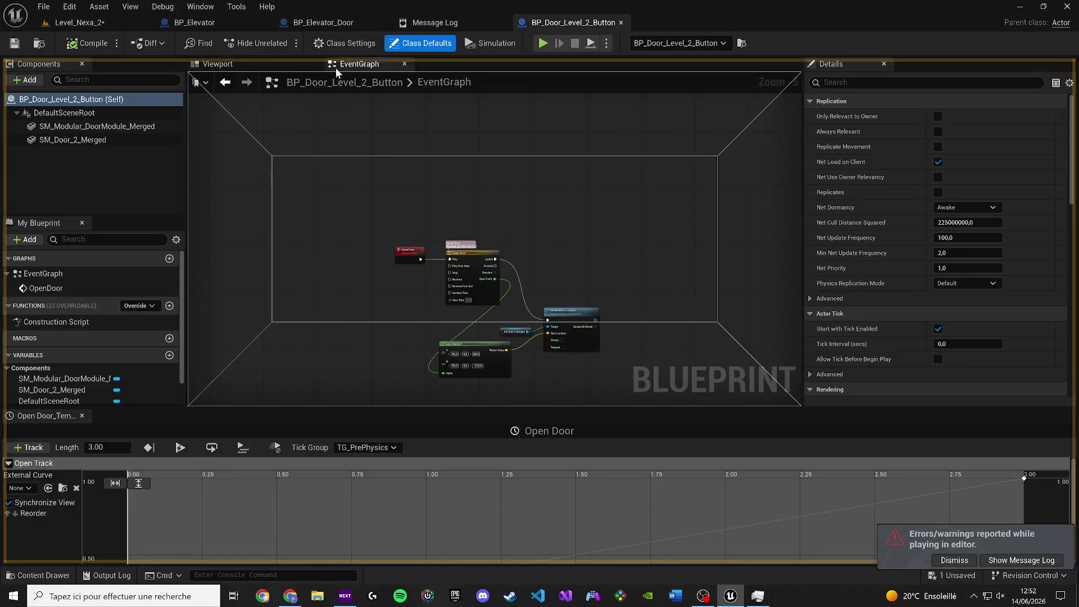
pyautogui.click(82, 416)
# Inspect and frame the SM_Door_2_Merged component in the blueprint's 3D preview.
pyautogui.scroll(2, 538, 261)
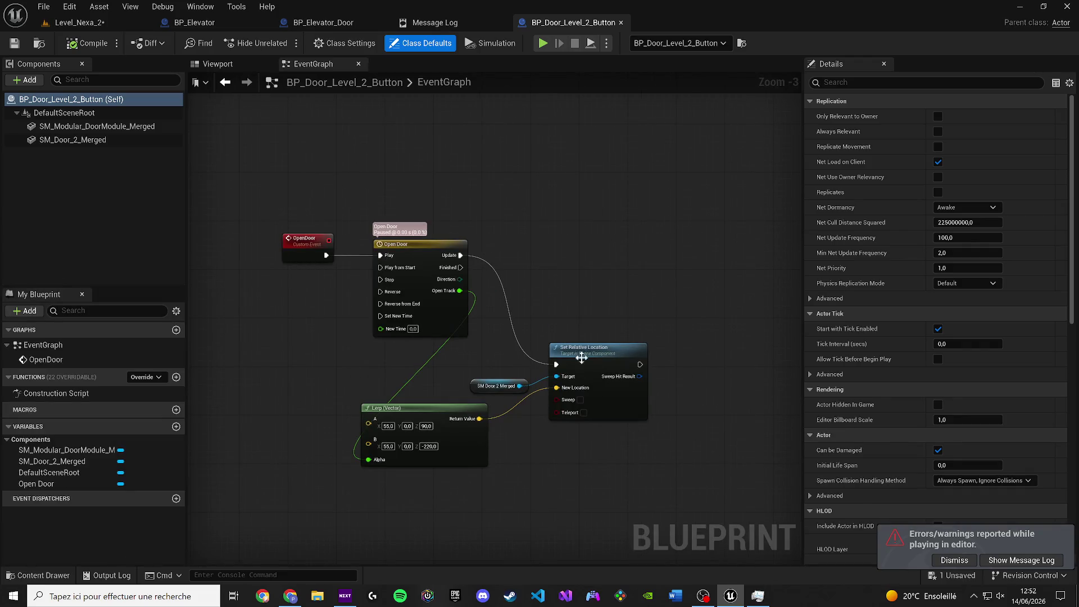
pyautogui.click(244, 68)
pyautogui.click(96, 126)
pyautogui.click(73, 139)
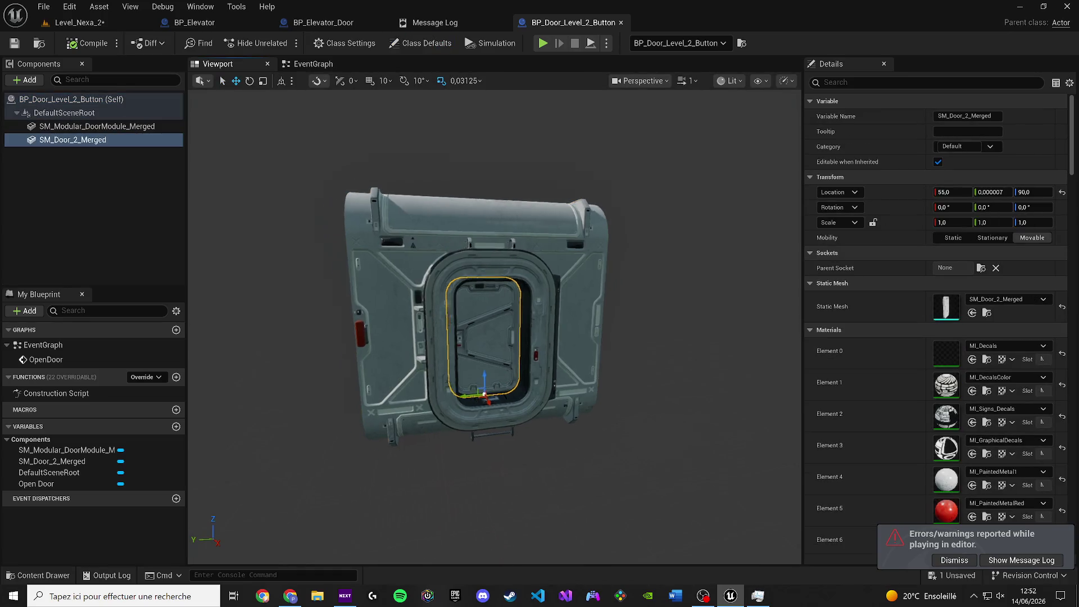
pyautogui.press('f')
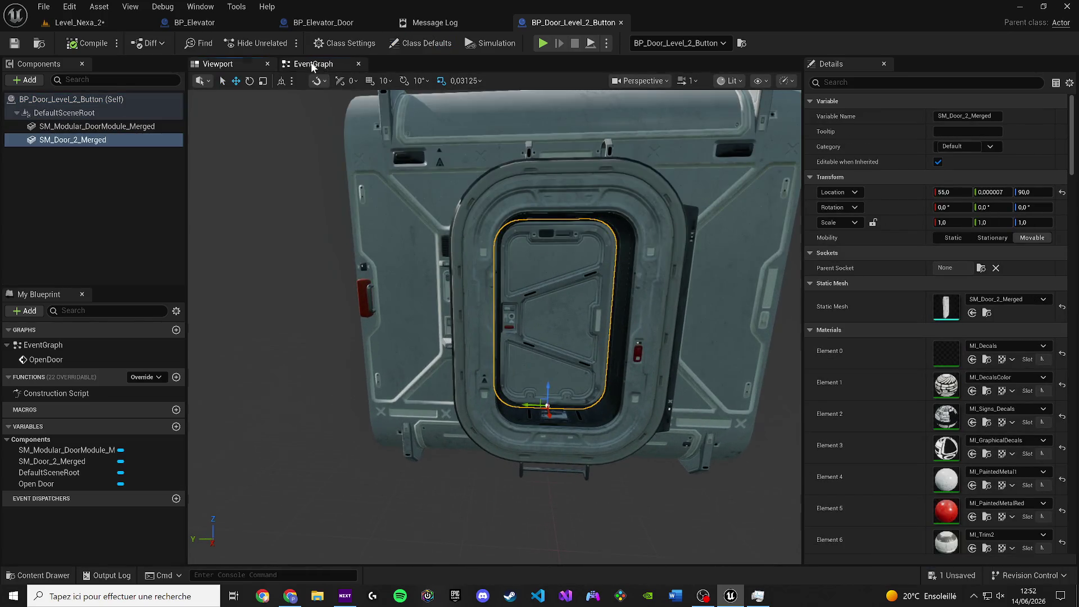
# Select all the door-opening nodes in the blueprint's event graph.
pyautogui.click(313, 67)
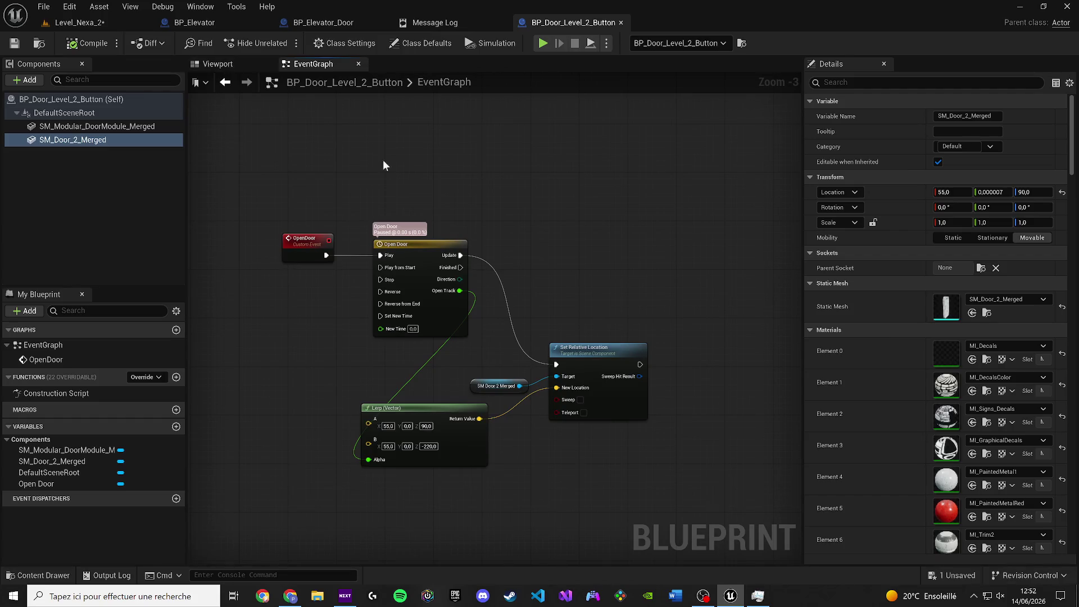
pyautogui.moveTo(272, 180)
pyautogui.mouseDown()
pyautogui.moveTo(665, 509)
pyautogui.moveTo(656, 501)
pyautogui.mouseUp()
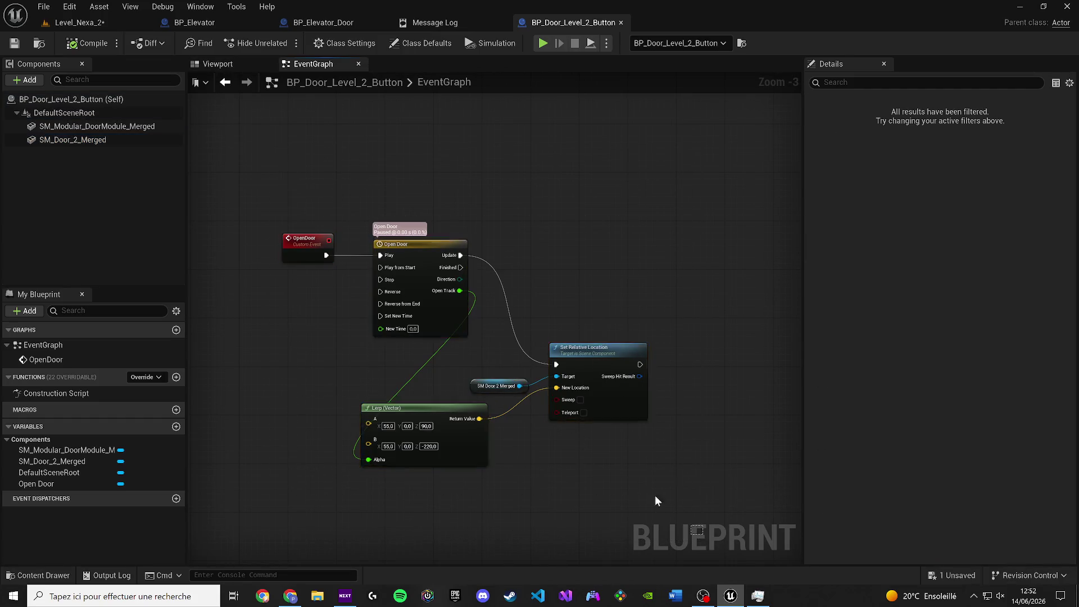
pyautogui.moveTo(280, 188)
pyautogui.mouseDown()
pyautogui.moveTo(651, 513)
pyautogui.moveTo(692, 517)
pyautogui.mouseUp()
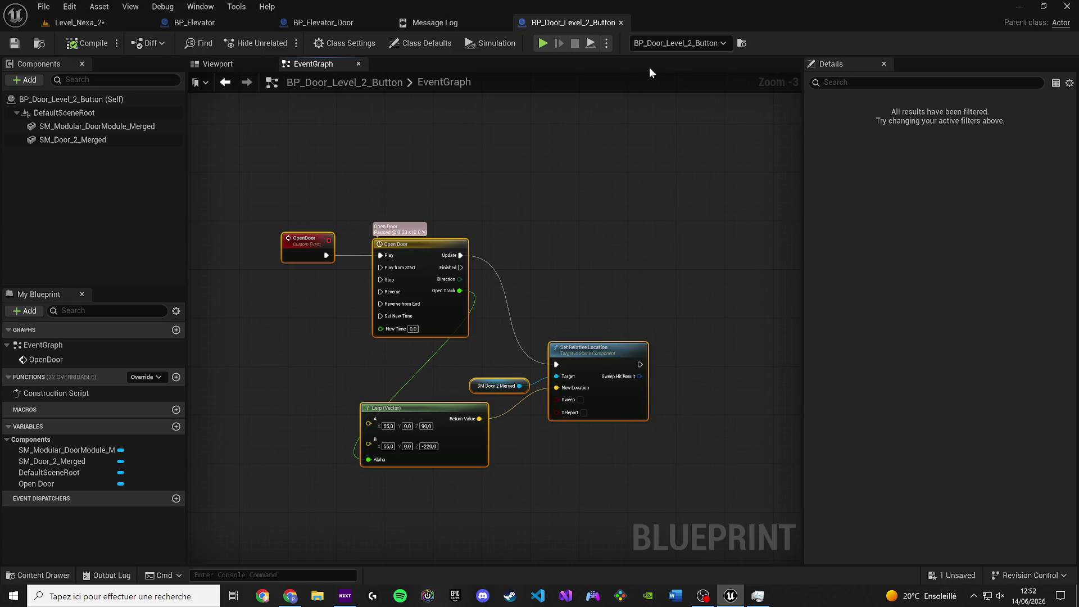
# Close the BP_Door_Level_2_Button and Message Log tabs, then open Level_Nexa_2's Content Drawer.
pyautogui.click(620, 22)
pyautogui.click(501, 24)
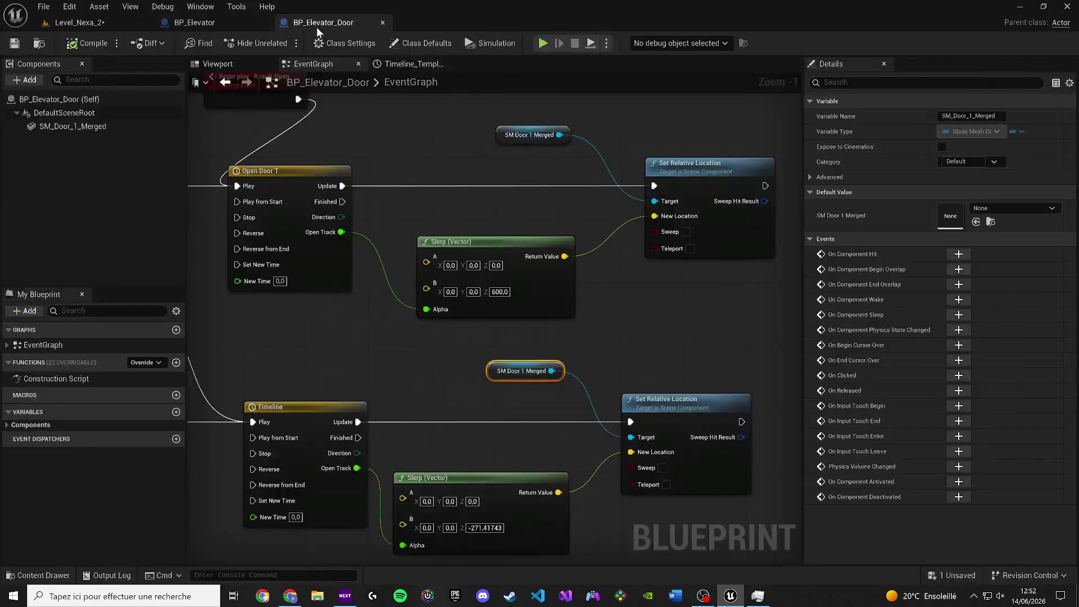
pyautogui.click(104, 25)
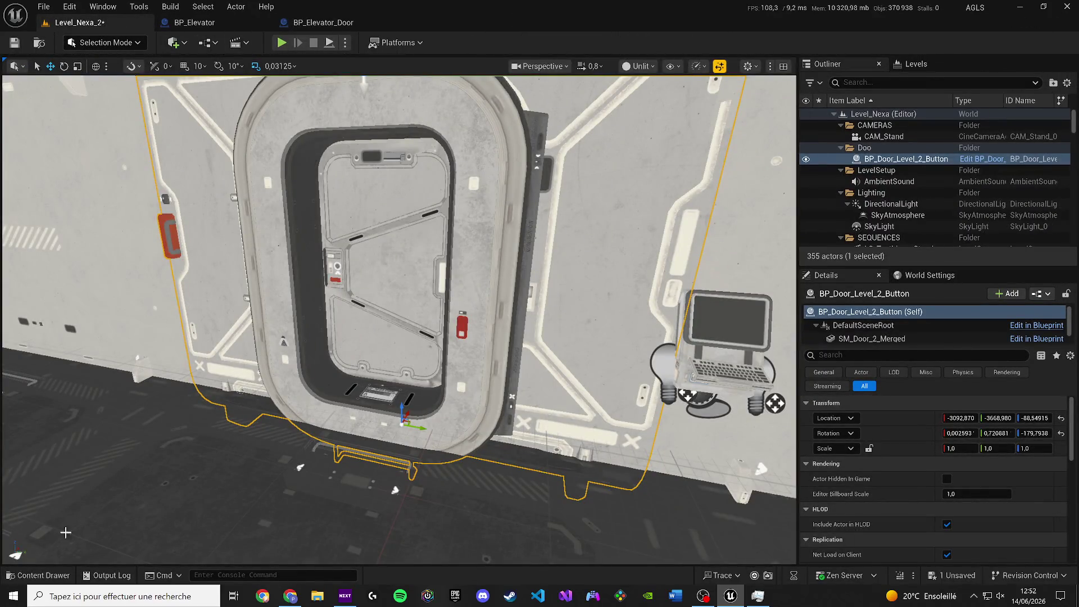
pyautogui.click(22, 576)
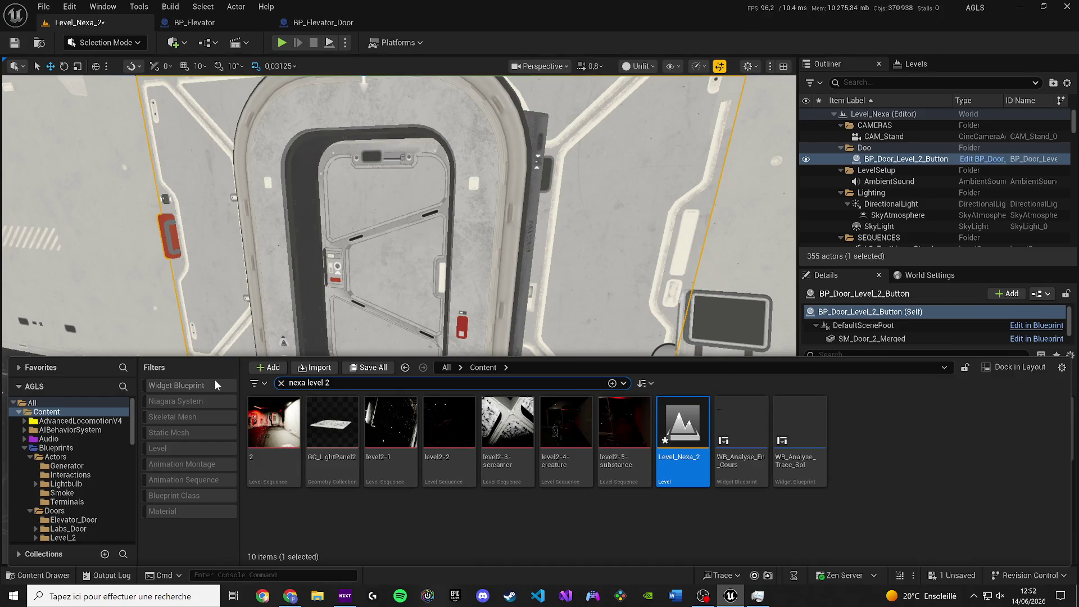
# Search the Content Drawer for 'mapss' and open Main_Mapss, choosing Don't Save for Level_Nexa_2.
pyautogui.hotkey('ctrl', 'a')
pyautogui.write('la')
pyautogui.press('BackSpace')
pyautogui.press('BackSpace')
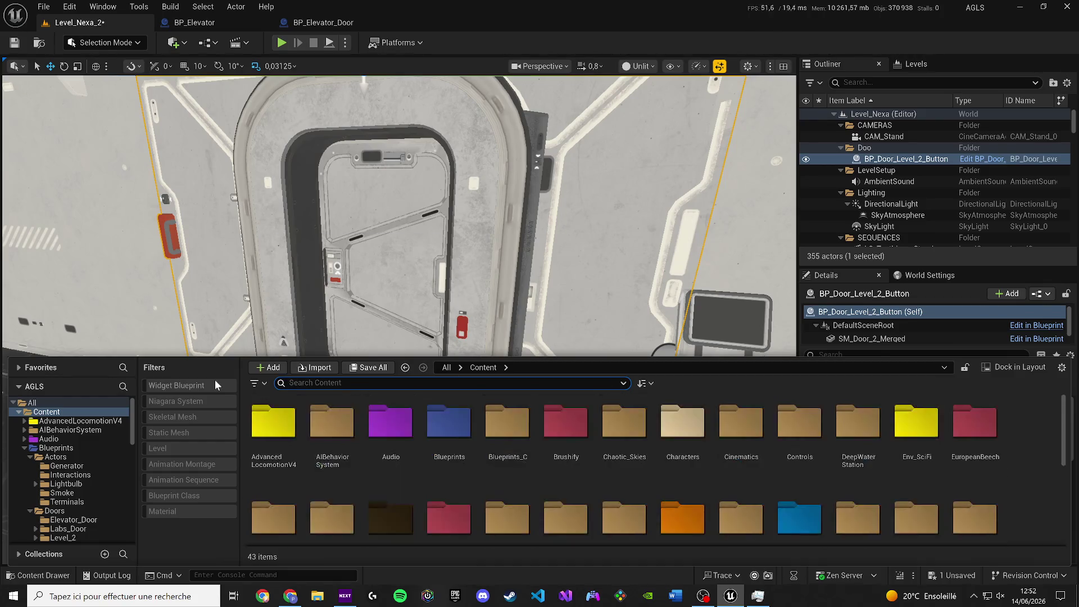
pyautogui.write('mapss')
pyautogui.doubleClick(264, 450)
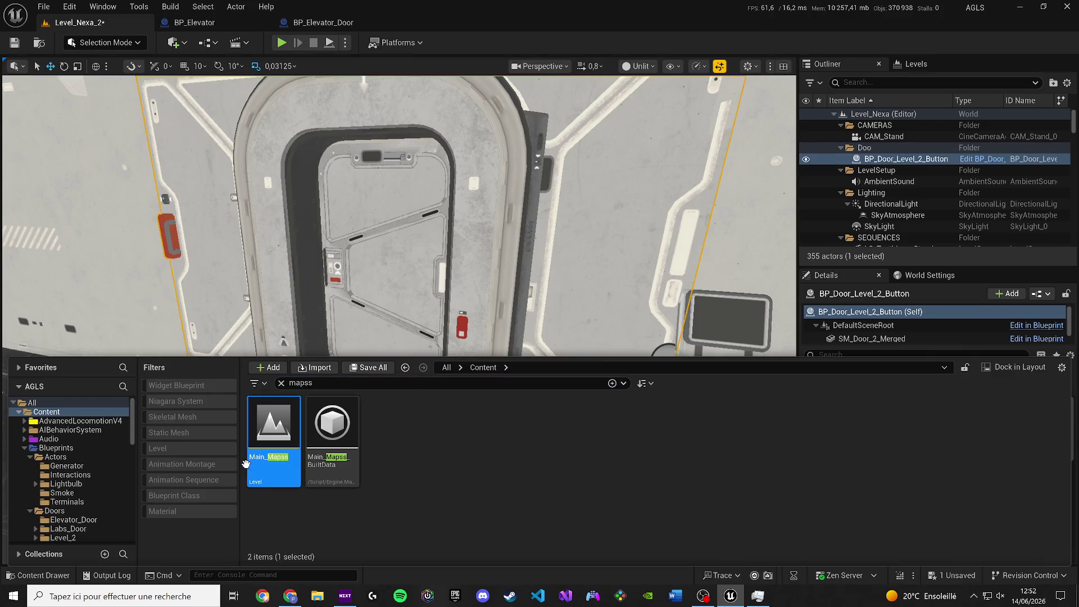
pyautogui.click(634, 425)
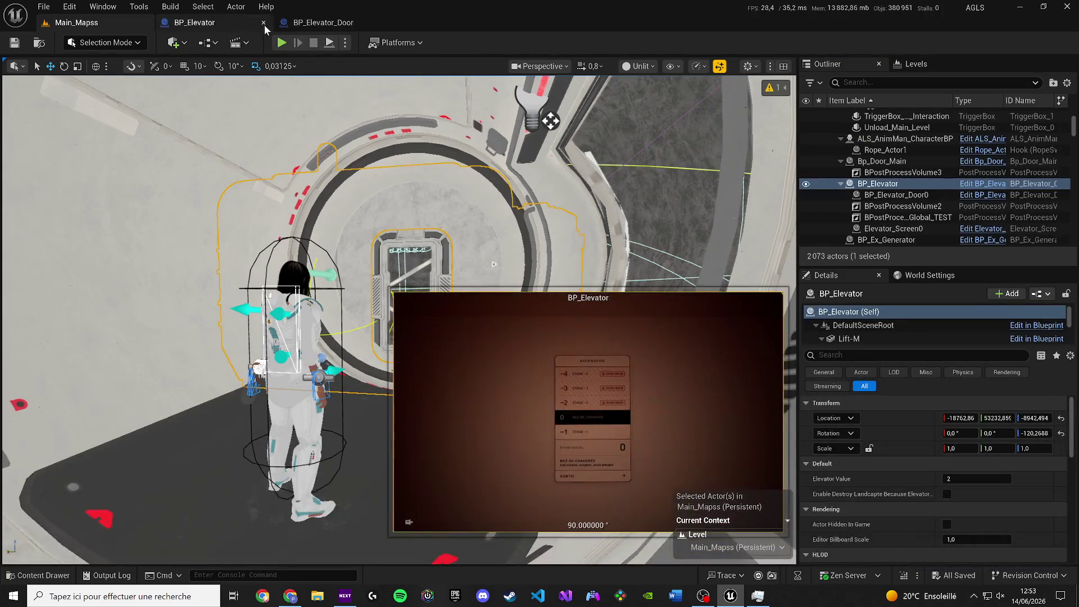
# Rearrange the pasted nodes in BP_Elevator_Door's EventGraph, moving OpenDoor clear of Timeline_1.
pyautogui.click(282, 26)
pyautogui.scroll(-4, 413, 233)
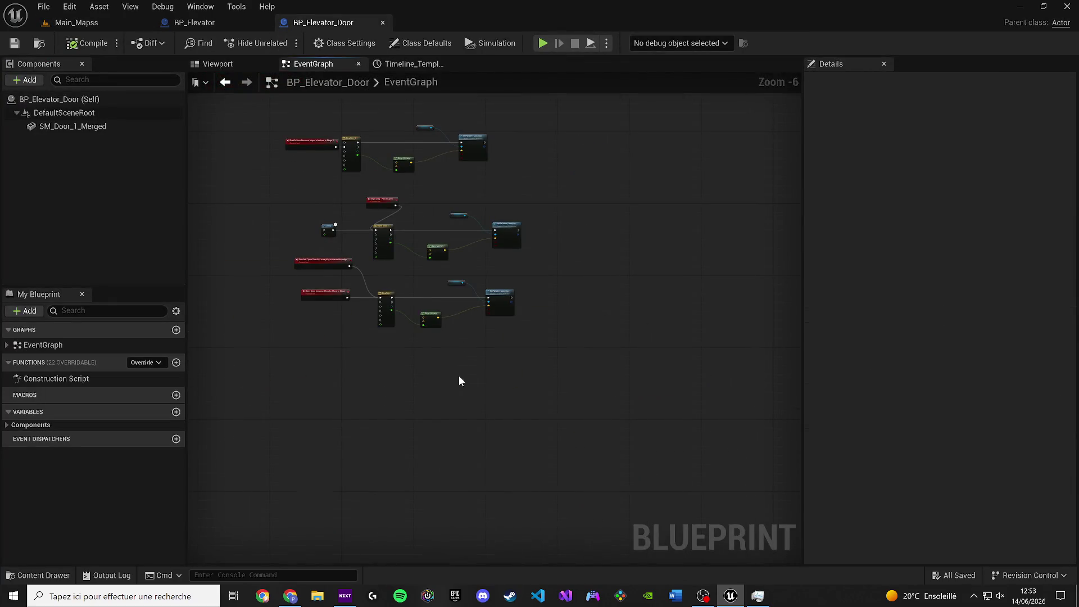
pyautogui.scroll(2, 459, 376)
pyautogui.moveTo(411, 349)
pyautogui.mouseDown()
pyautogui.moveTo(672, 180)
pyautogui.moveTo(647, 166)
pyautogui.moveTo(629, 246)
pyautogui.mouseUp()
pyautogui.click(571, 270)
pyautogui.moveTo(571, 270)
pyautogui.mouseDown()
pyautogui.moveTo(651, 145)
pyautogui.moveTo(638, 160)
pyautogui.mouseUp()
# Wire SM Door 1 Merged as Set Relative Location's target and Begin play Result Open into Timeline_1 Play.
pyautogui.moveTo(773, 436)
pyautogui.mouseDown()
pyautogui.moveTo(559, 258)
pyautogui.moveTo(583, 227)
pyautogui.mouseUp()
pyautogui.moveTo(73, 129)
pyautogui.mouseDown()
pyautogui.moveTo(677, 368)
pyautogui.moveTo(590, 301)
pyautogui.moveTo(582, 258)
pyautogui.moveTo(618, 236)
pyautogui.moveTo(650, 251)
pyautogui.mouseUp()
pyautogui.scroll(-1, 463, 267)
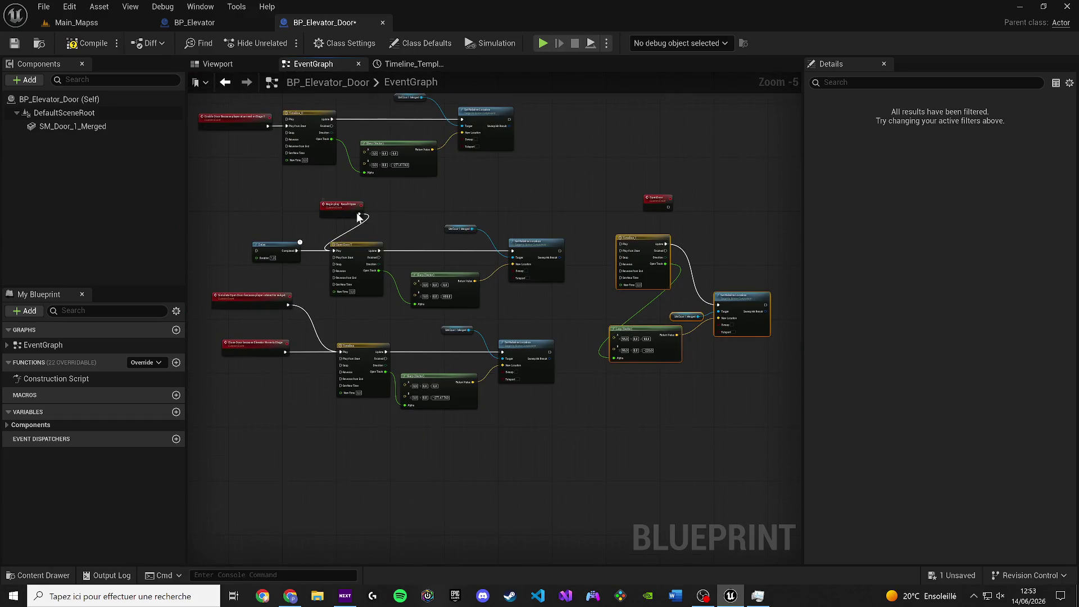
pyautogui.scroll(1, 362, 212)
pyautogui.moveTo(373, 225); pyautogui.dragTo(643, 219)
pyautogui.scroll(2, 478, 219)
pyautogui.moveTo(493, 223); pyautogui.dragTo(515, 308)
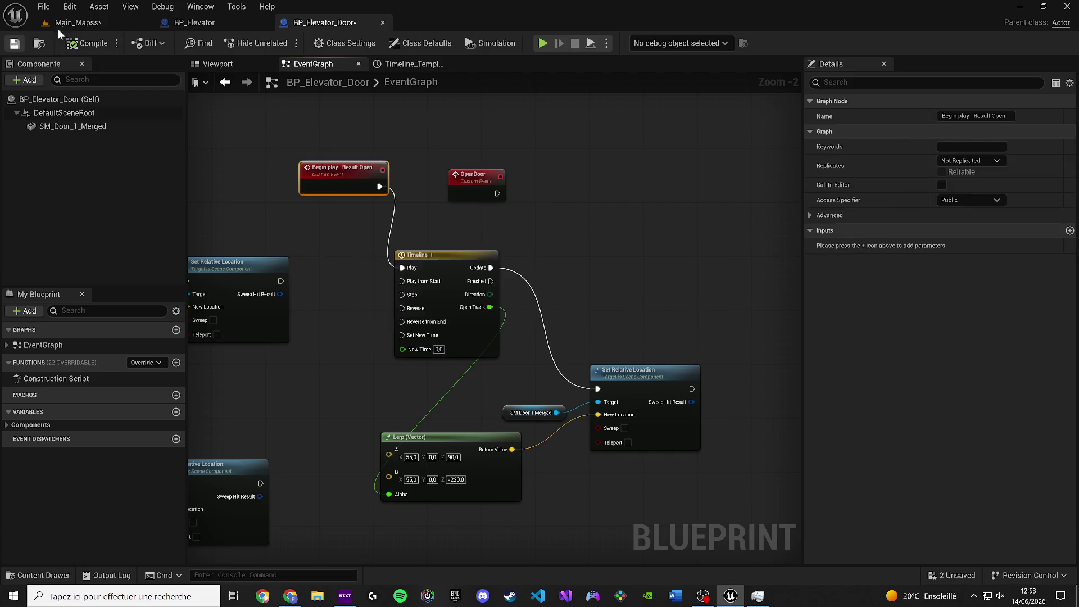
pyautogui.click(58, 25)
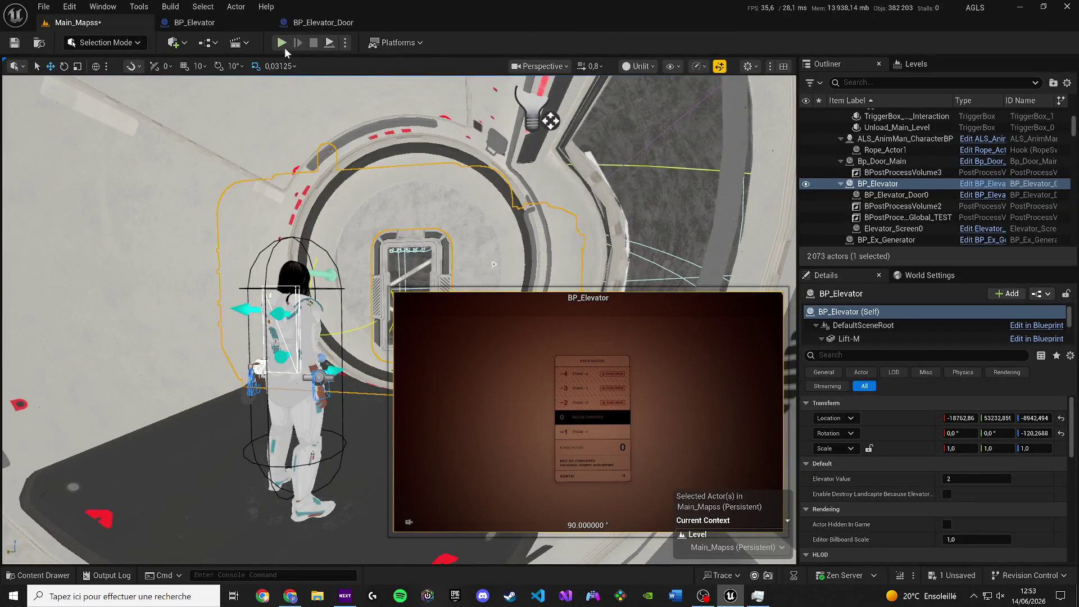
# Play-test the level, then inspect the Lerp start values and SM_Door_1_Merged in BP_Elevator_Door.
pyautogui.click(284, 47)
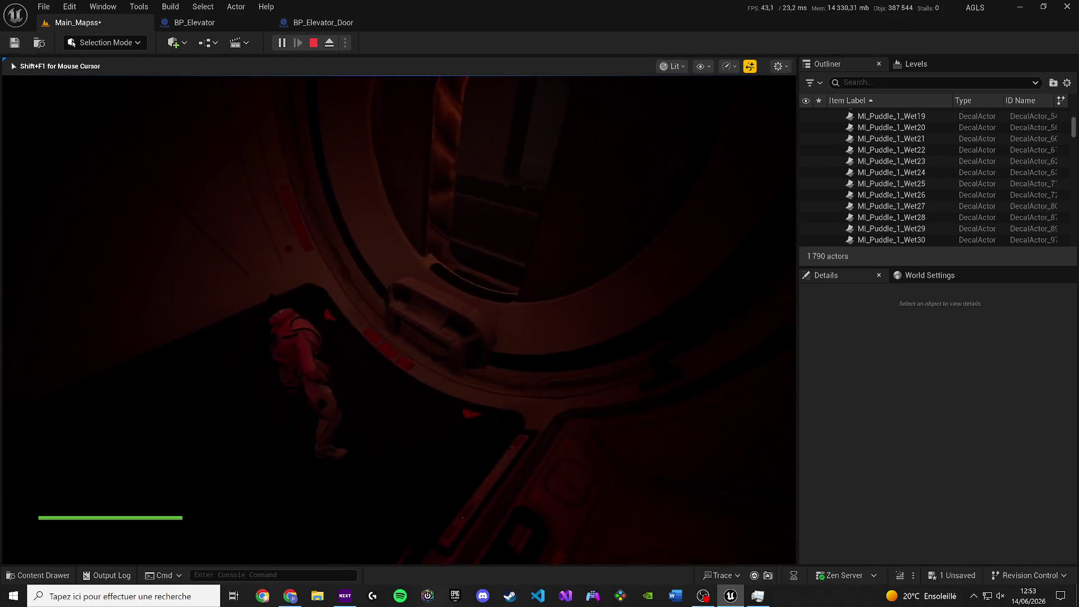
pyautogui.press('Escape')
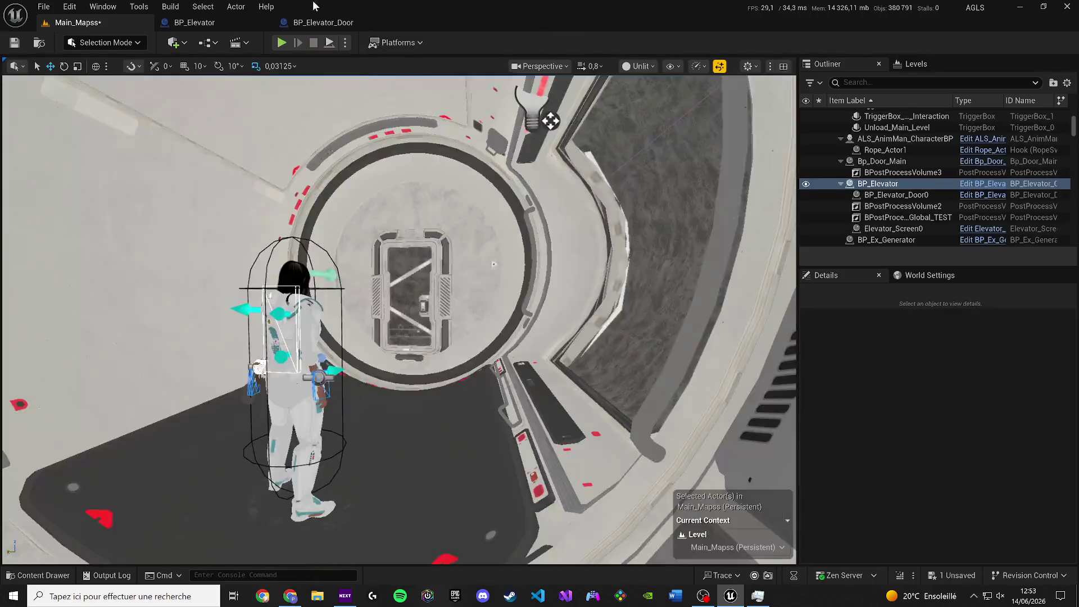
pyautogui.click(311, 23)
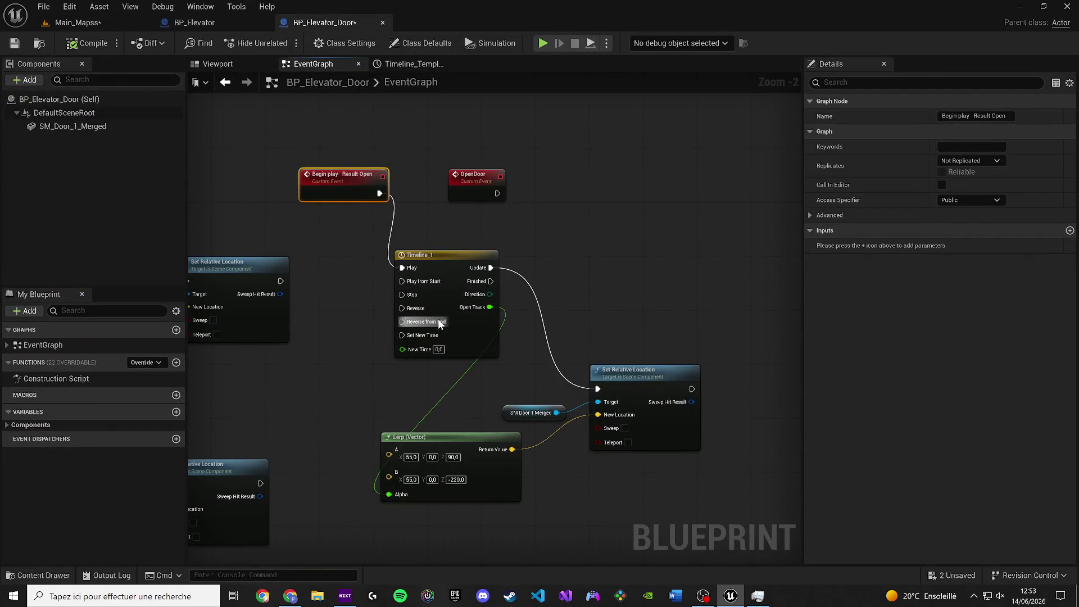
pyautogui.click(411, 457)
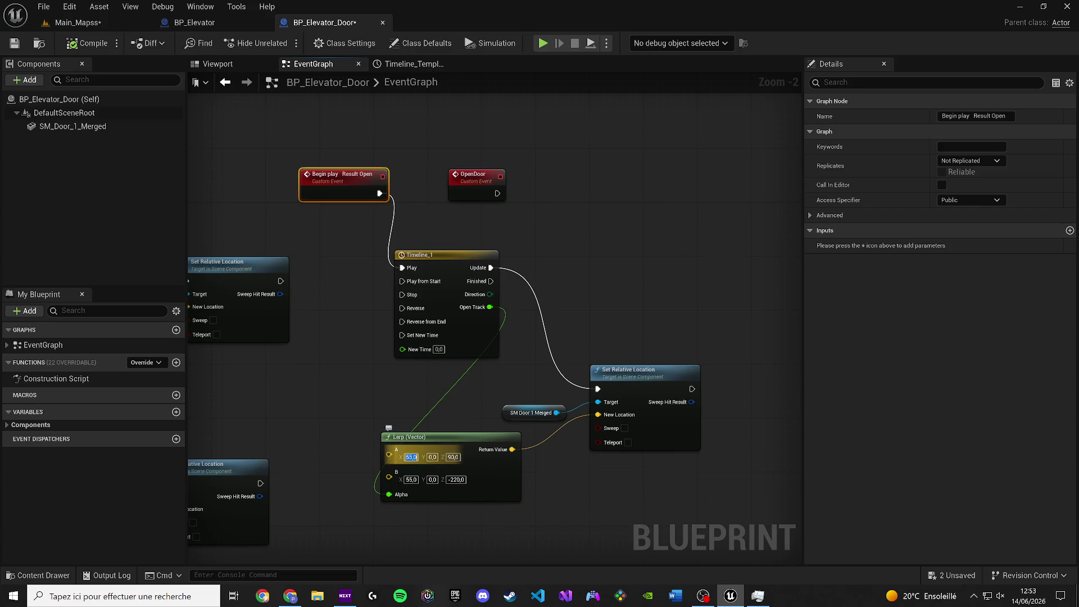
pyautogui.click(219, 66)
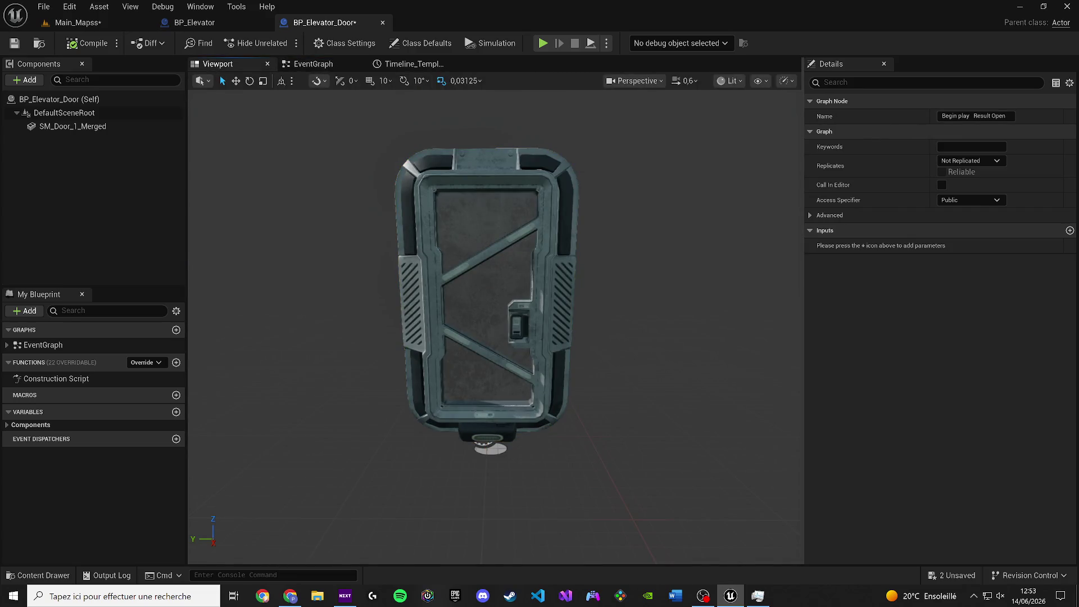
pyautogui.click(508, 210)
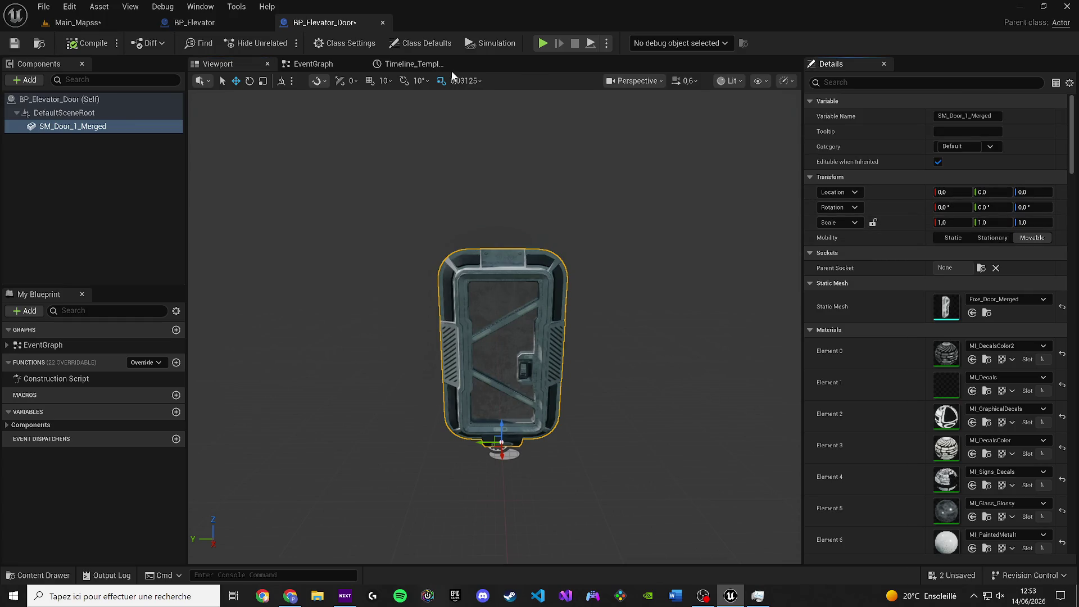
pyautogui.click(343, 66)
pyautogui.click(244, 66)
# Set SM_Door_1_Merged's location to 55, 0, 90 and compile and save BP_Elevator_Door.
pyautogui.click(953, 193)
pyautogui.write('55')
pyautogui.click(1023, 193)
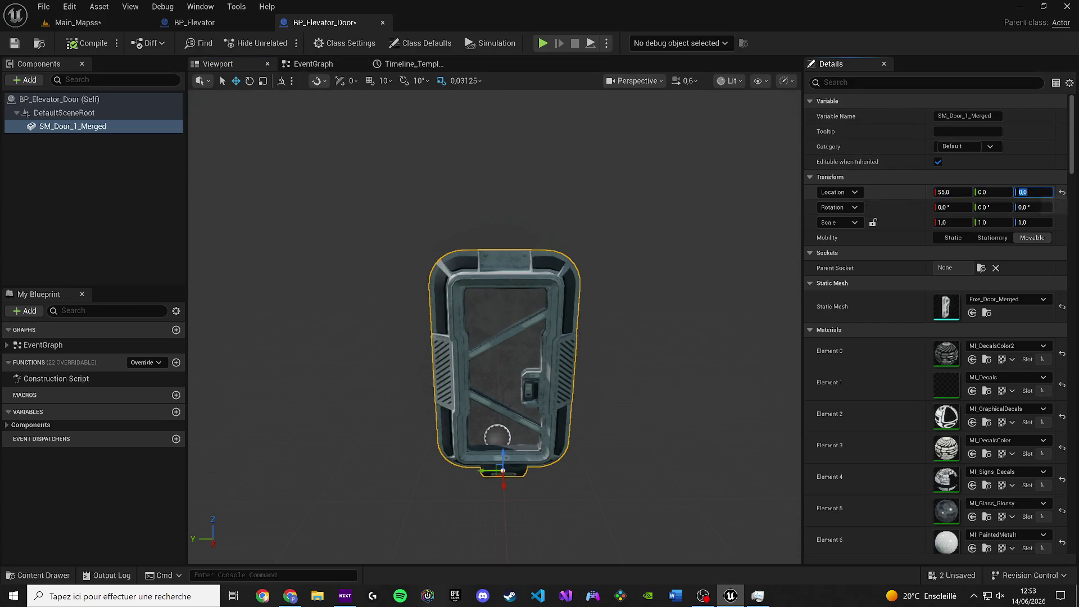
pyautogui.write('90')
pyautogui.press('Return')
pyautogui.click(316, 63)
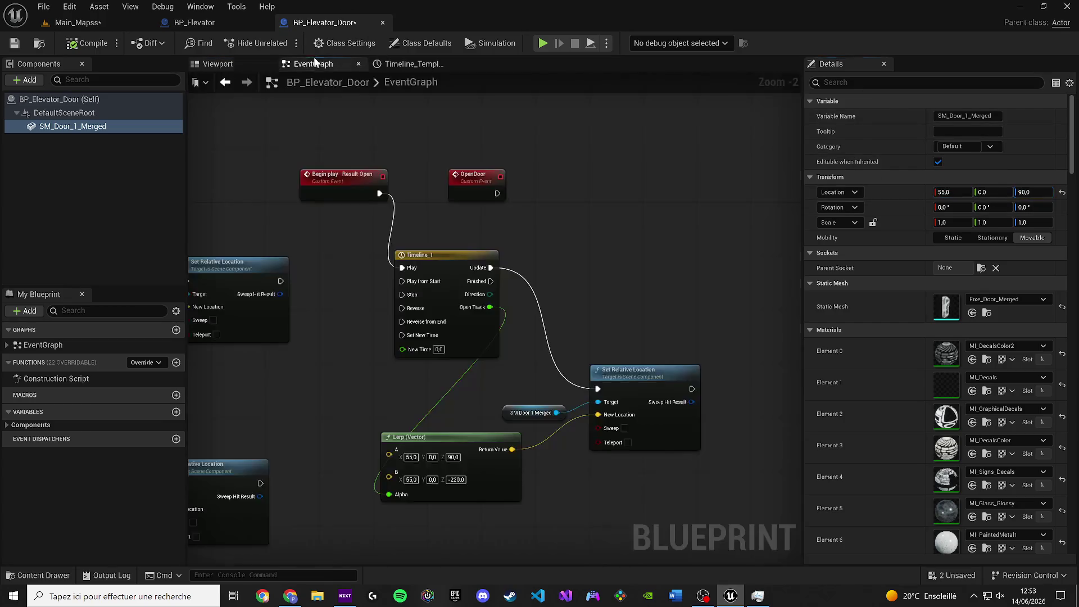
pyautogui.click(235, 68)
pyautogui.click(90, 43)
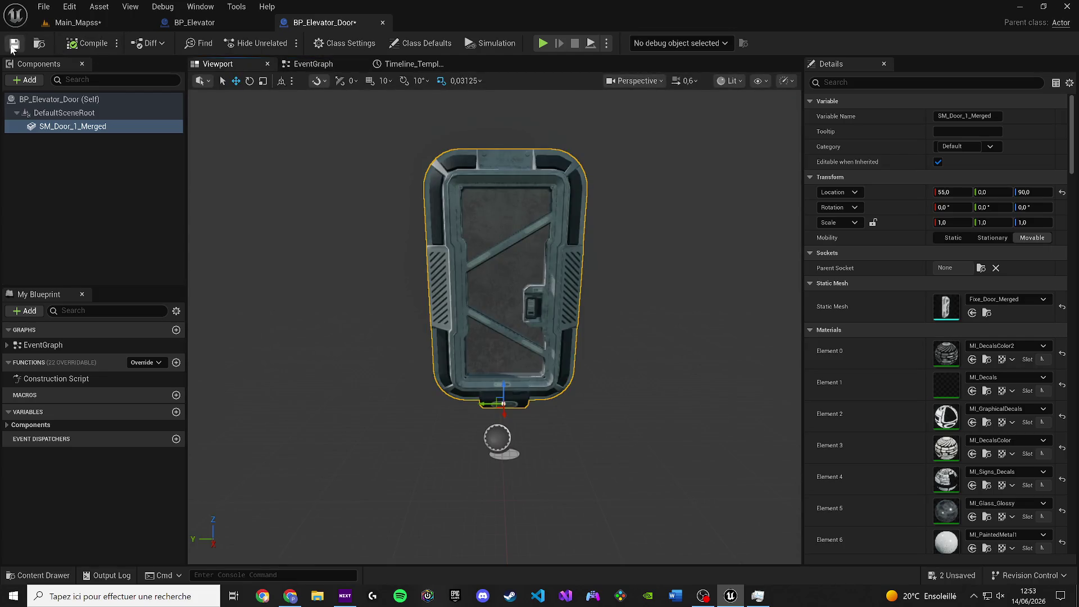
pyautogui.click(74, 24)
# Raise the BP_Elevator_Door child actor into its frame (Z 264.997) and compile and save BP_Elevator.
pyautogui.click(195, 22)
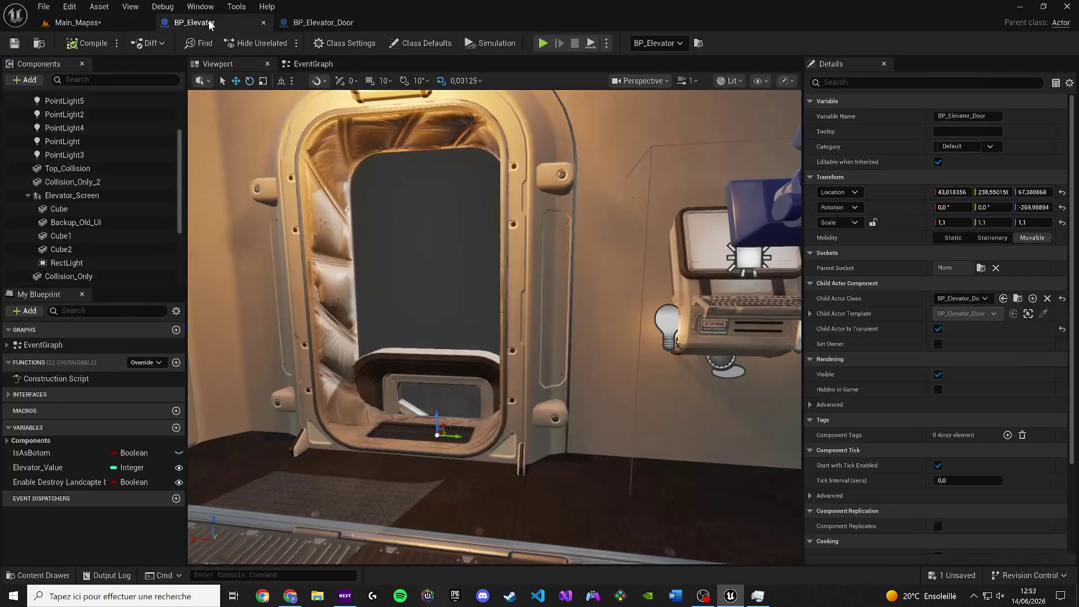
pyautogui.moveTo(456, 386); pyautogui.dragTo(450, 236)
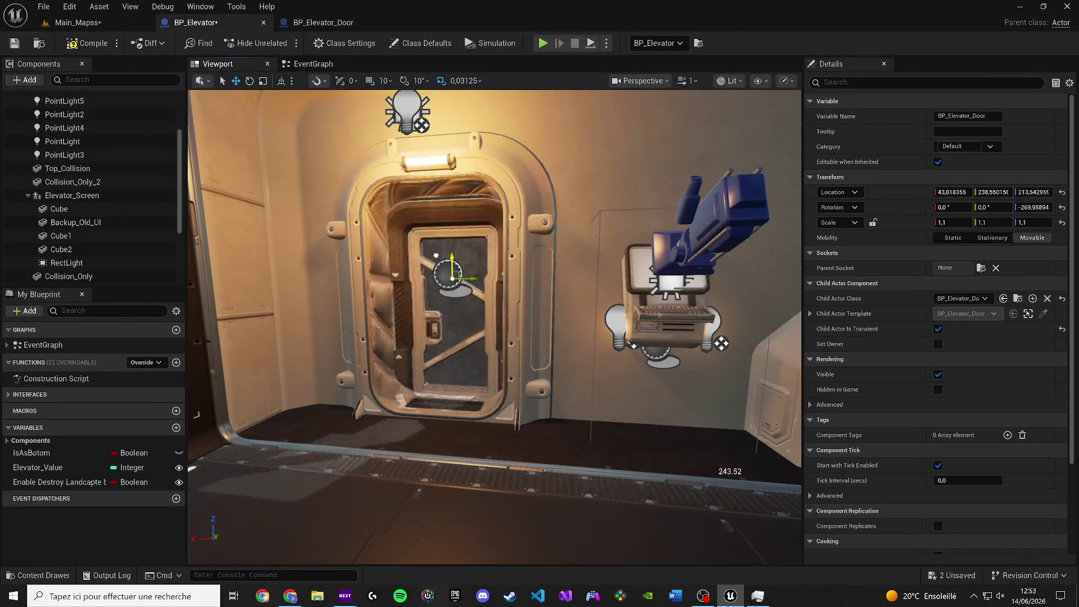
pyautogui.click(73, 44)
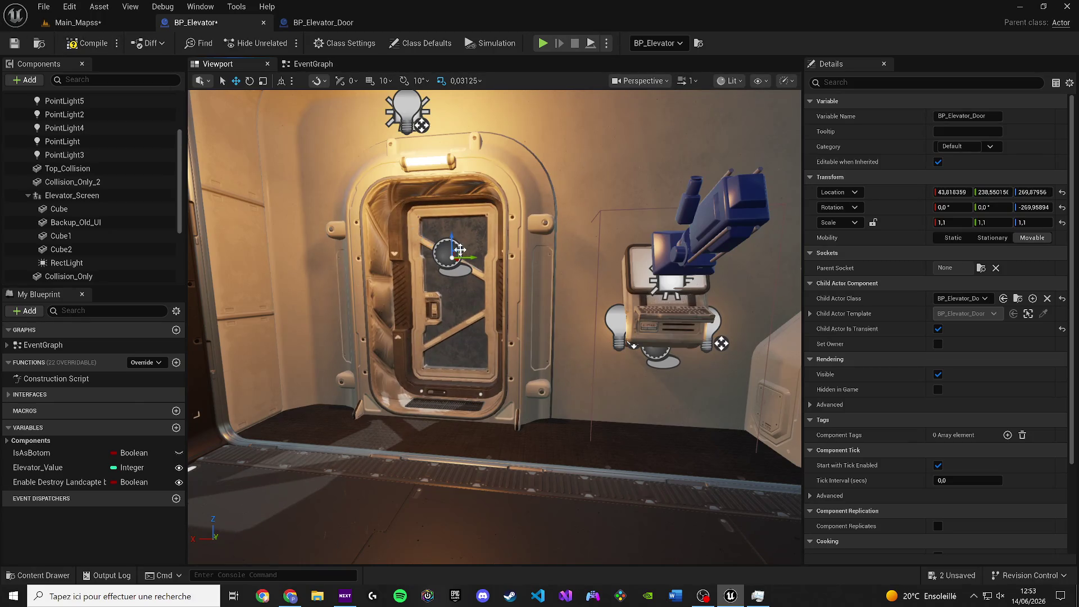
pyautogui.click(72, 44)
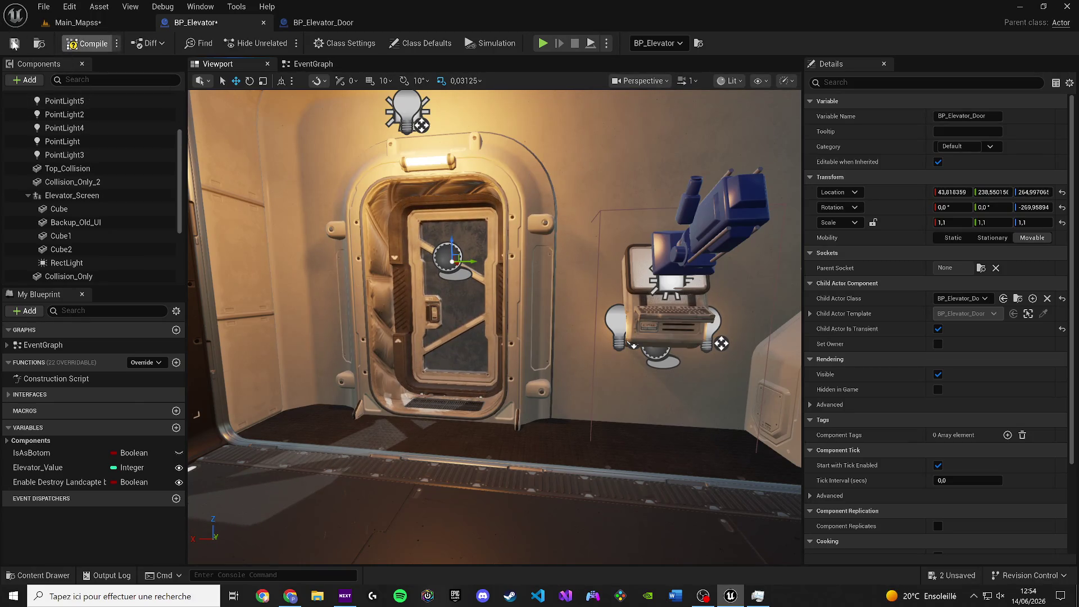
pyautogui.click(76, 22)
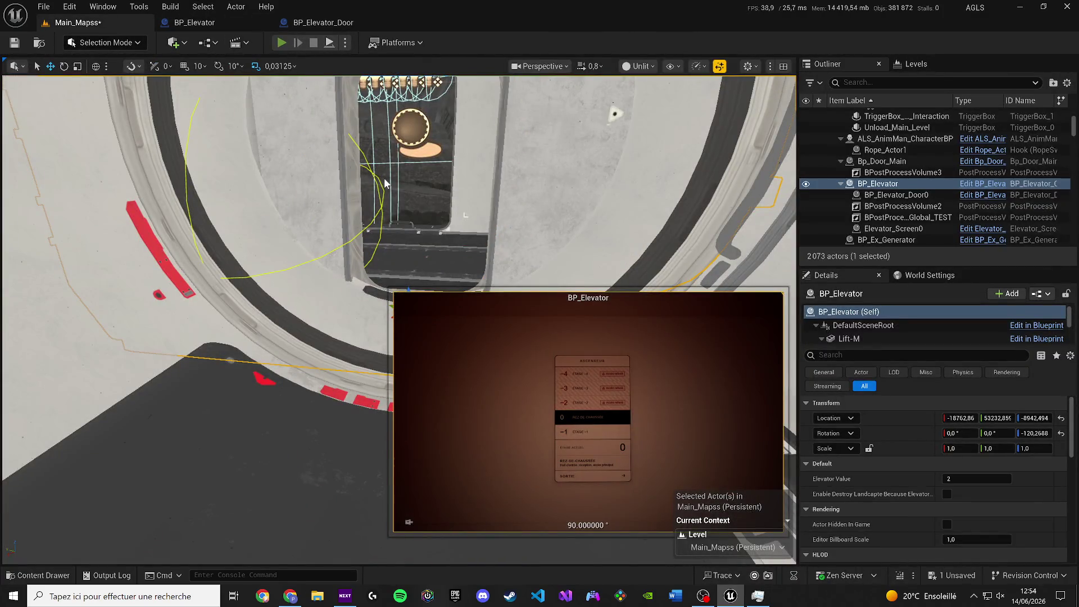
# Play Main_Mapss and walk the character up to the elevator door.
pyautogui.hotkey('alt', 'p')
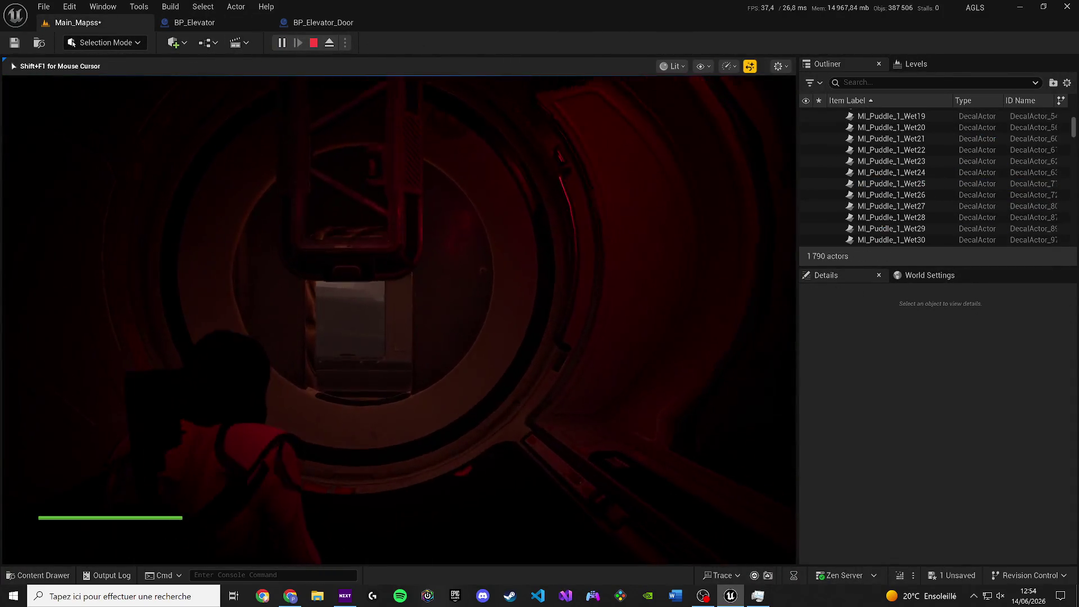
pyautogui.press('w')
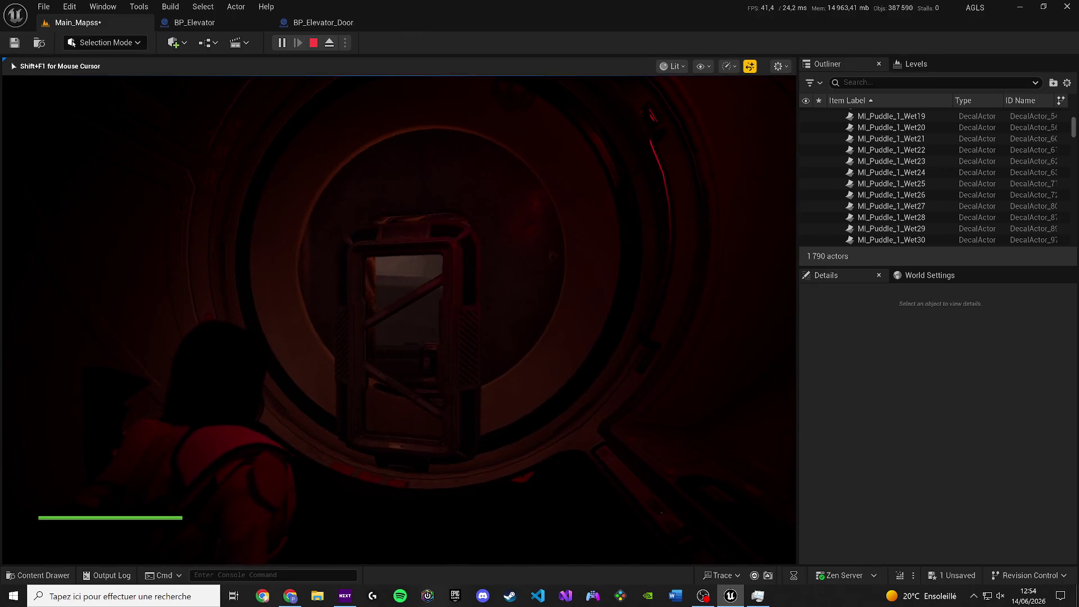
pyautogui.press('w')
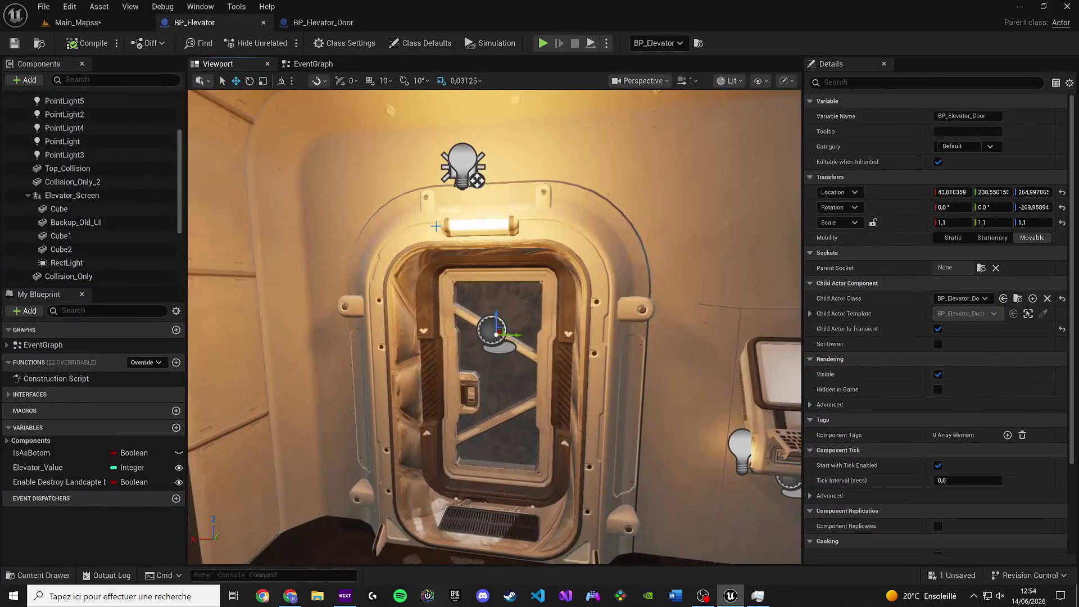
# Search assets for 'door merged' and nest SM_Door_2_Merged under SM_Door_1_Merged in BP_Elevator_Door.
pyautogui.moveTo(436, 226)
pyautogui.mouseDown()
pyautogui.moveTo(303, 242)
pyautogui.moveTo(472, 247)
pyautogui.moveTo(526, 275)
pyautogui.mouseUp()
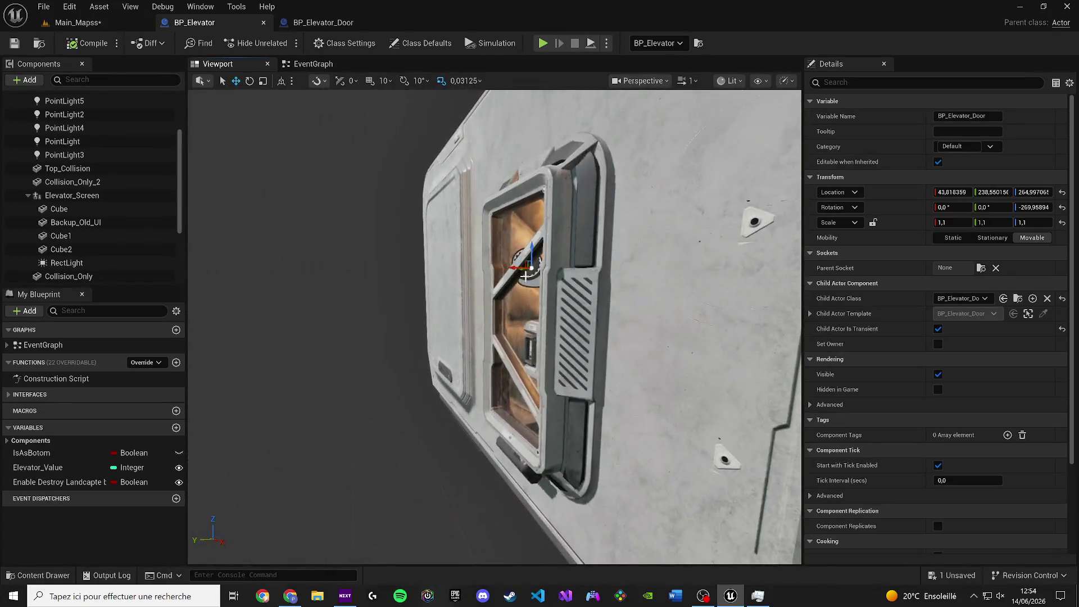
pyautogui.hotkey('ctrl', 'z')
pyautogui.hotkey('ctrl', 'space')
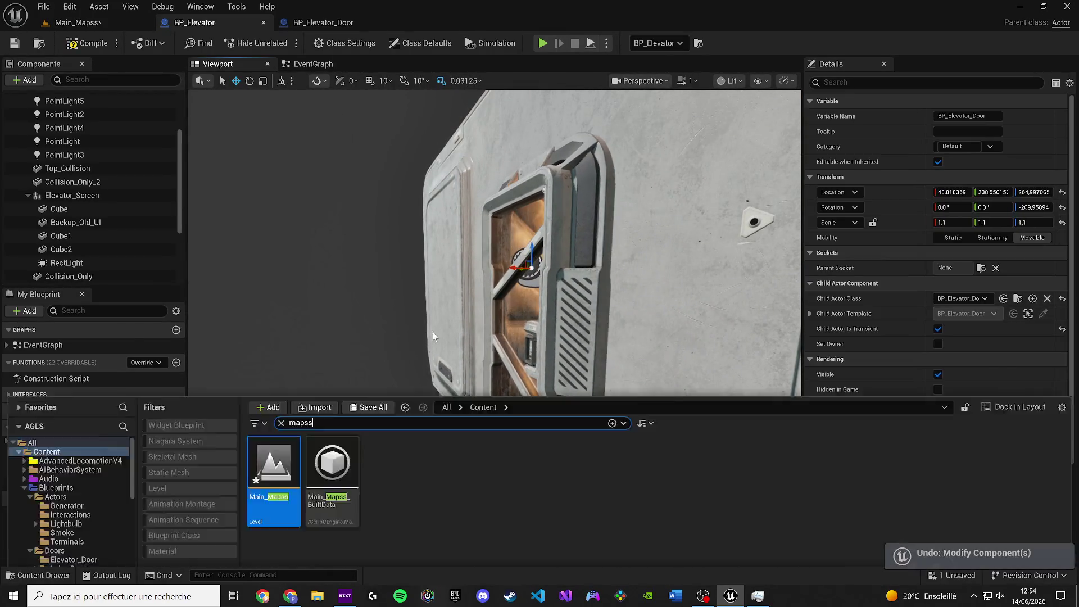
pyautogui.hotkey('ctrl', 'a')
pyautogui.write('d')
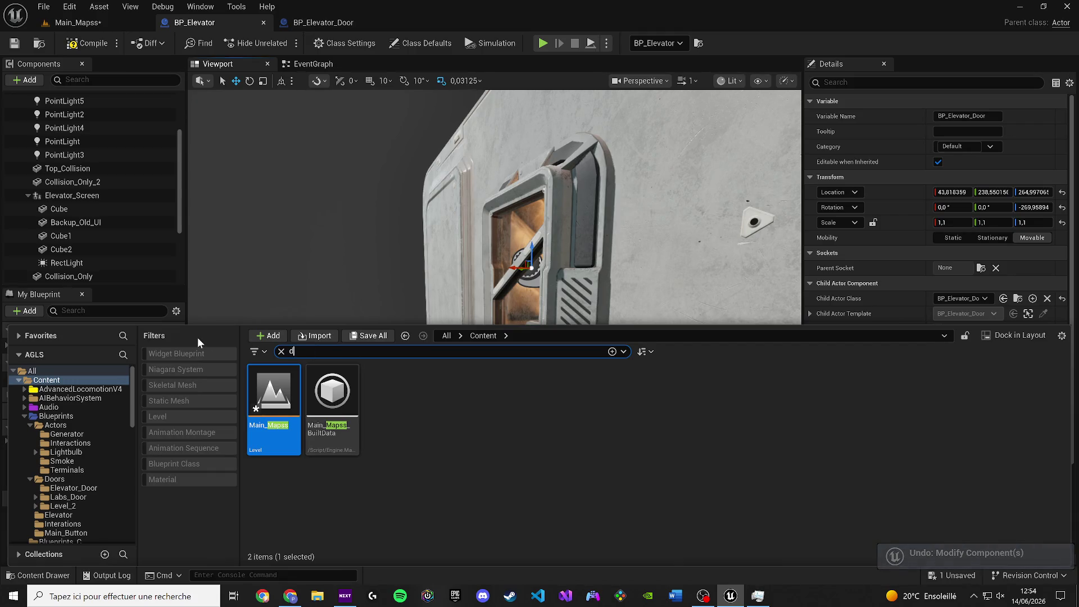
pyautogui.write('oor merged')
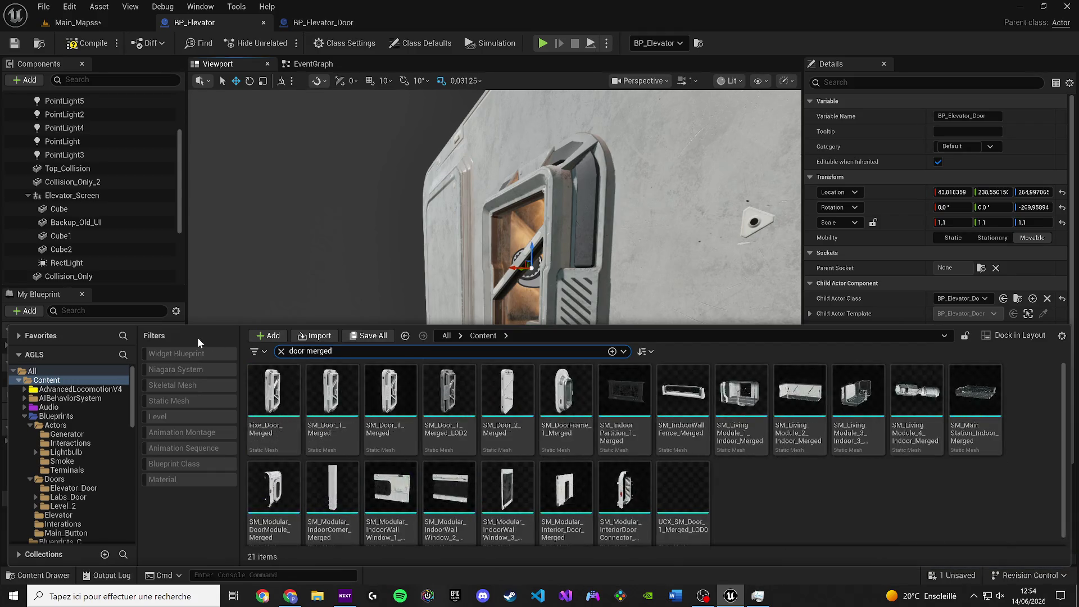
pyautogui.click(508, 390)
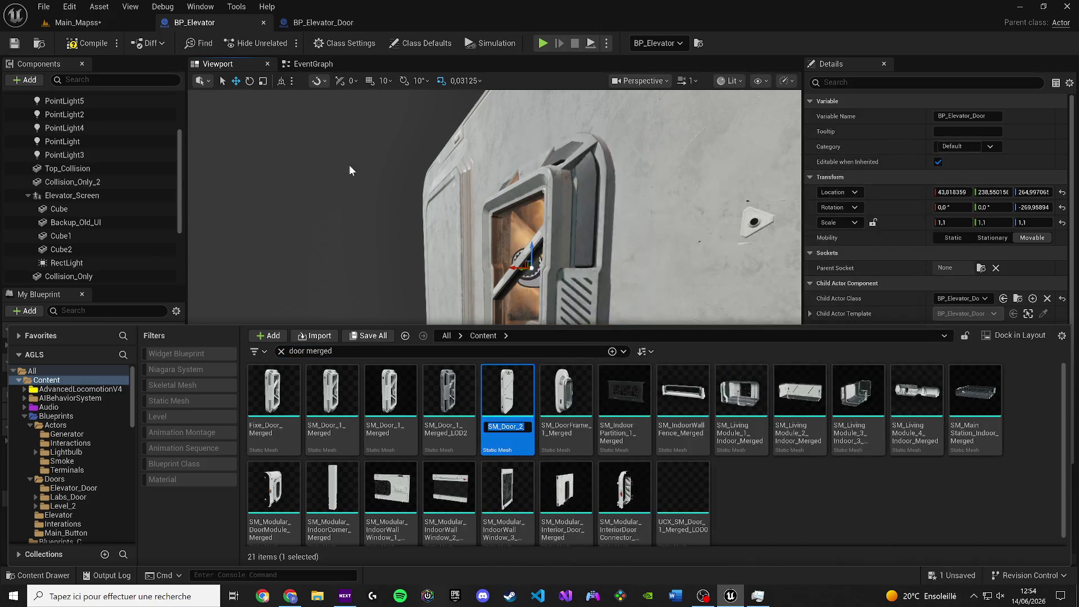
pyautogui.click(322, 22)
pyautogui.hotkey('ctrl', 'space')
pyautogui.moveTo(506, 419)
pyautogui.mouseDown()
pyautogui.moveTo(514, 413)
pyautogui.moveTo(100, 147)
pyautogui.mouseUp()
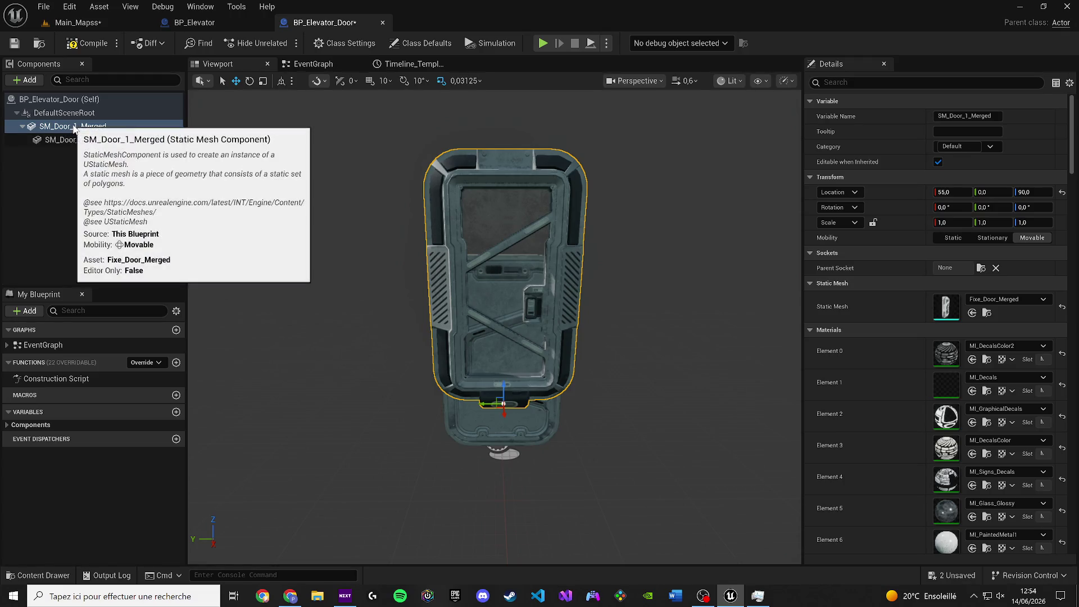
# Delete the SM_Door_1_Merged component, leaving SM_Door_2_Merged, and compile to reveal errors.
pyautogui.click(69, 127)
pyautogui.click(93, 140)
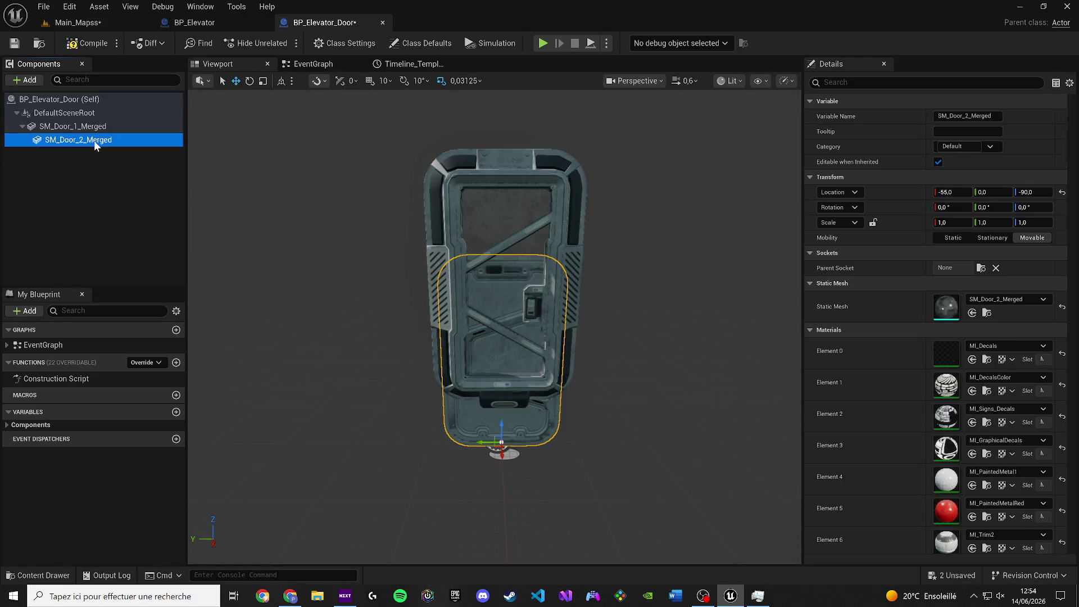
pyautogui.click(93, 128)
pyautogui.press('Delete')
pyautogui.moveTo(342, 266)
pyautogui.mouseDown()
pyautogui.moveTo(315, 248)
pyautogui.moveTo(342, 265)
pyautogui.mouseUp()
pyautogui.click(472, 360)
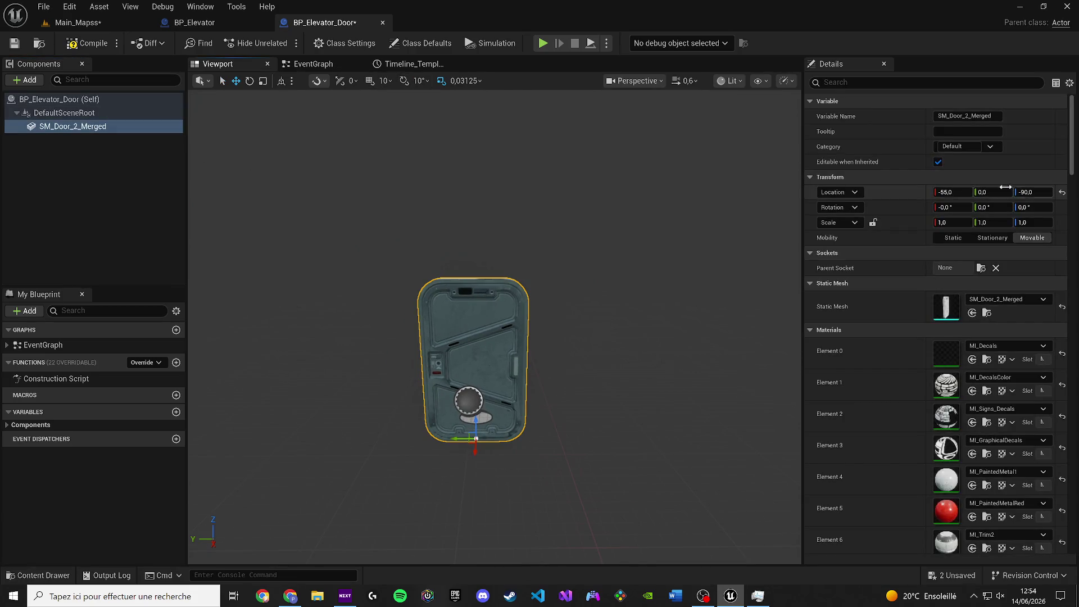
pyautogui.click(14, 43)
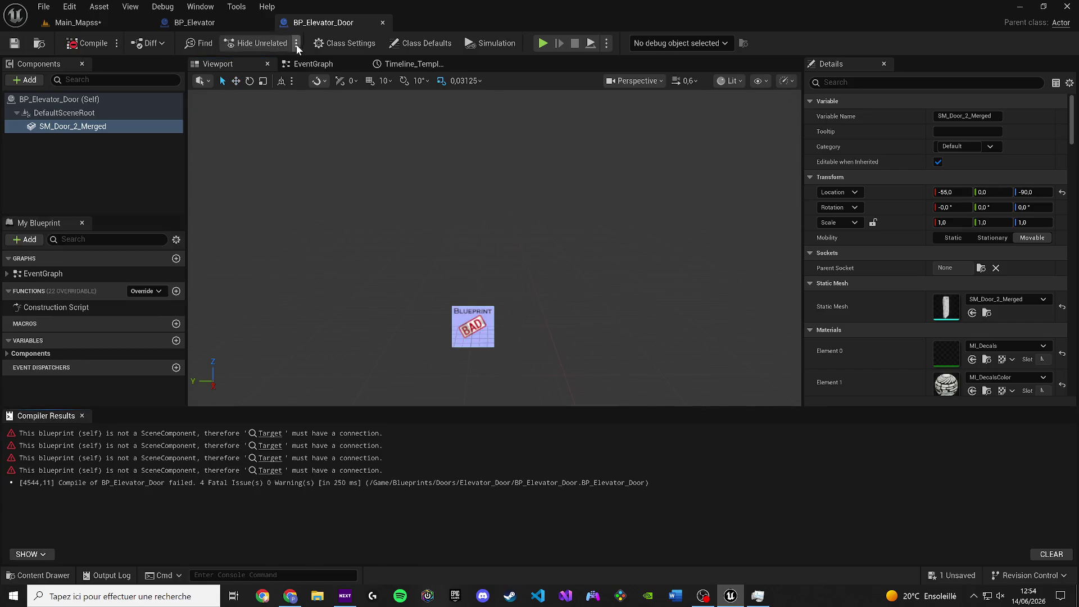
# Place SM Door 2 Merged getters in the EventGraph and wire one into a Set Relative Location target.
pyautogui.click(312, 64)
pyautogui.scroll(-1, 262, 319)
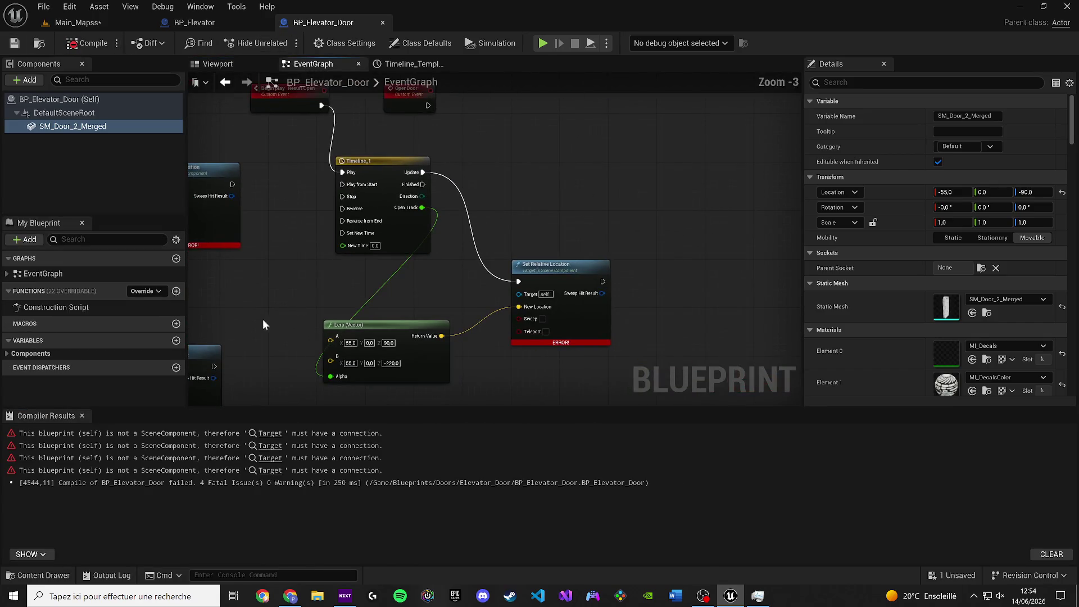
pyautogui.moveTo(42, 128)
pyautogui.mouseDown()
pyautogui.moveTo(464, 262)
pyautogui.moveTo(471, 292)
pyautogui.moveTo(559, 303)
pyautogui.mouseUp()
pyautogui.scroll(3, 466, 264)
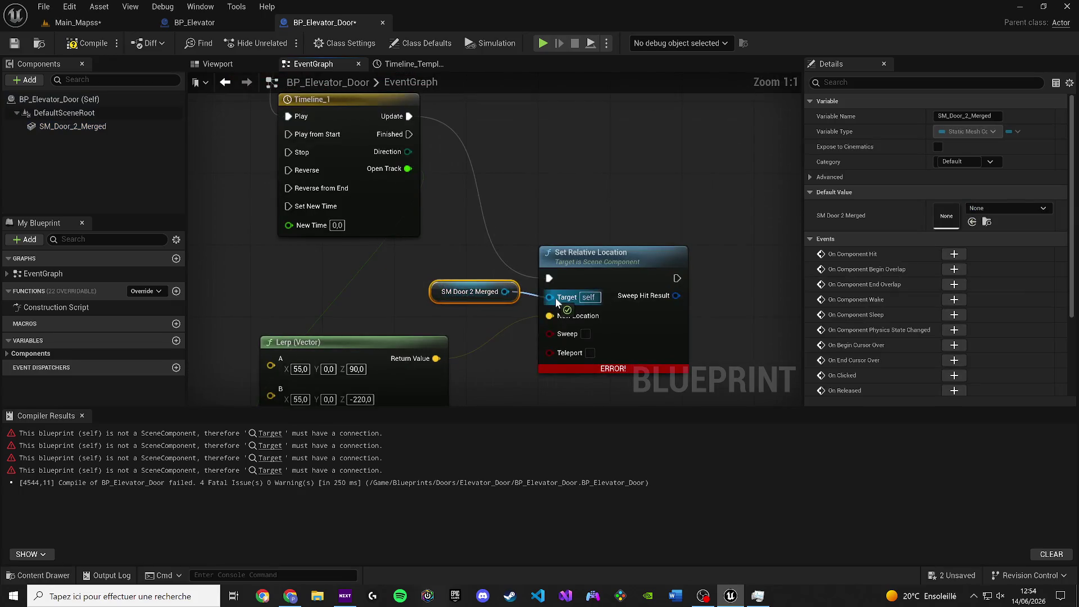
pyautogui.scroll(-3, 423, 267)
pyautogui.click(80, 44)
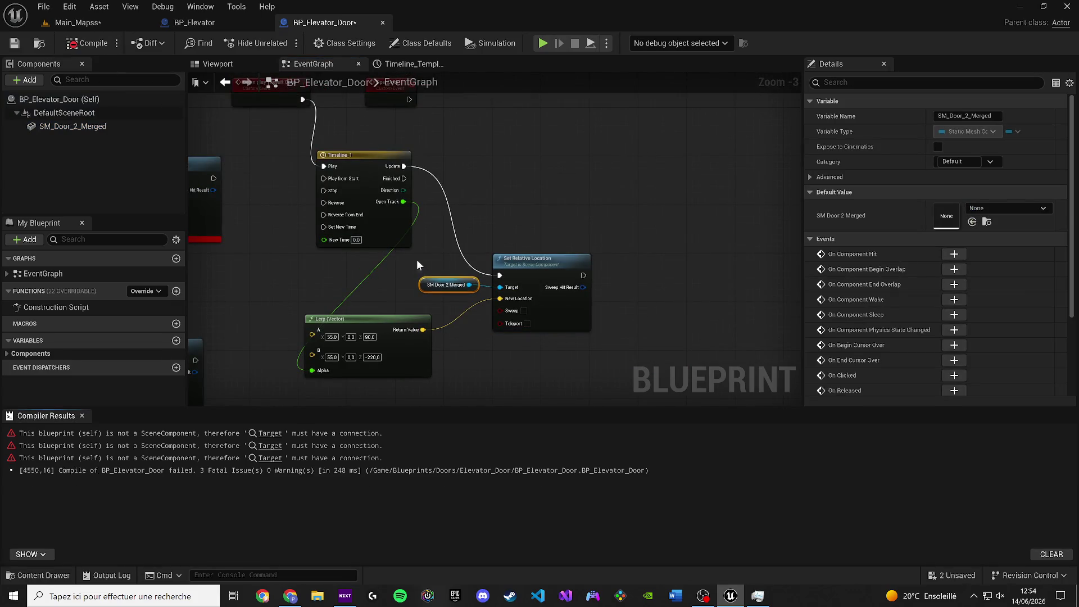
pyautogui.moveTo(417, 259)
pyautogui.mouseDown()
pyautogui.moveTo(440, 259)
pyautogui.moveTo(461, 187)
pyautogui.mouseUp()
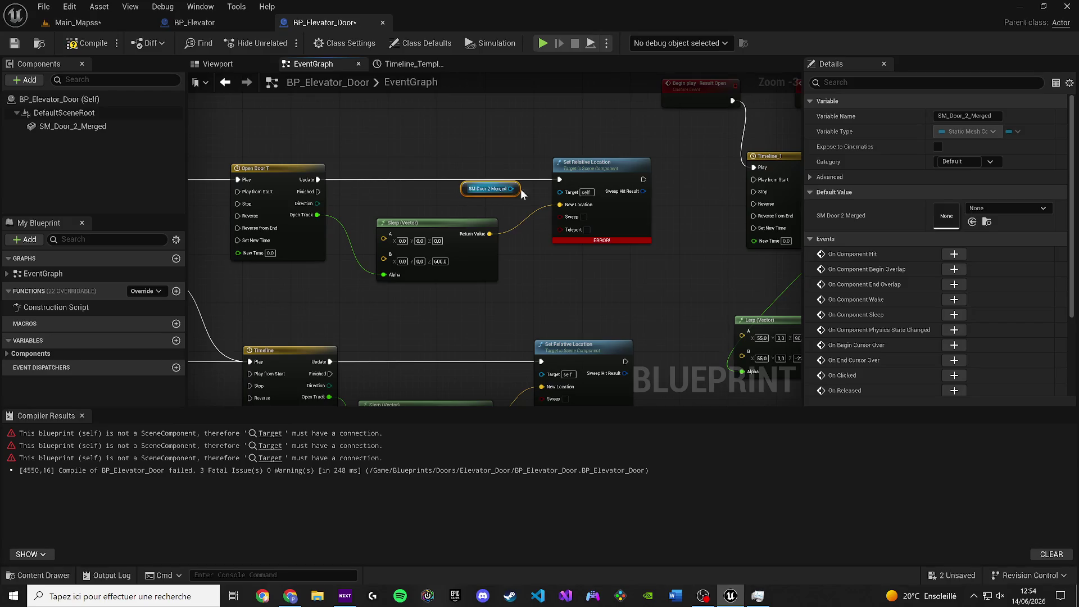
pyautogui.moveTo(551, 267); pyautogui.dragTo(477, 220)
pyautogui.moveTo(73, 126); pyautogui.dragTo(533, 208)
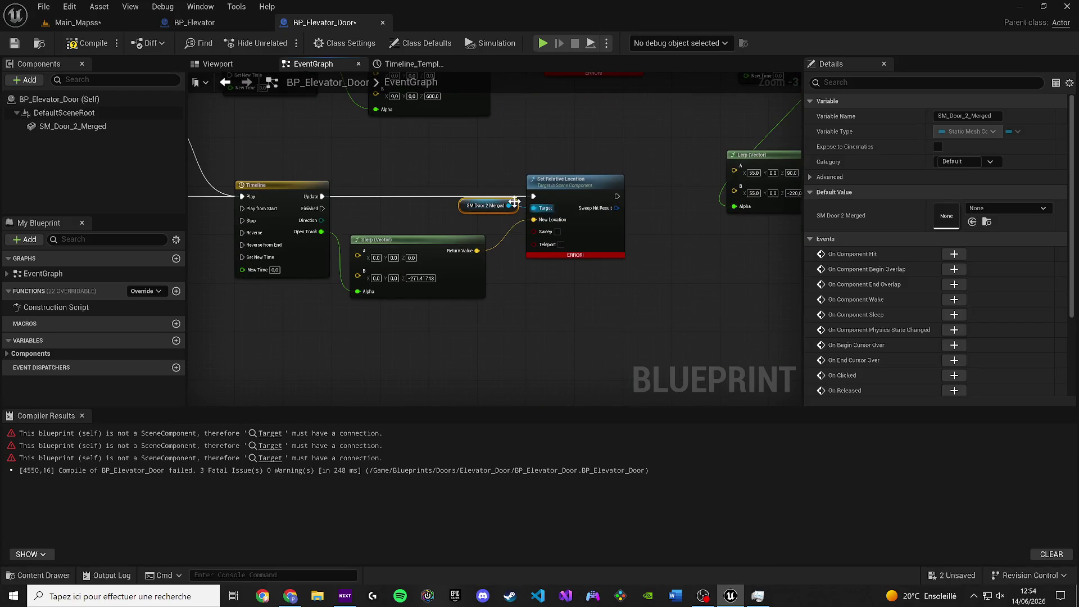
pyautogui.click(87, 44)
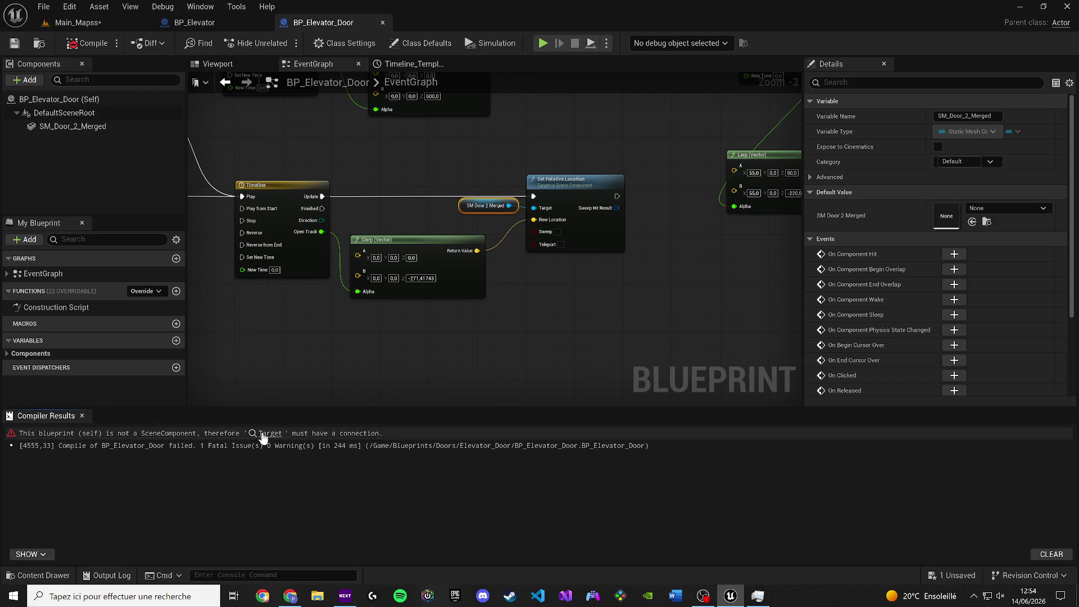
# Connect SM Door 2 Merged to the last Target input, compile cleanly, and save Main_Mapss.
pyautogui.click(134, 433)
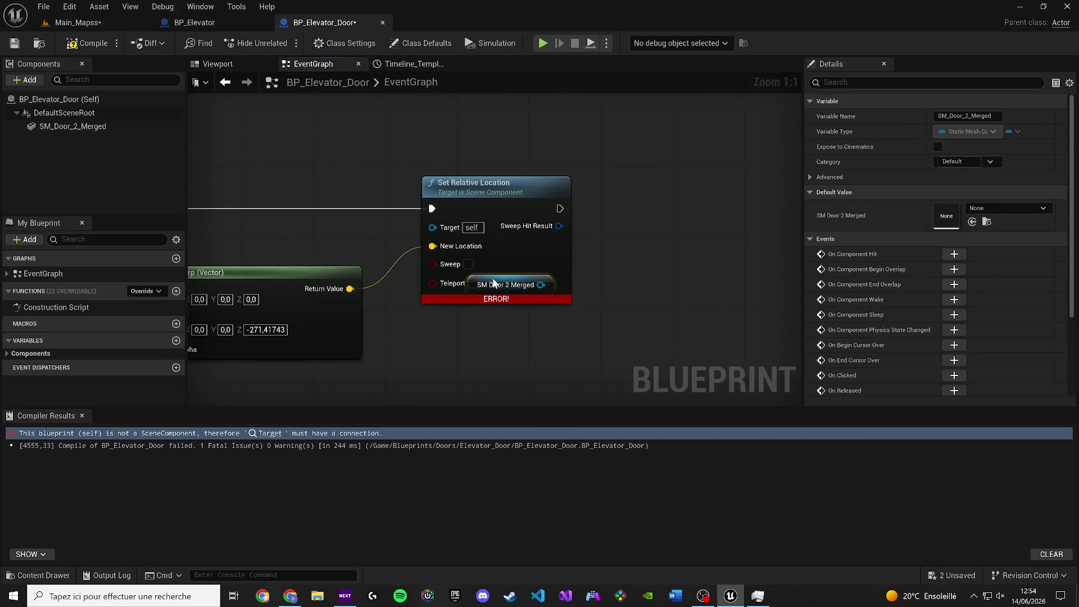
pyautogui.moveTo(494, 285)
pyautogui.mouseDown()
pyautogui.moveTo(533, 272)
pyautogui.moveTo(353, 228)
pyautogui.moveTo(432, 225)
pyautogui.mouseUp()
pyautogui.click(15, 44)
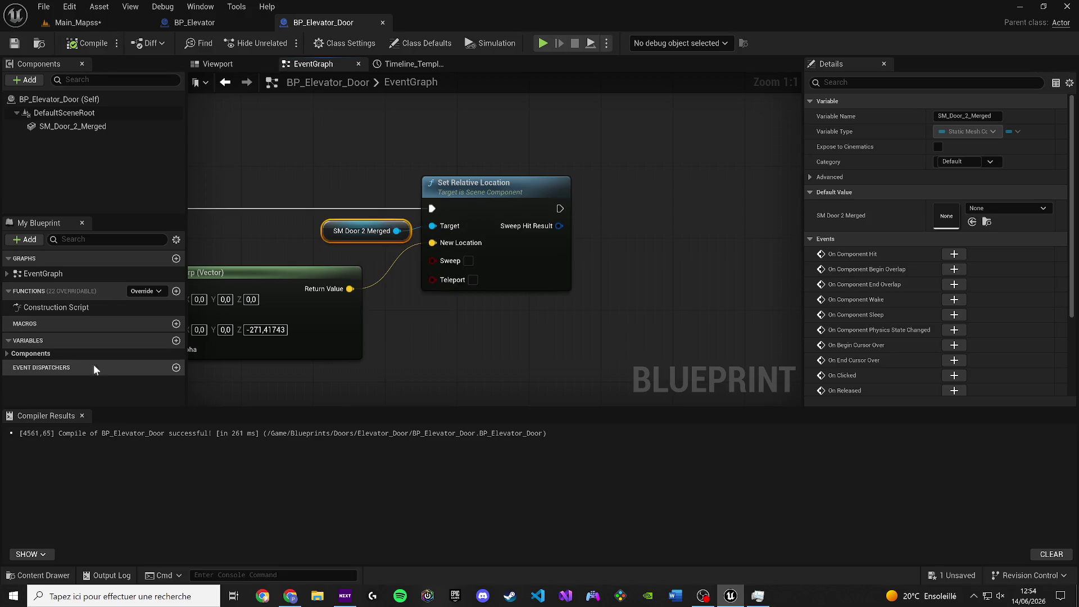
pyautogui.click(82, 415)
pyautogui.click(78, 23)
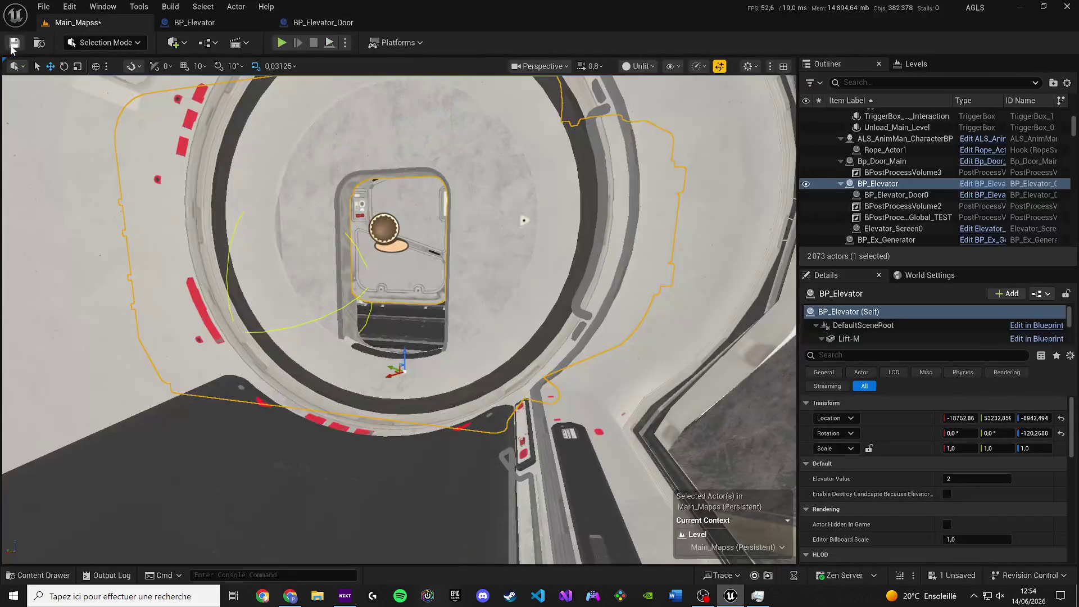
pyautogui.hotkey('ctrl', 's')
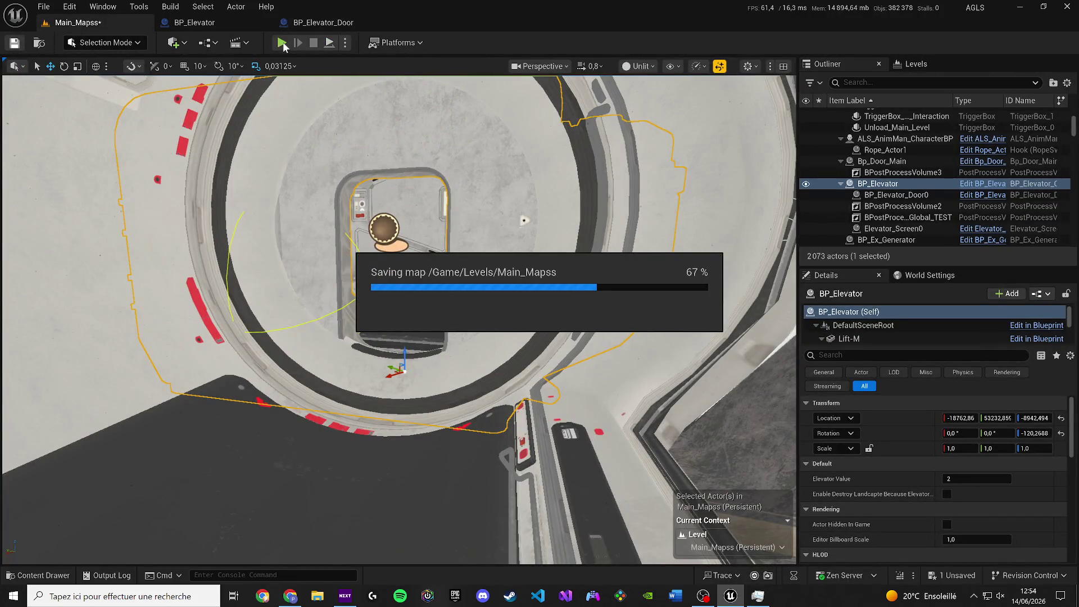